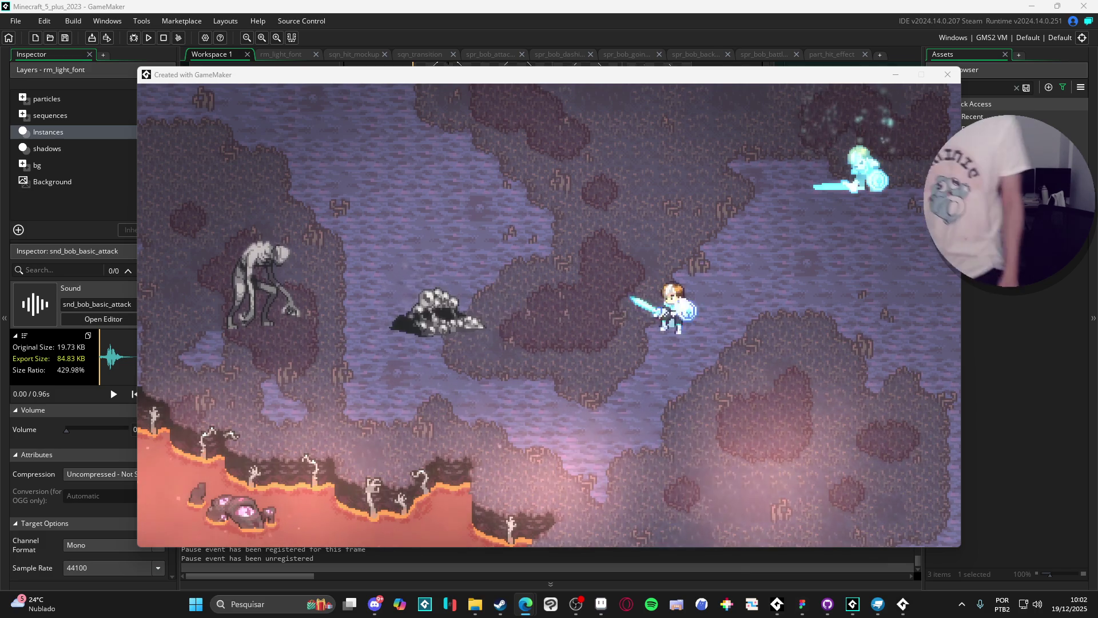
- Walk the hero back and forth over to the rock creature
key(d)
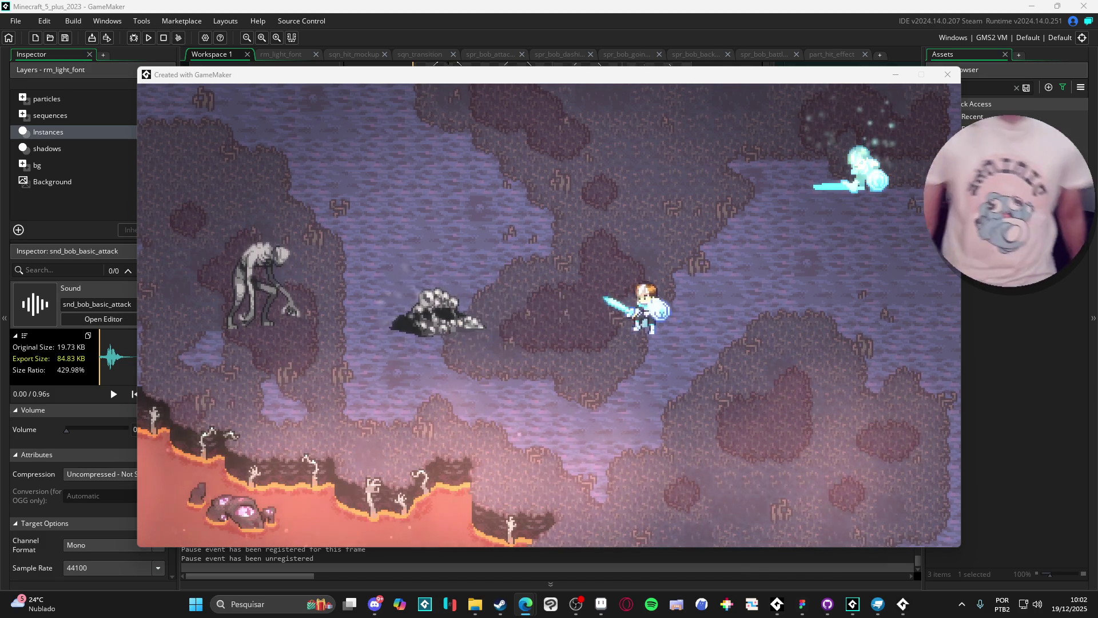
key(a)
key(d)
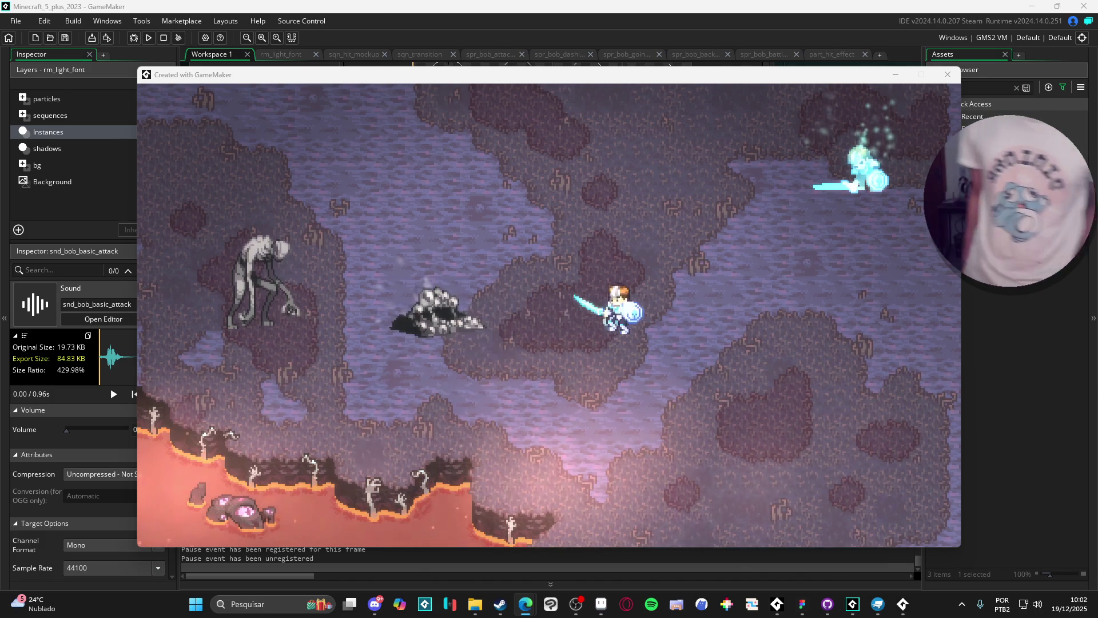
key(a)
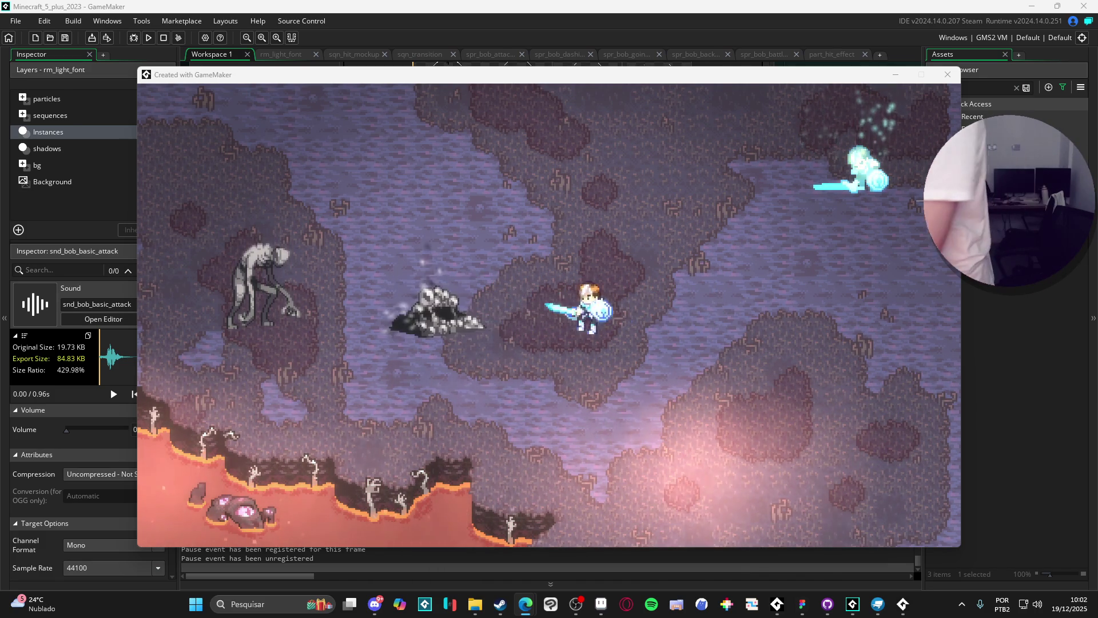
key(d)
key(a)
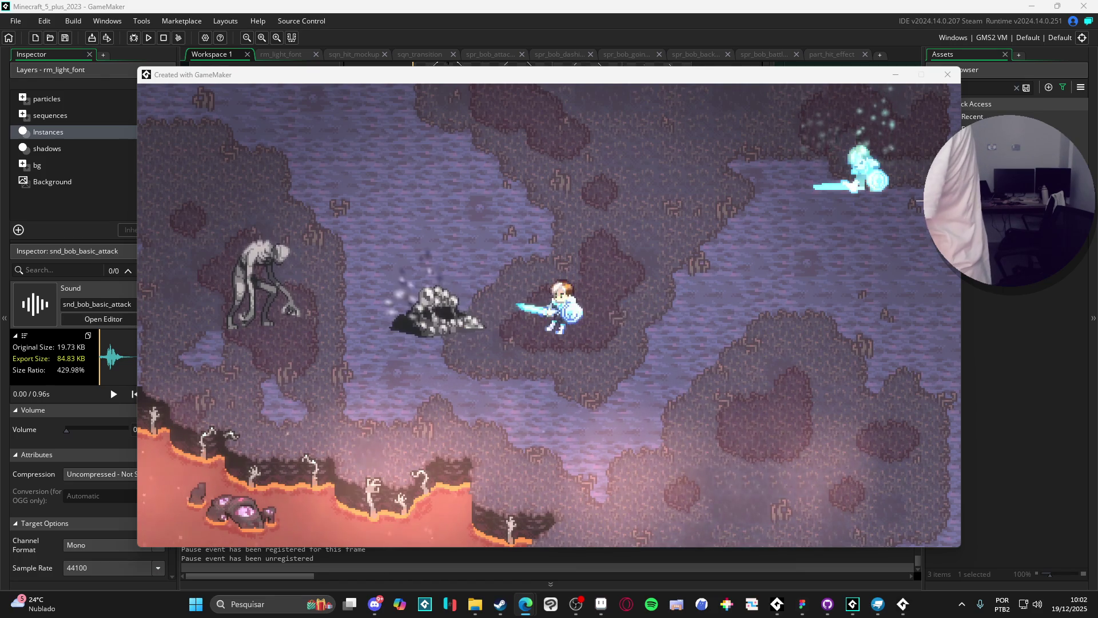
key(d)
key(a)
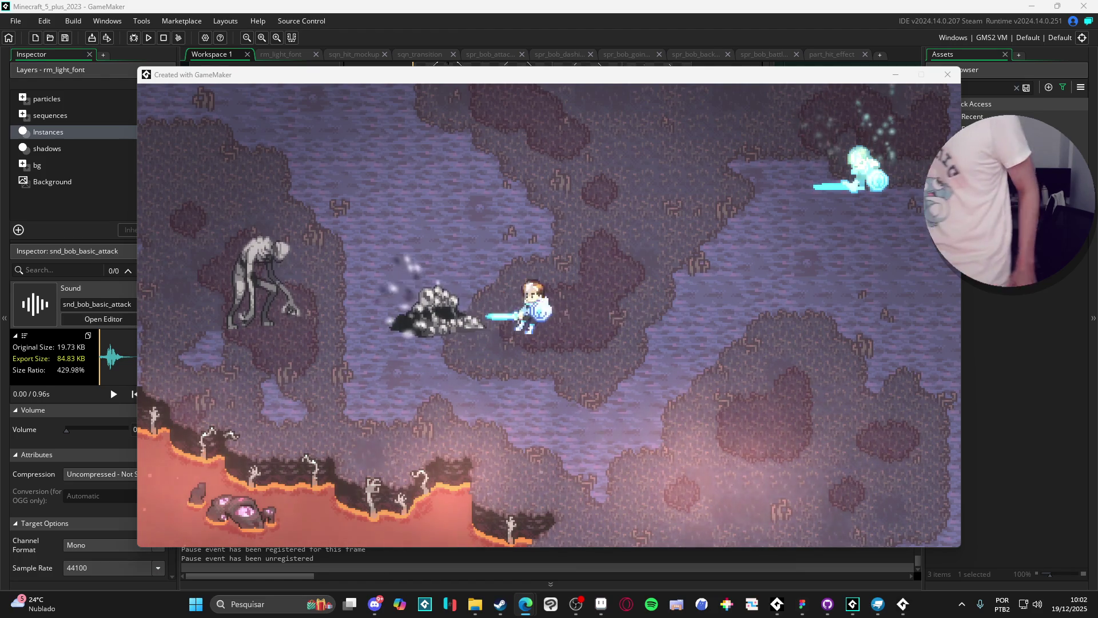
key(d)
key(a)
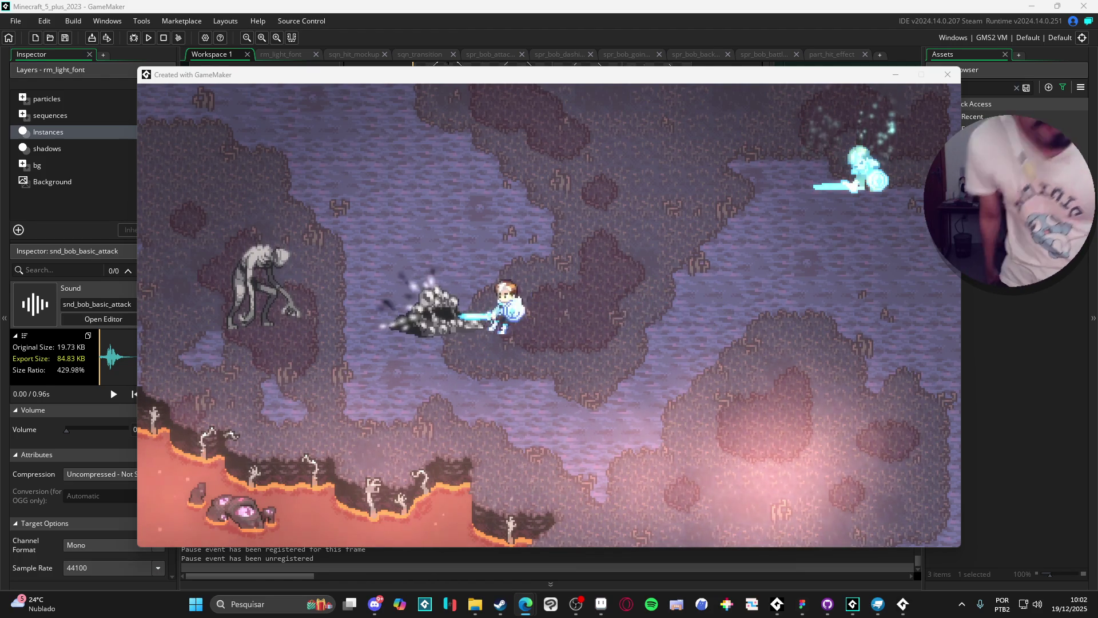
key(d)
- Strike the rock creature twice with the sword, then stop the game
key(a)
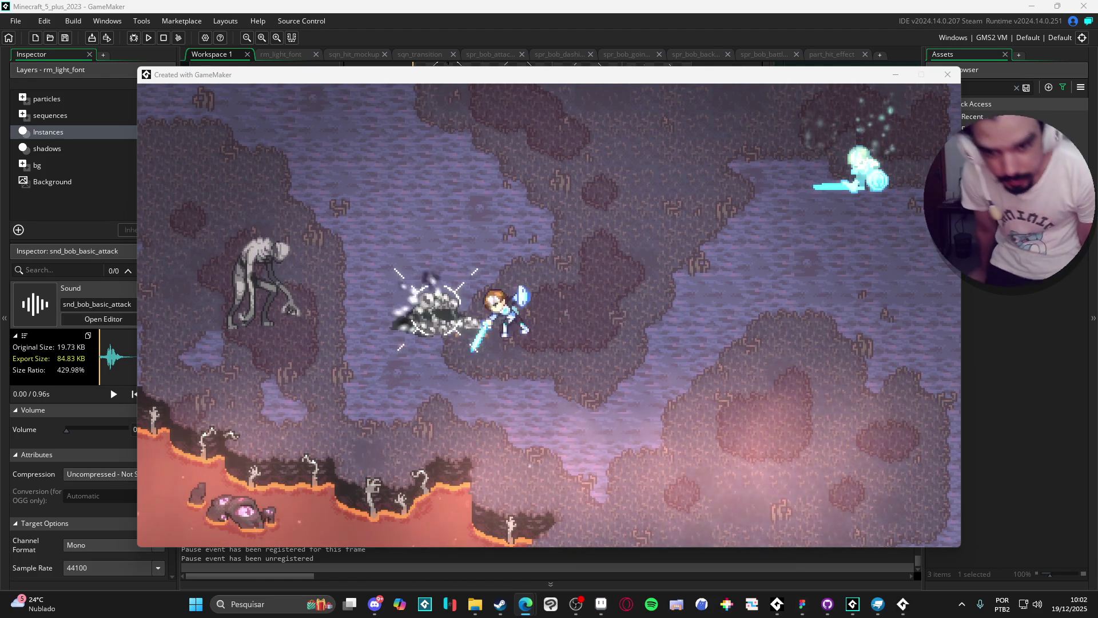
key(d)
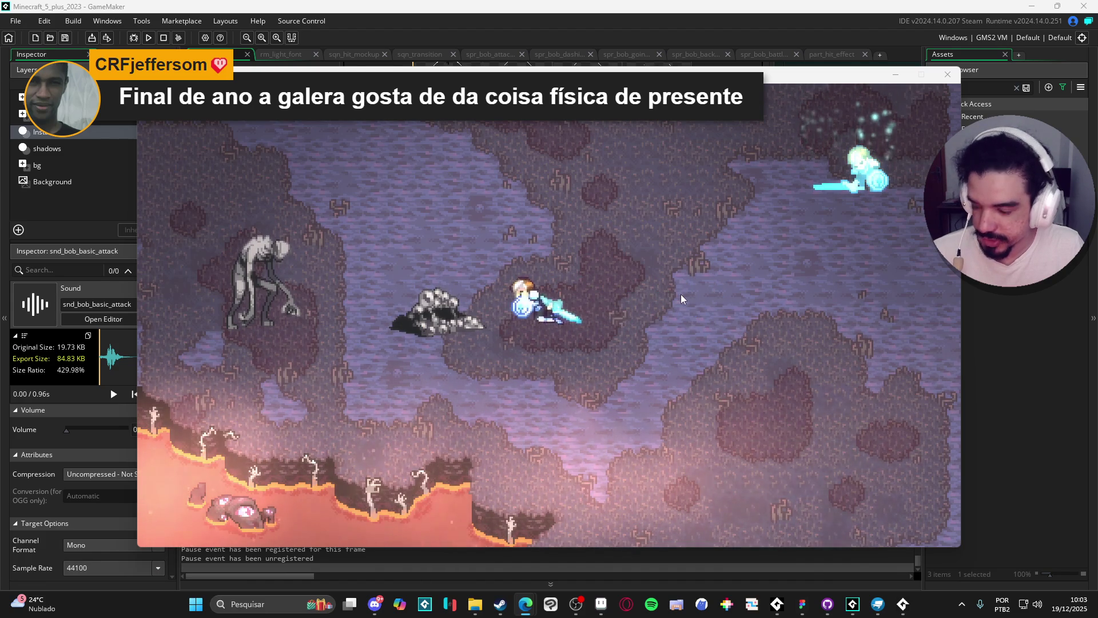
click(947, 74)
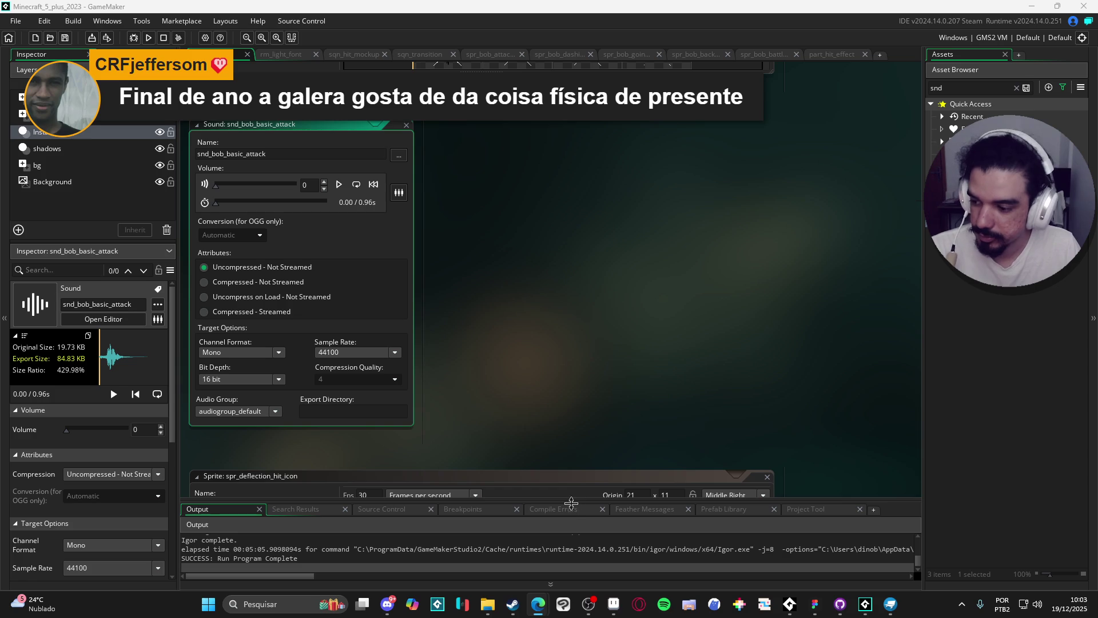
- Bring the Steam window forward and switch it over to the store
click(511, 610)
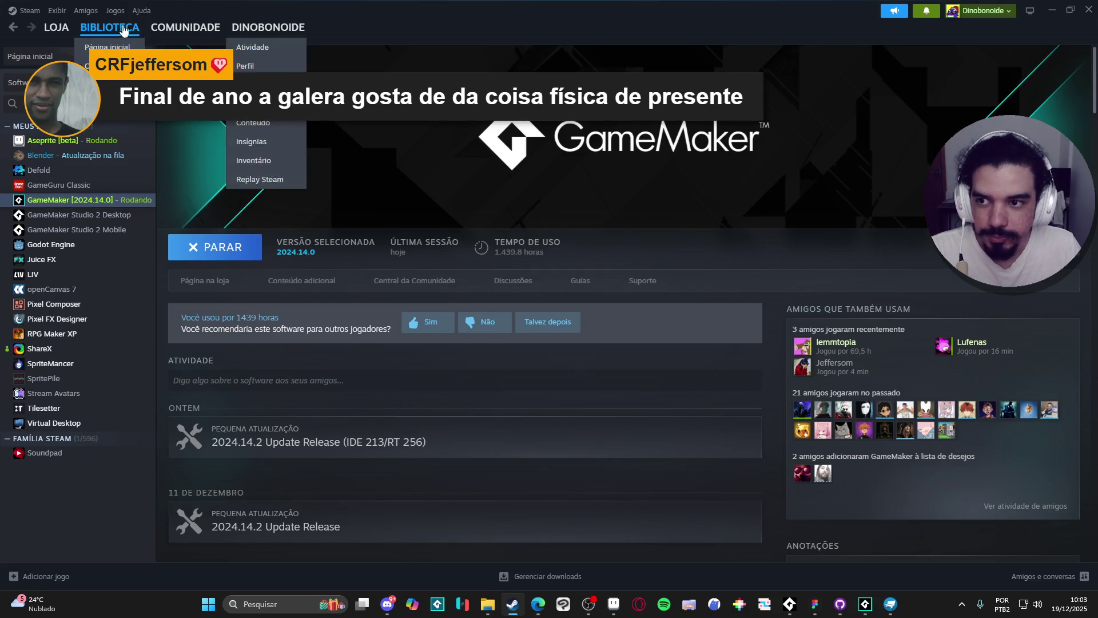
click(56, 27)
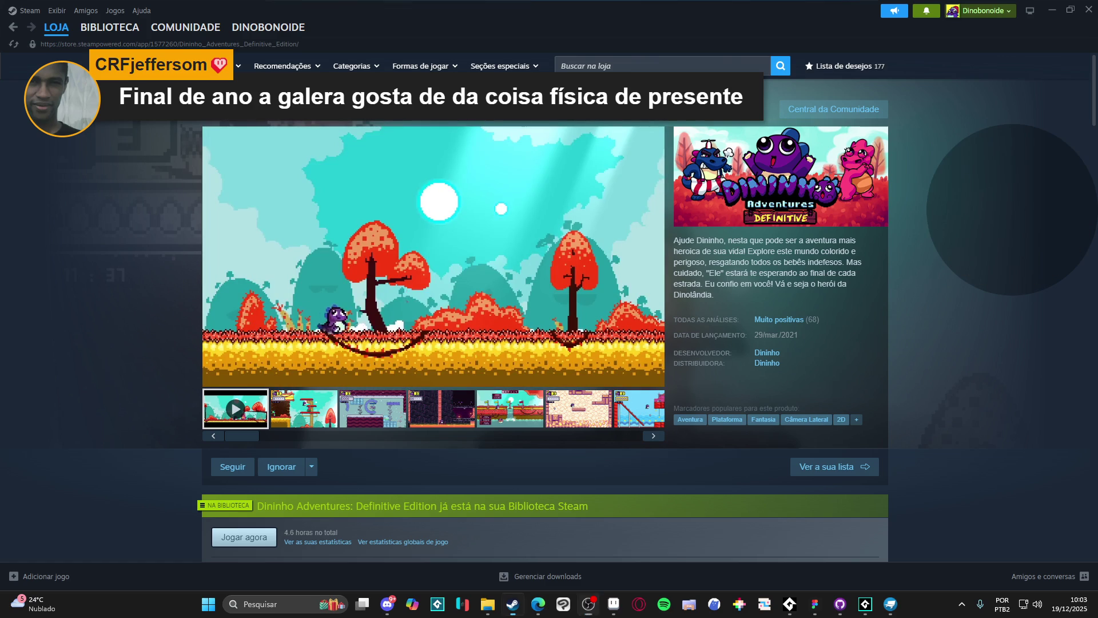
- Scroll through the Dininho Adventures store description, then hop to the library and back
scroll(104, 132, down, 8)
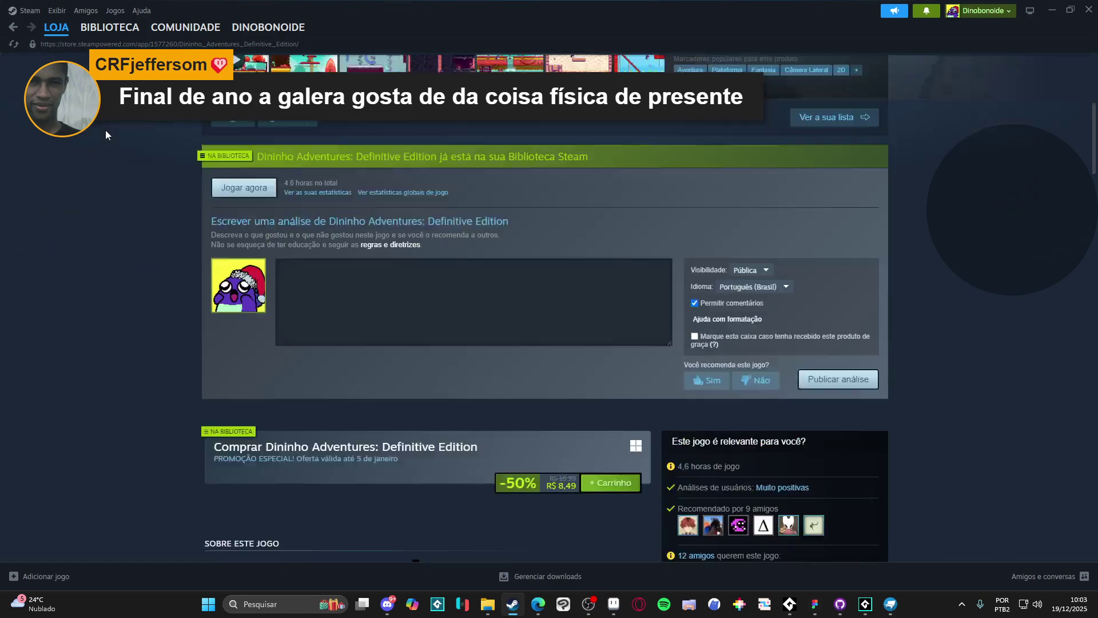
scroll(109, 131, down, 3)
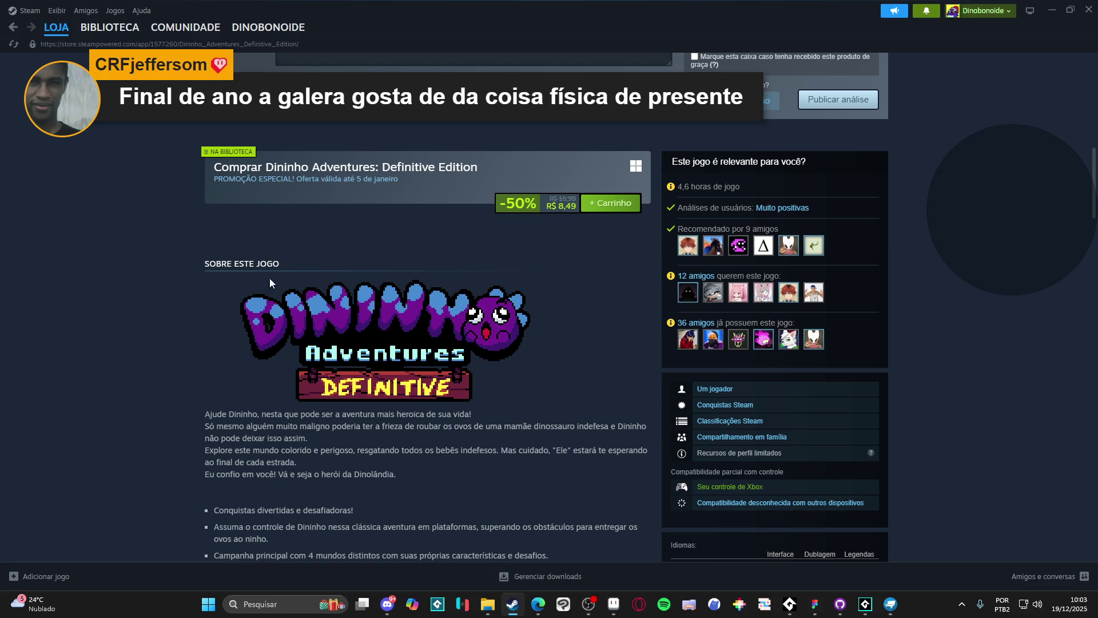
scroll(176, 370, down, 5)
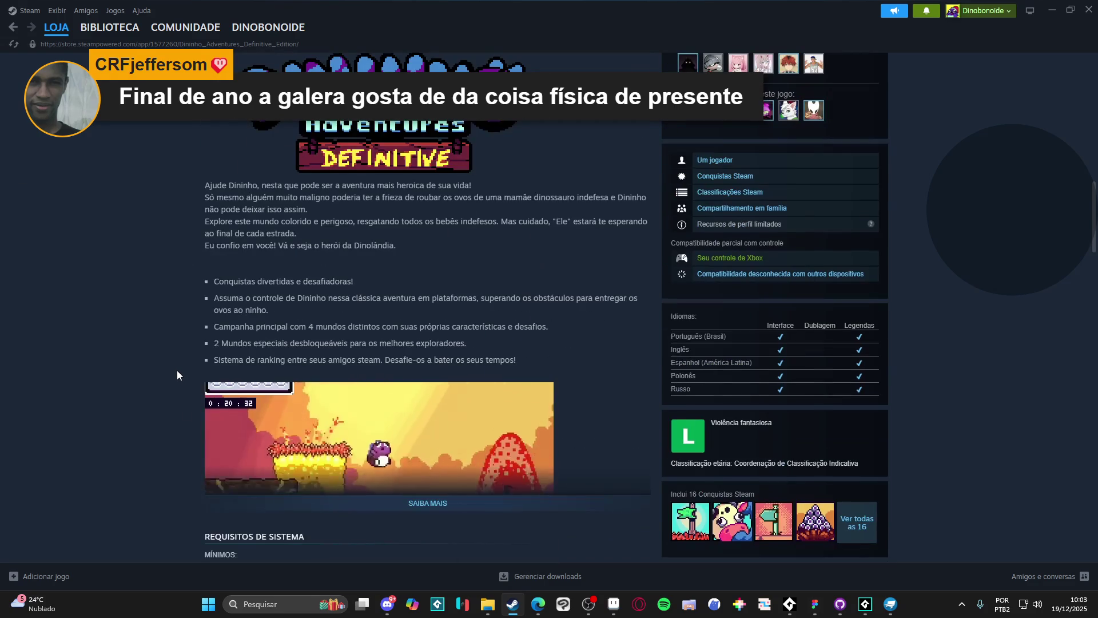
scroll(164, 410, down, 3)
scroll(215, 169, up, 3)
scroll(215, 169, up, 10)
click(110, 27)
click(69, 30)
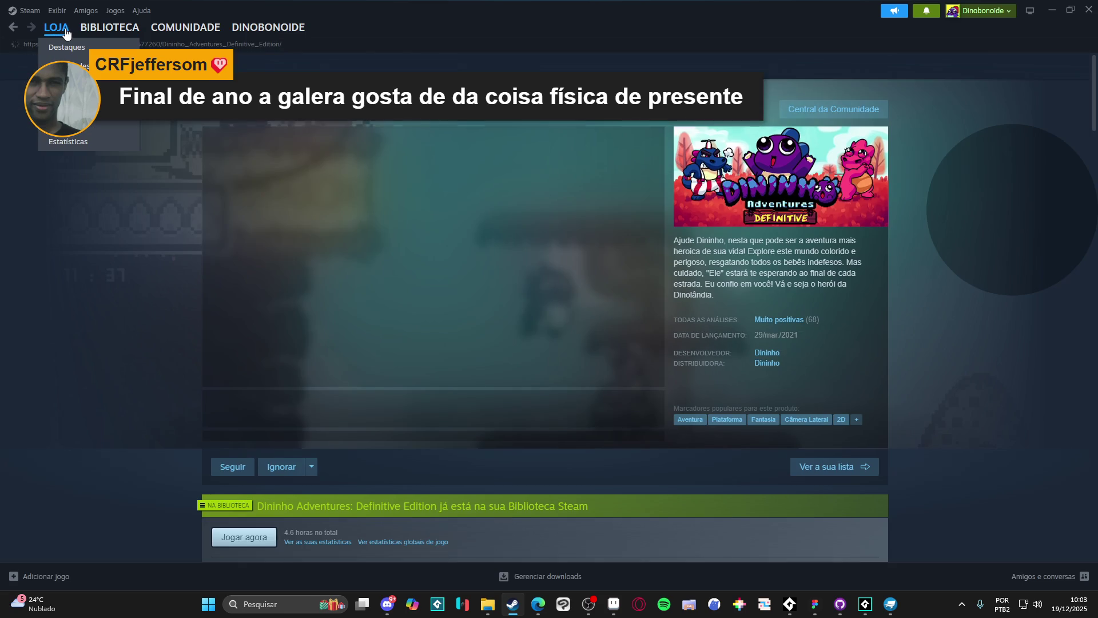
- Open the Steam store front page and scroll down through the discounted games grid
click(64, 32)
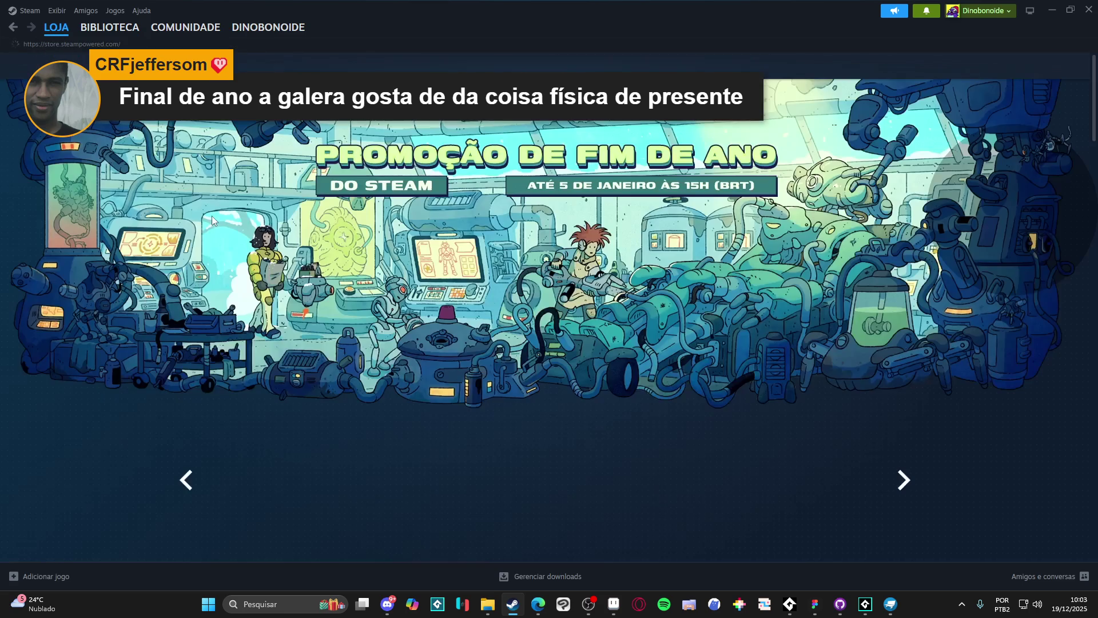
scroll(223, 237, down, 4)
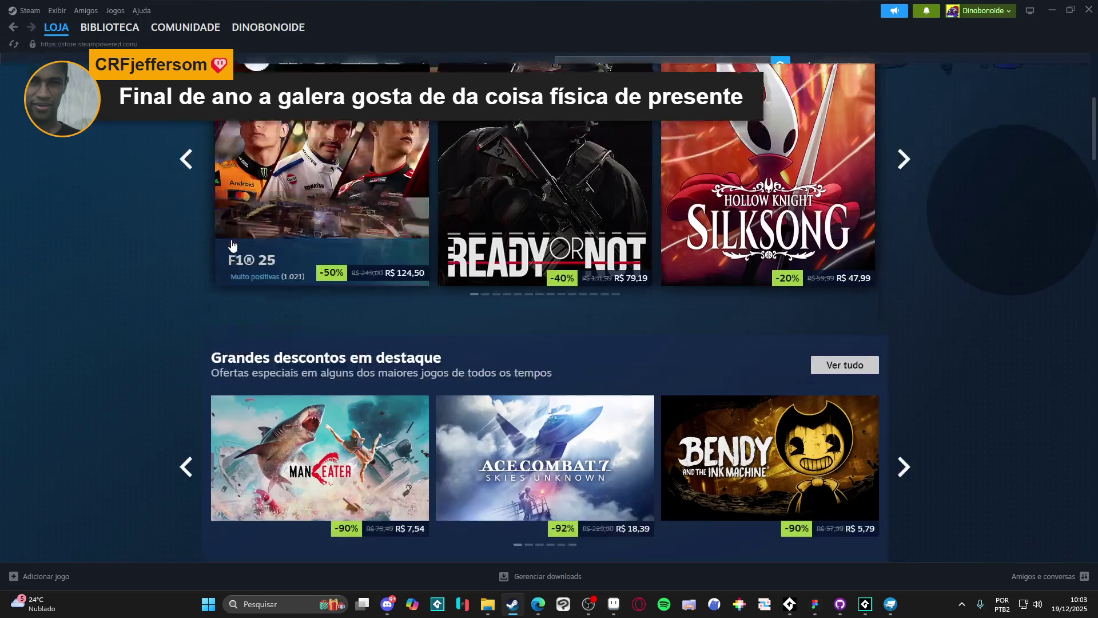
scroll(231, 246, down, 2)
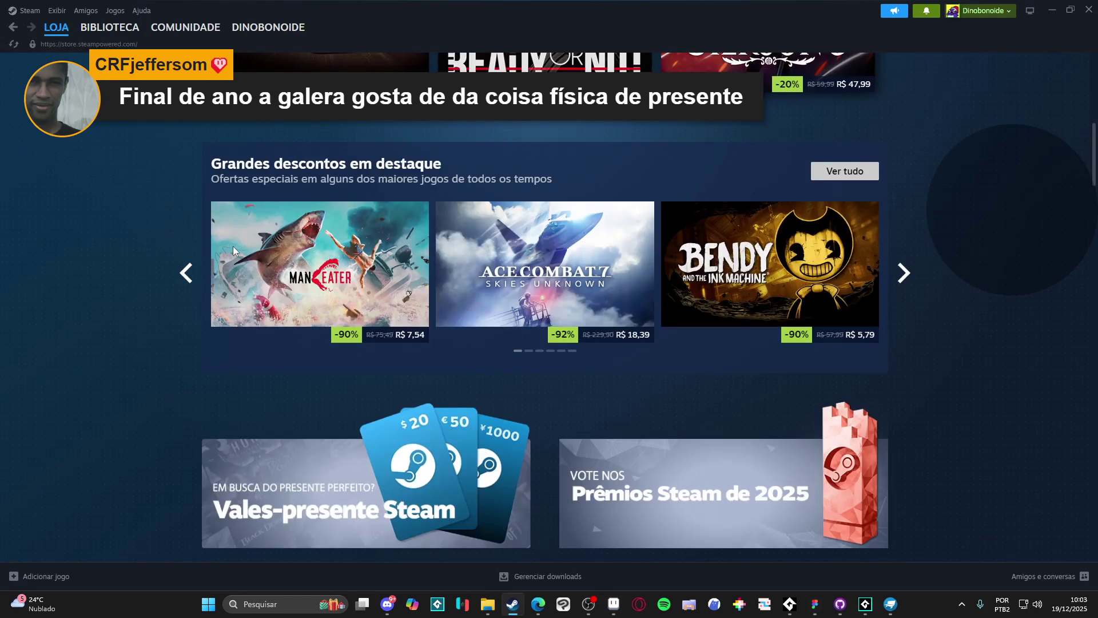
scroll(233, 248, down, 5)
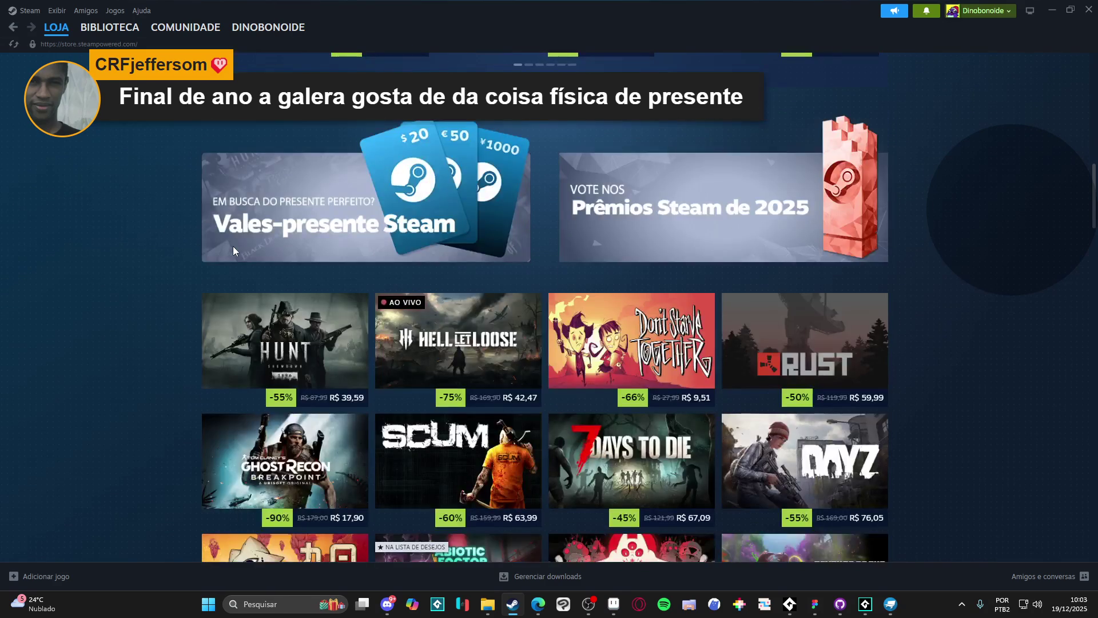
scroll(233, 246, down, 2)
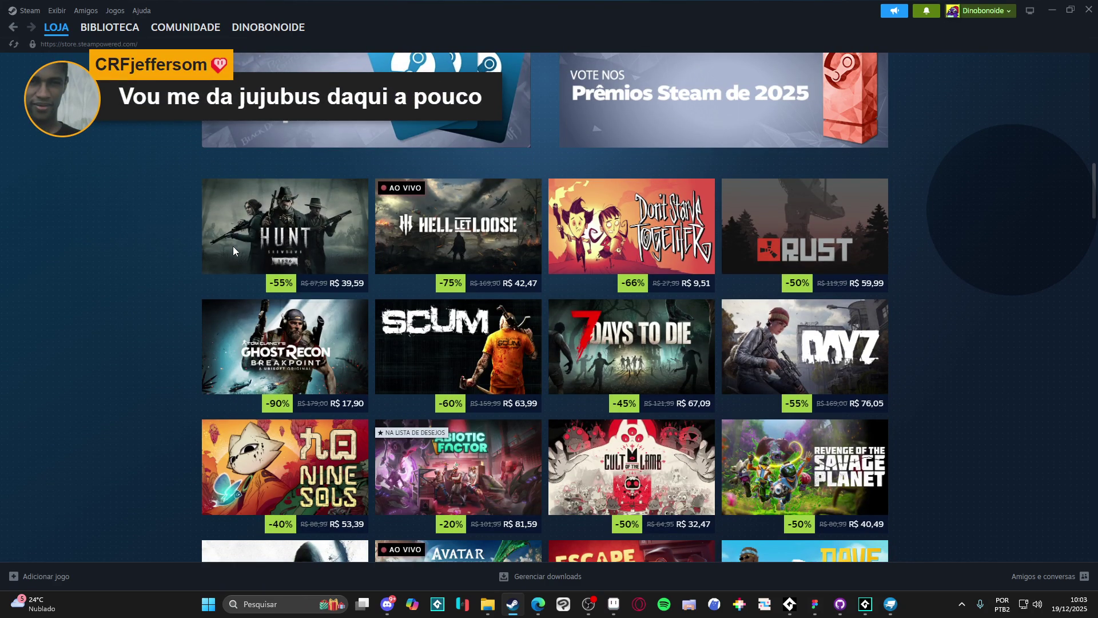
scroll(232, 246, down, 1)
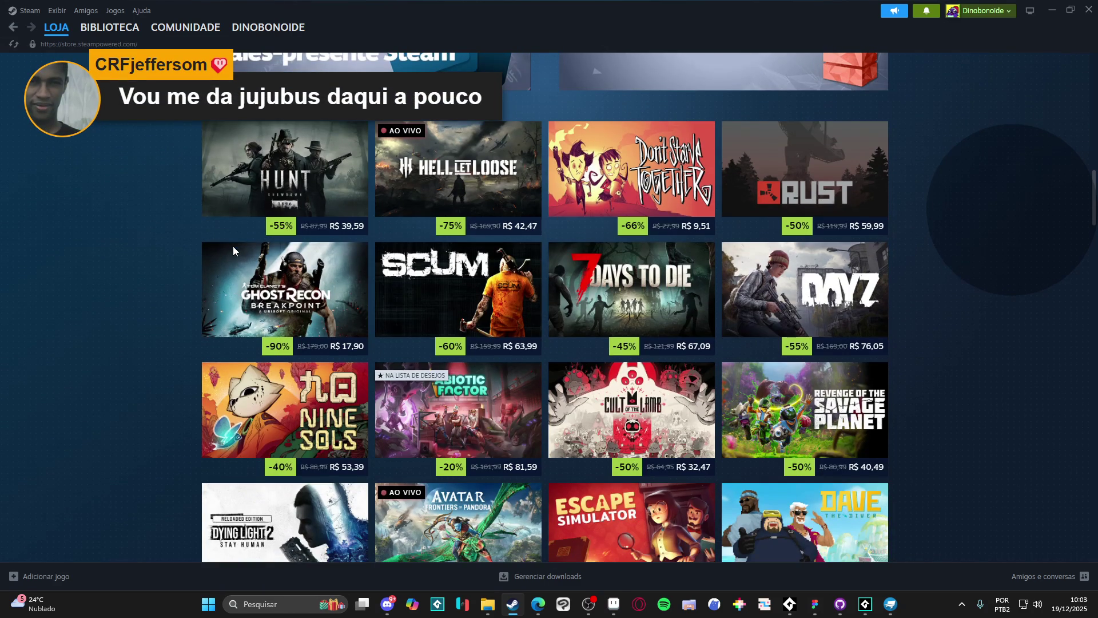
mouse_move(233, 251)
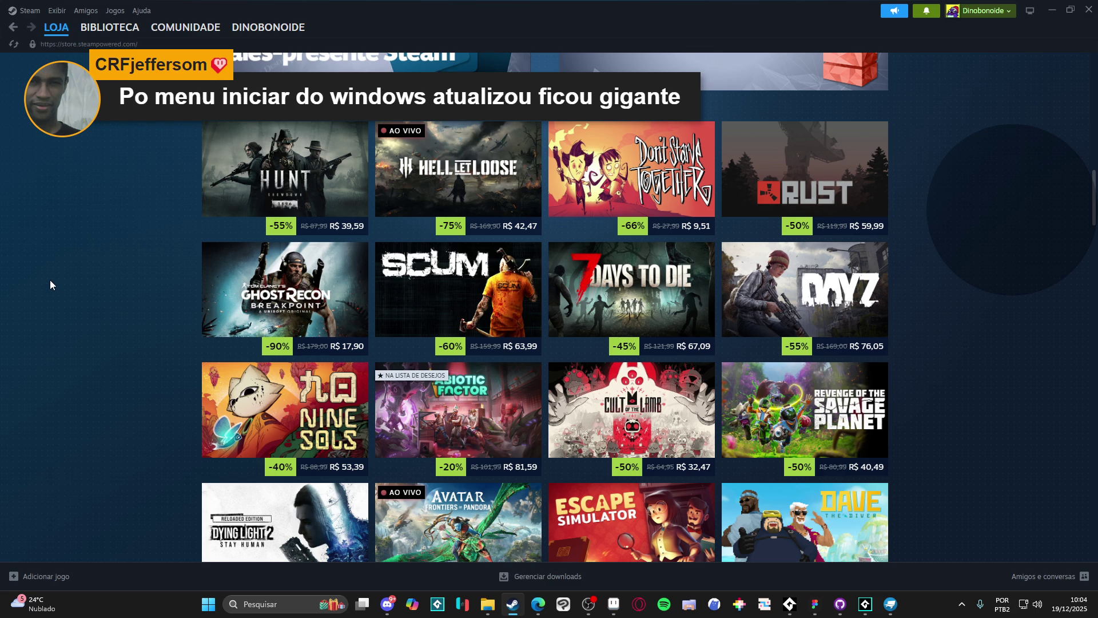
scroll(50, 281, down, 3)
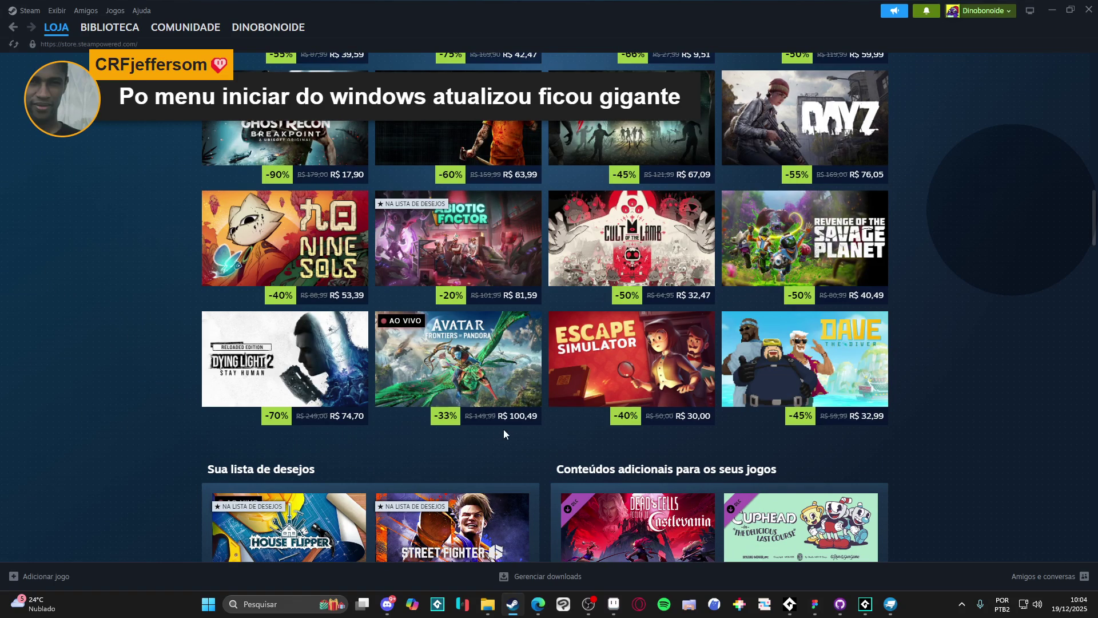
- Open the Escape Simulator store page, look it over, and pause its trailer
mouse_move(629, 361)
click(835, 314)
scroll(863, 303, down, 5)
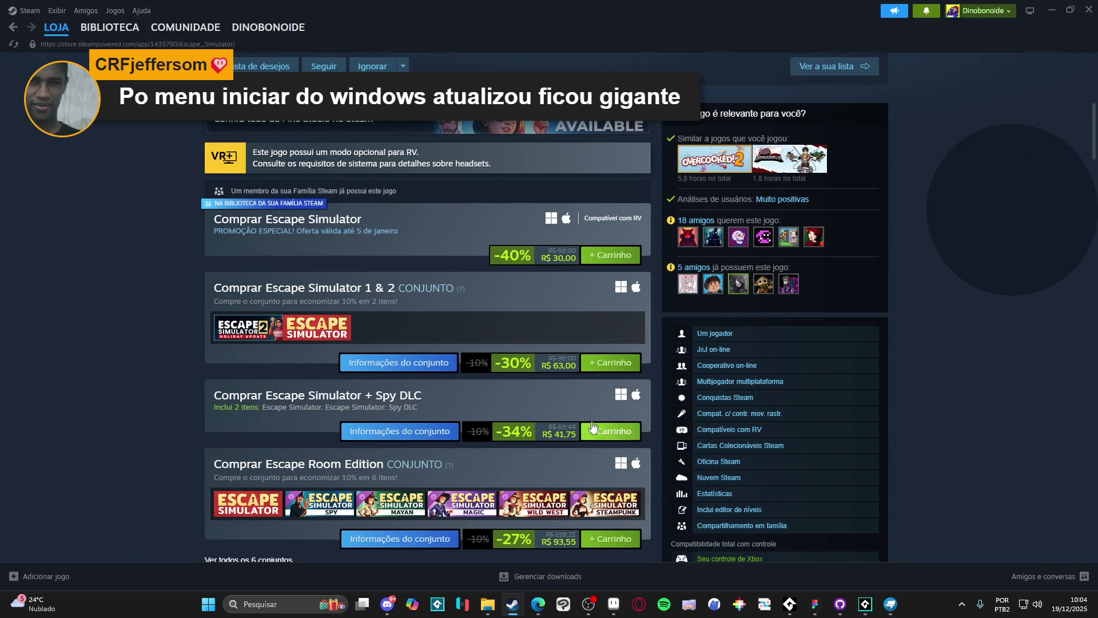
scroll(601, 417, up, 7)
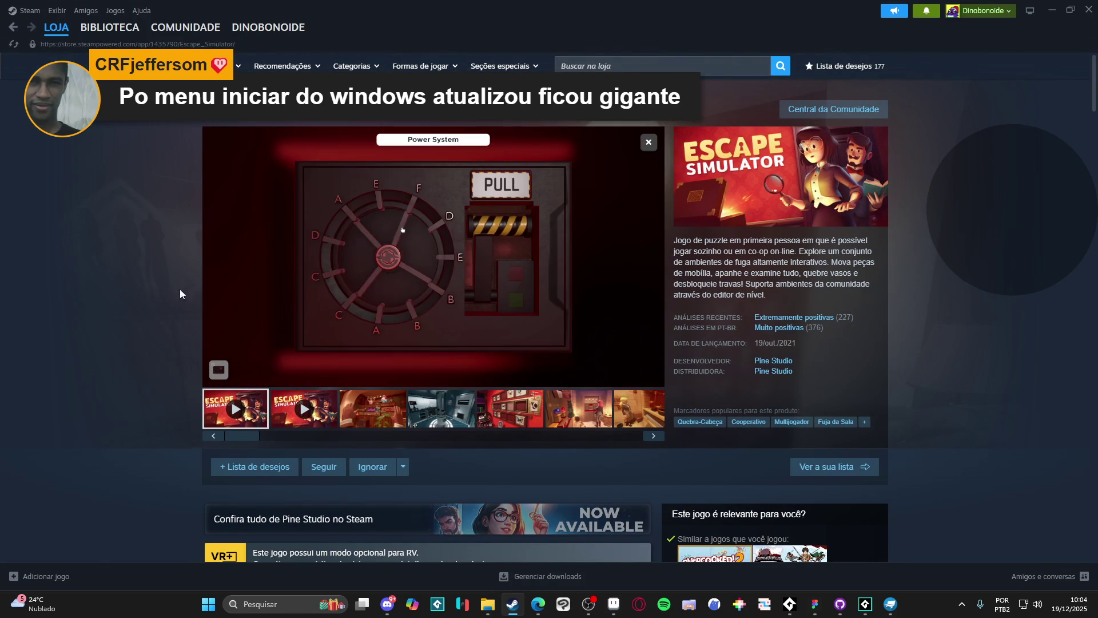
mouse_move(422, 243)
click(215, 376)
- Search the library for 'escape', open Escape Simulator, then minimize Steam
click(110, 27)
text(escape)
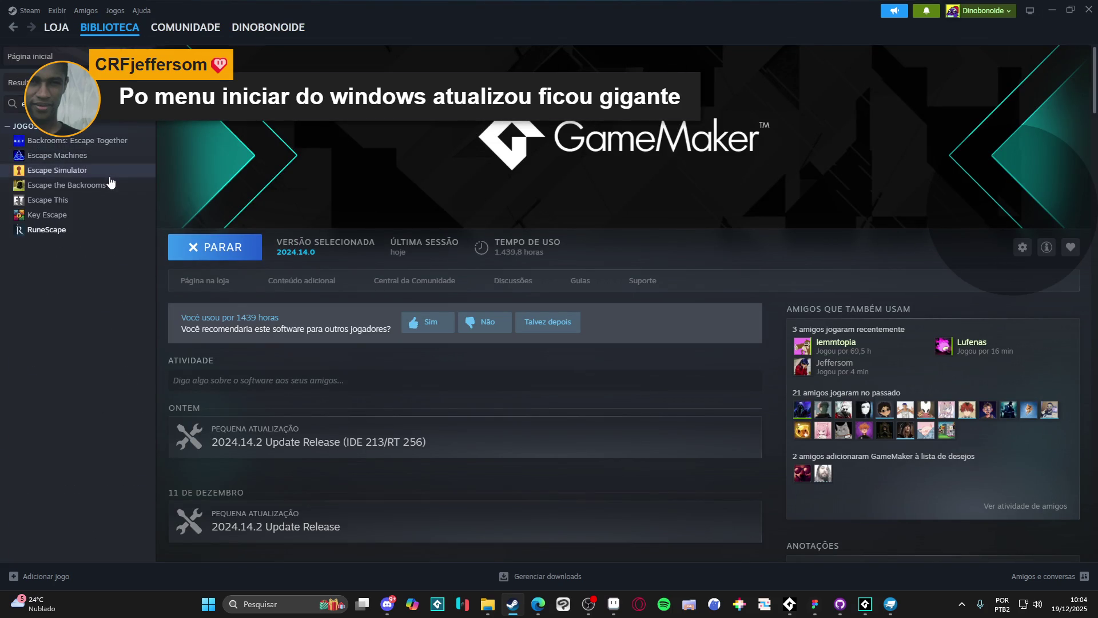
click(110, 174)
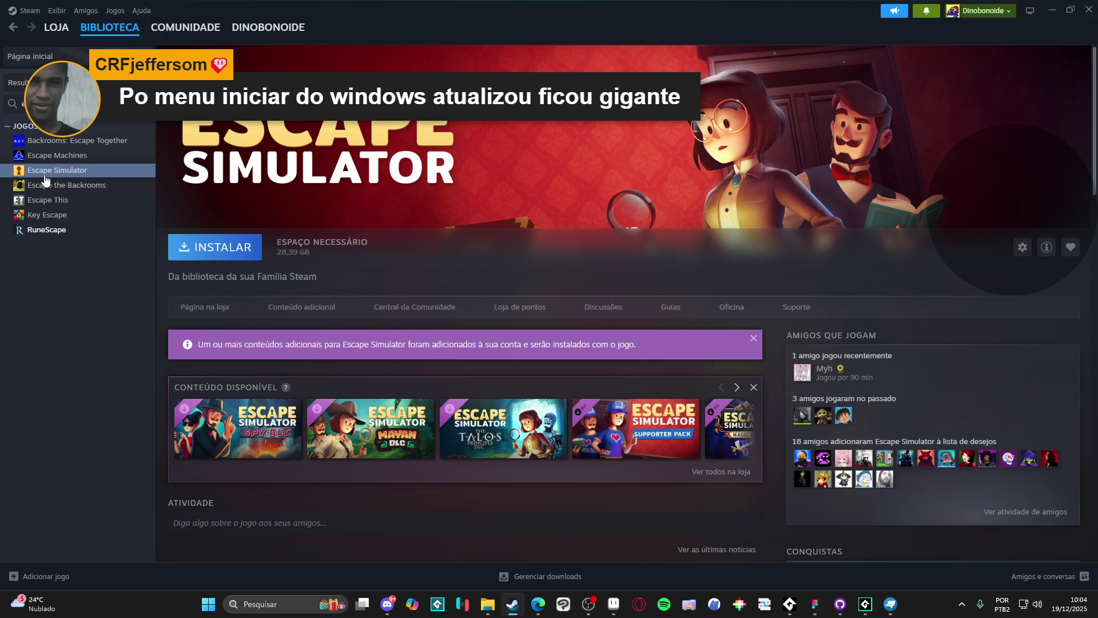
click(1052, 9)
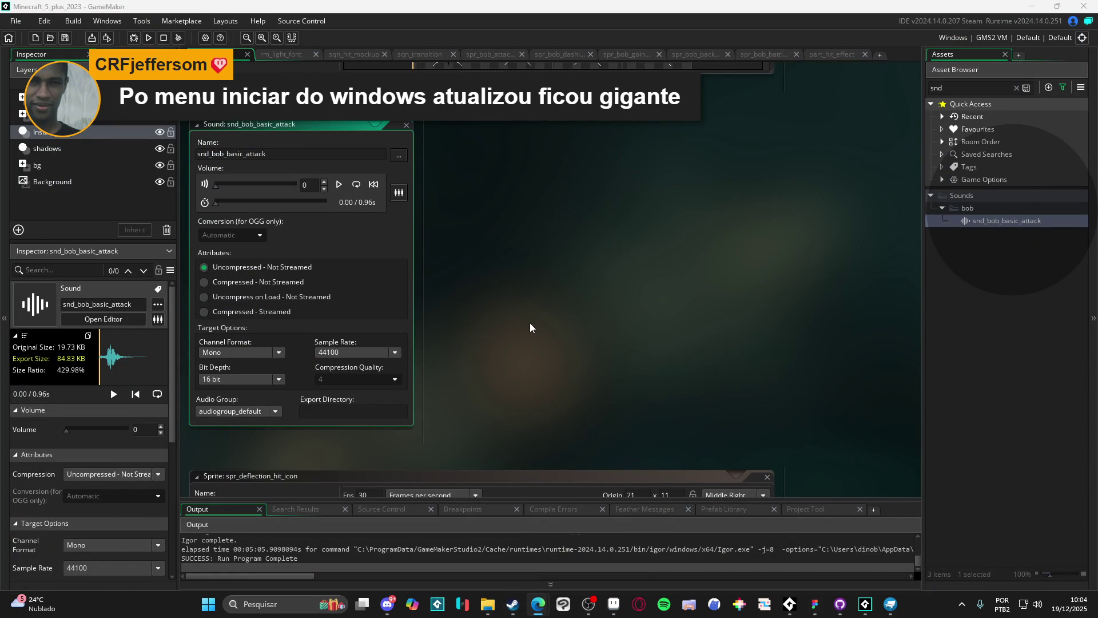
mouse_move(534, 610)
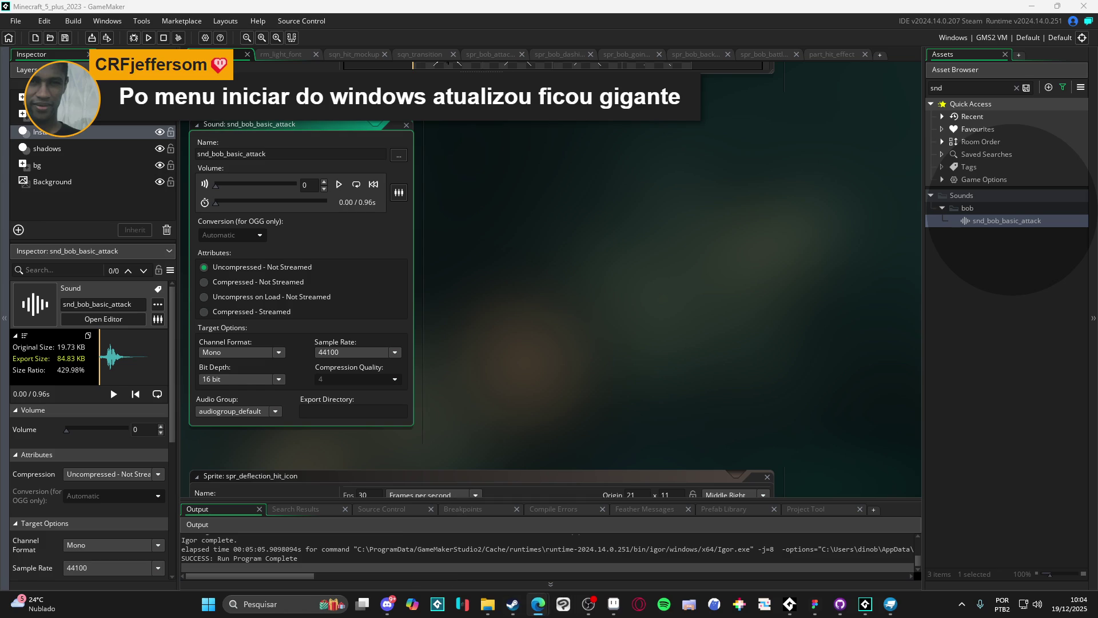
click(512, 604)
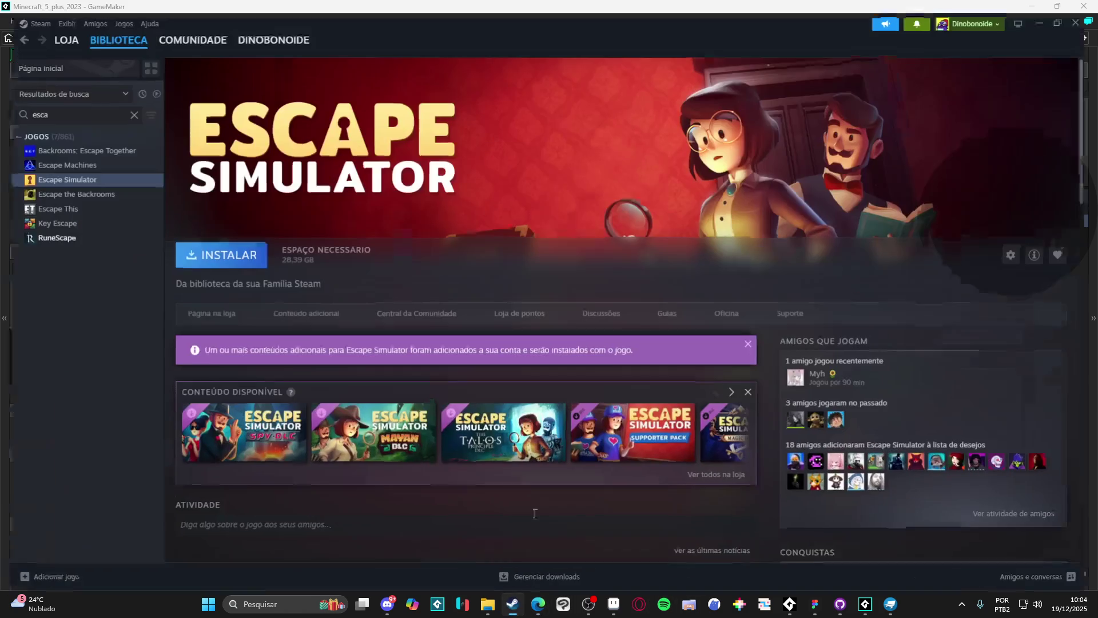
click(56, 28)
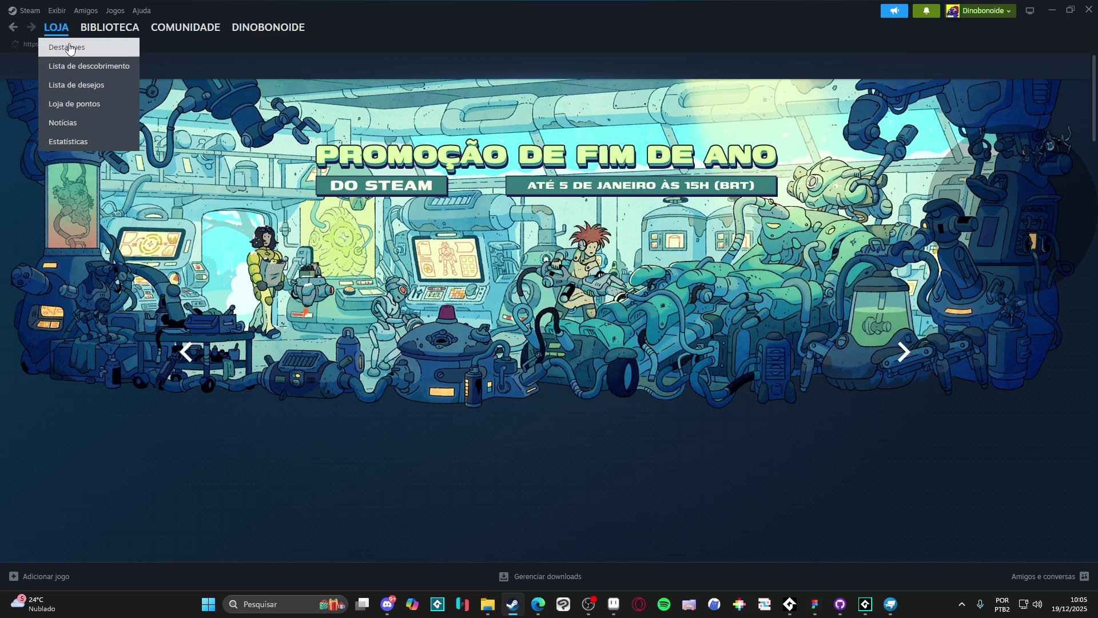
scroll(212, 235, down, 10)
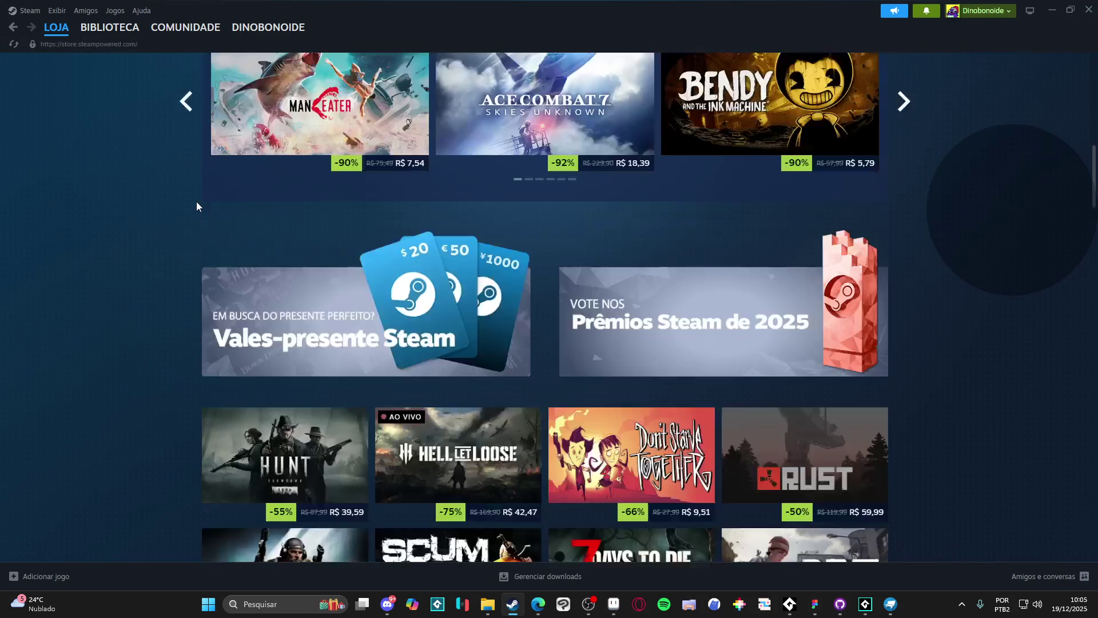
scroll(47, 240, down, 4)
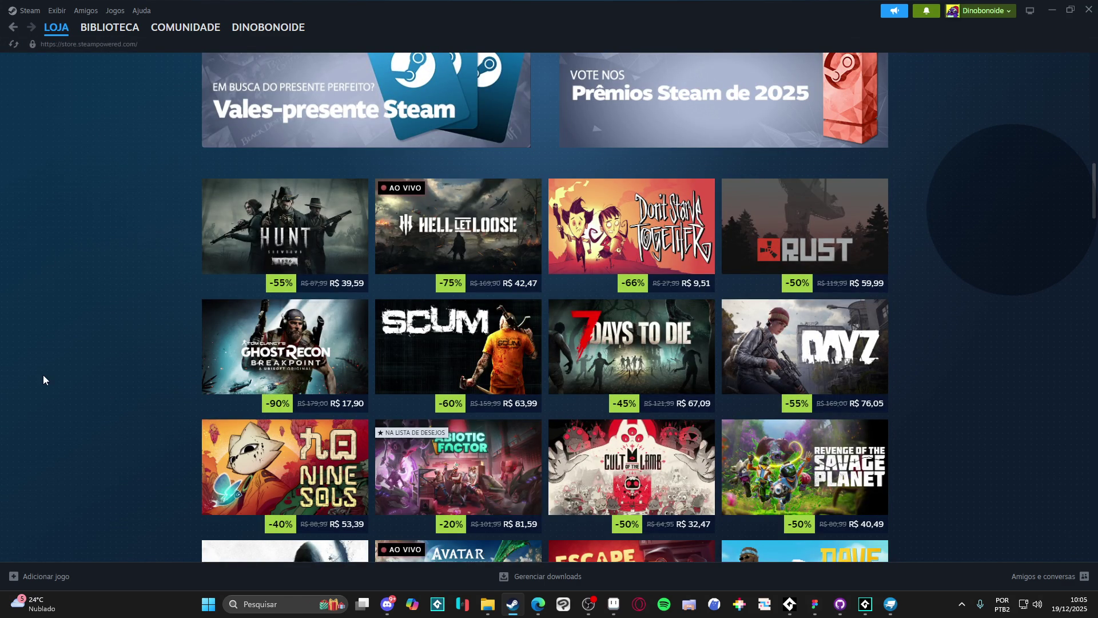
scroll(36, 342, down, 8)
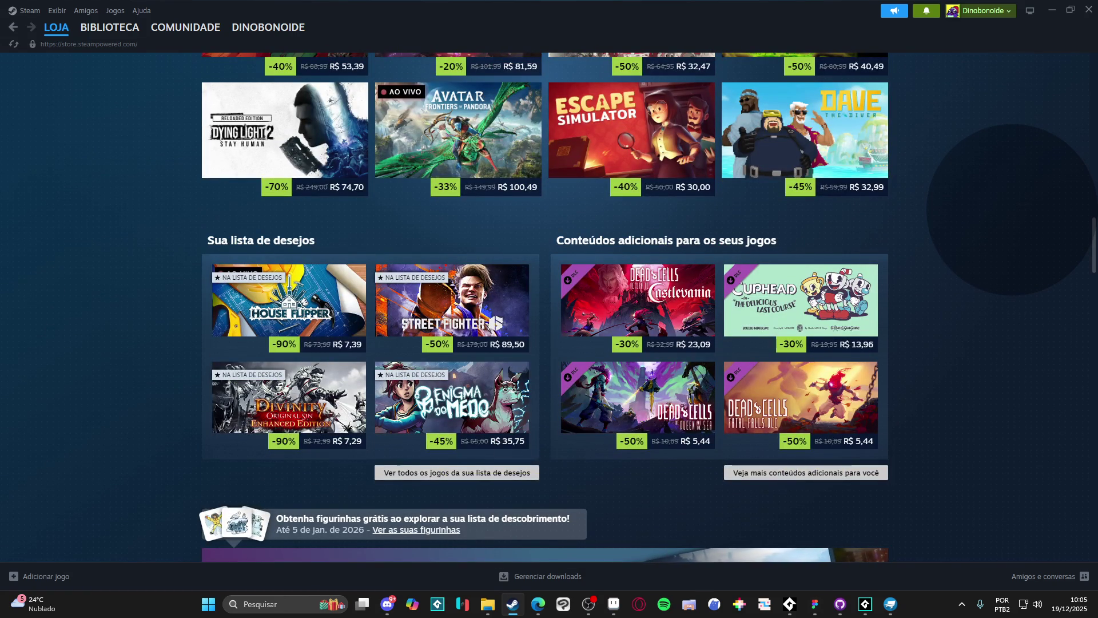
click(537, 603)
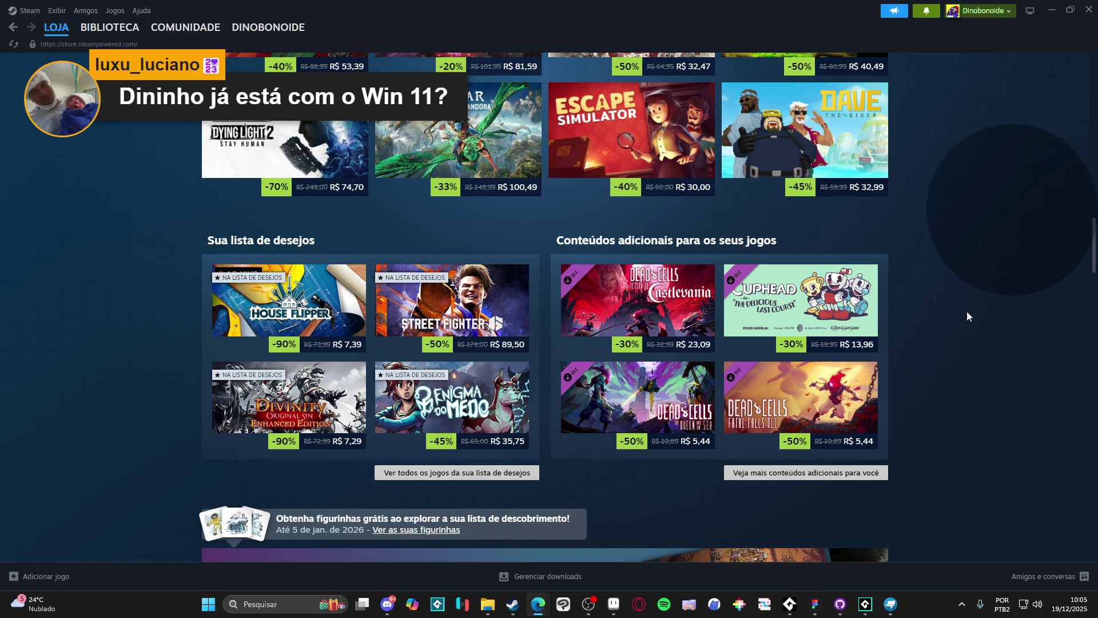
scroll(967, 312, down, 8)
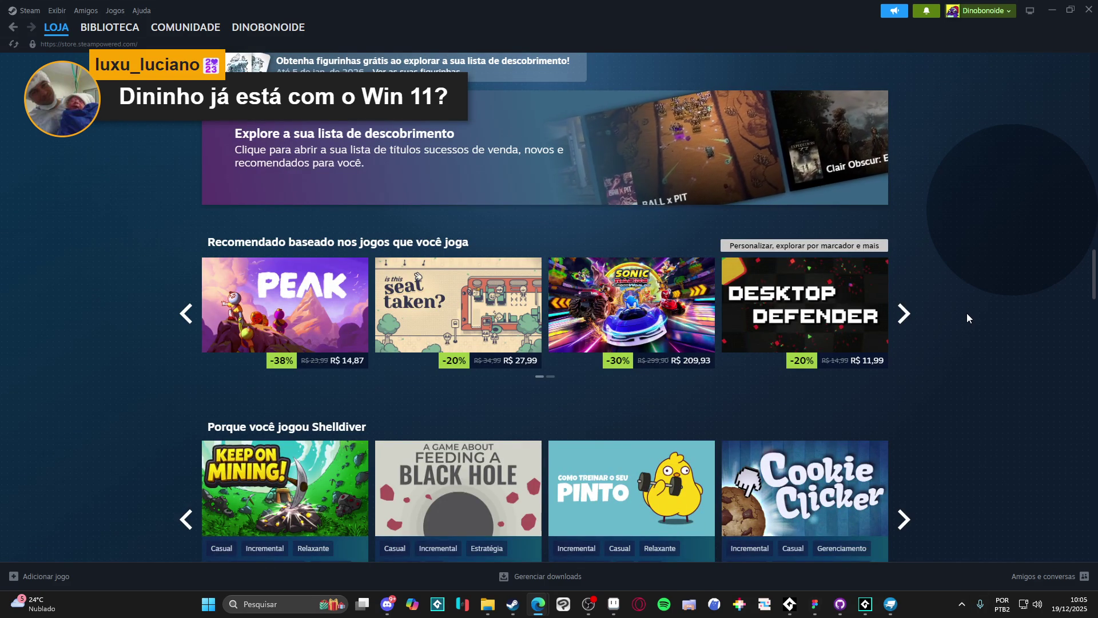
scroll(951, 335, down, 3)
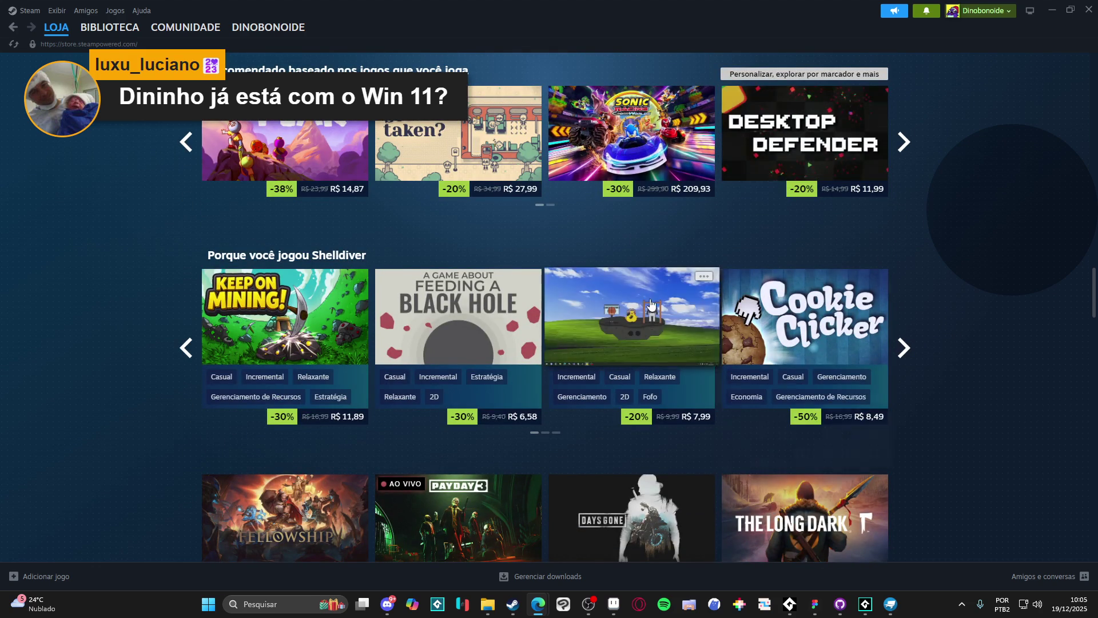
mouse_move(648, 339)
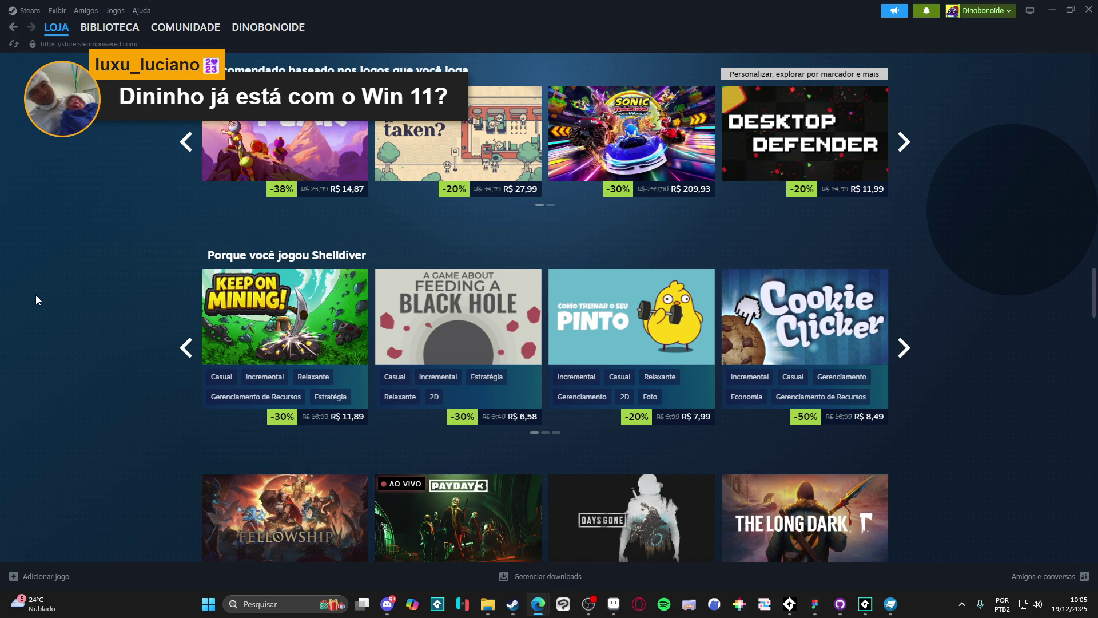
scroll(35, 294, down, 2)
scroll(35, 294, down, 5)
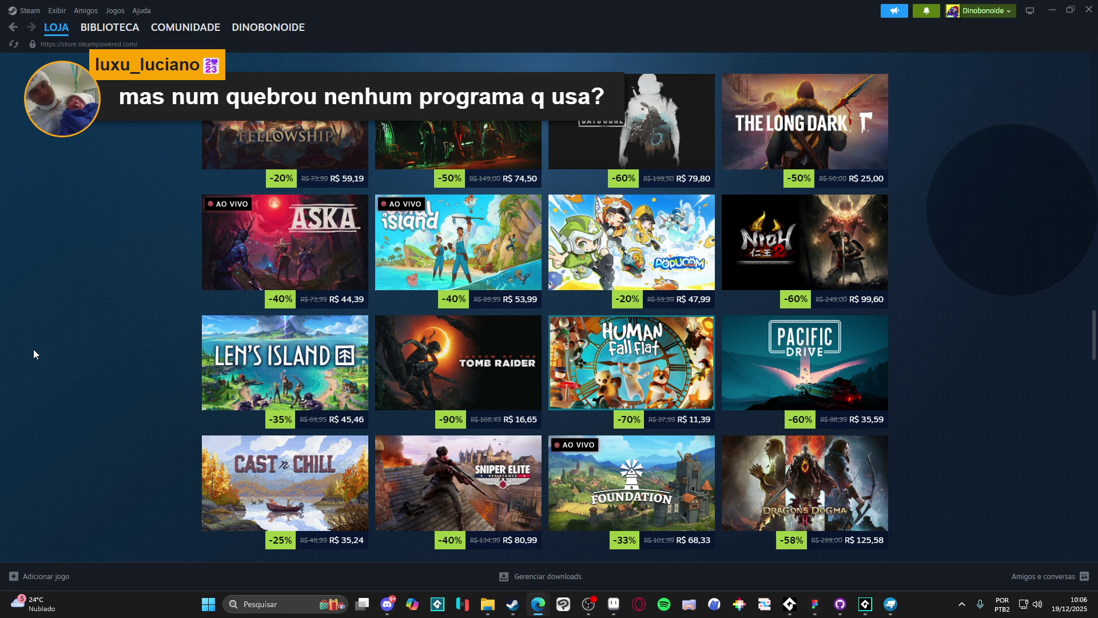
scroll(118, 368, down, 4)
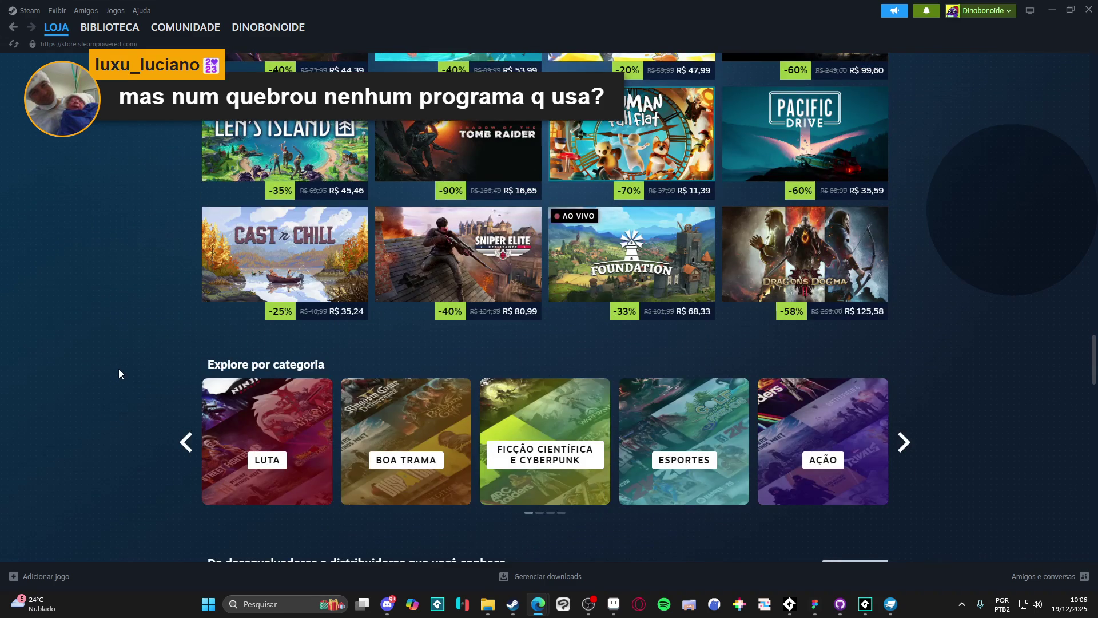
scroll(119, 369, down, 4)
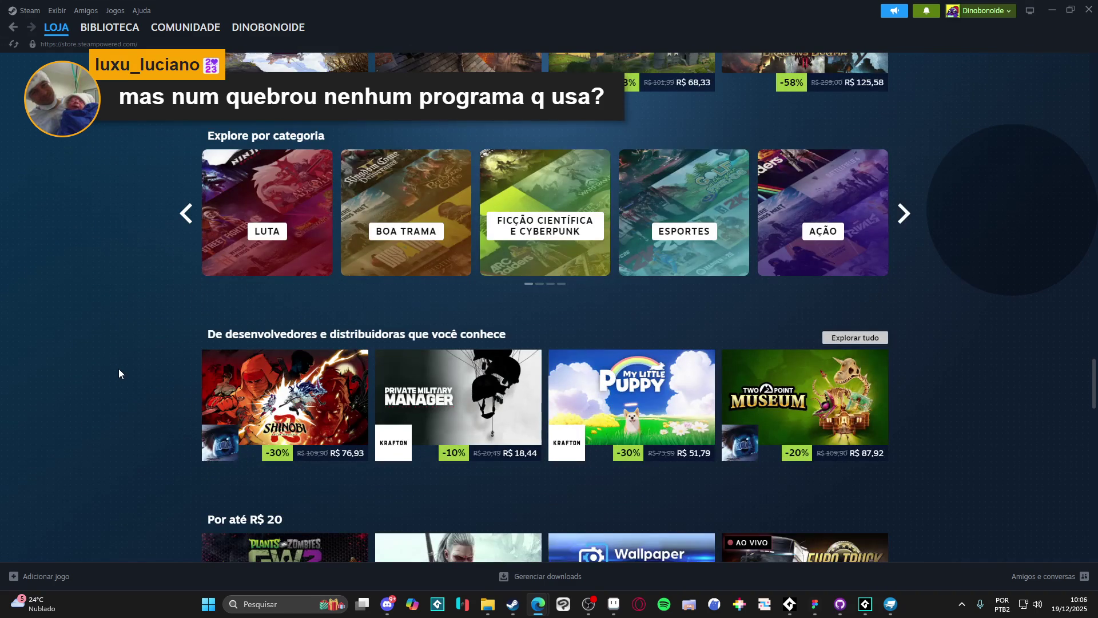
scroll(130, 365, down, 4)
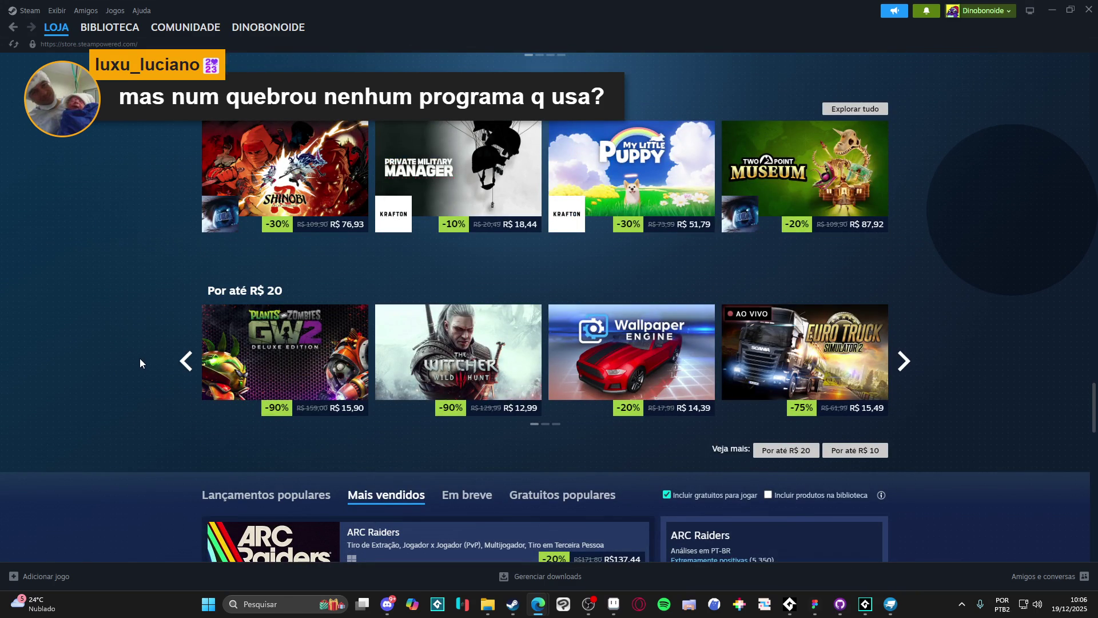
scroll(144, 359, down, 5)
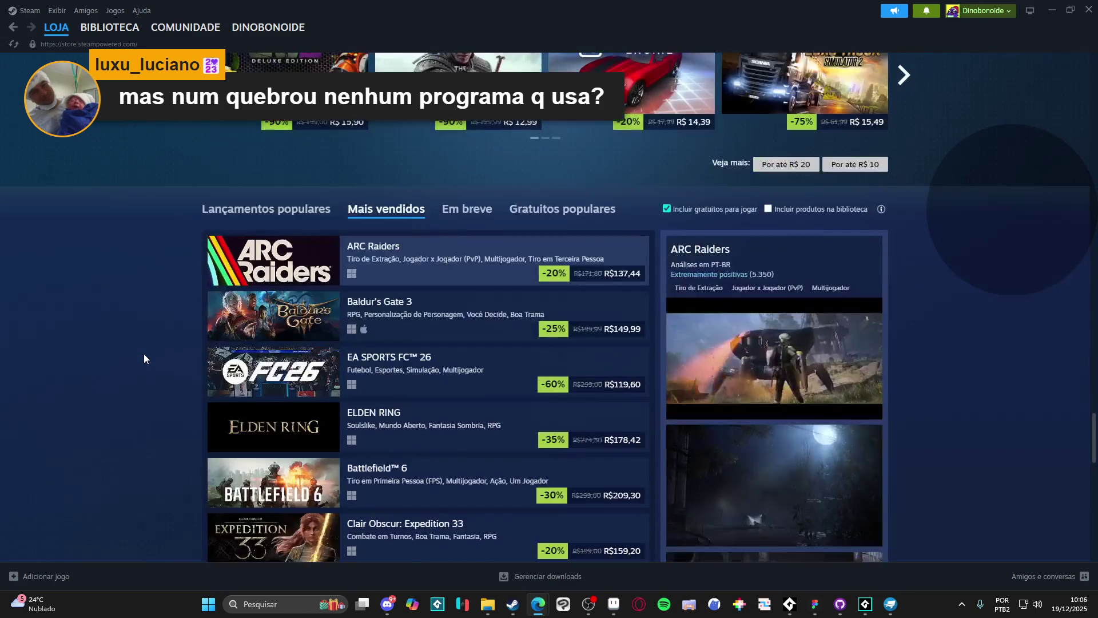
scroll(144, 359, down, 5)
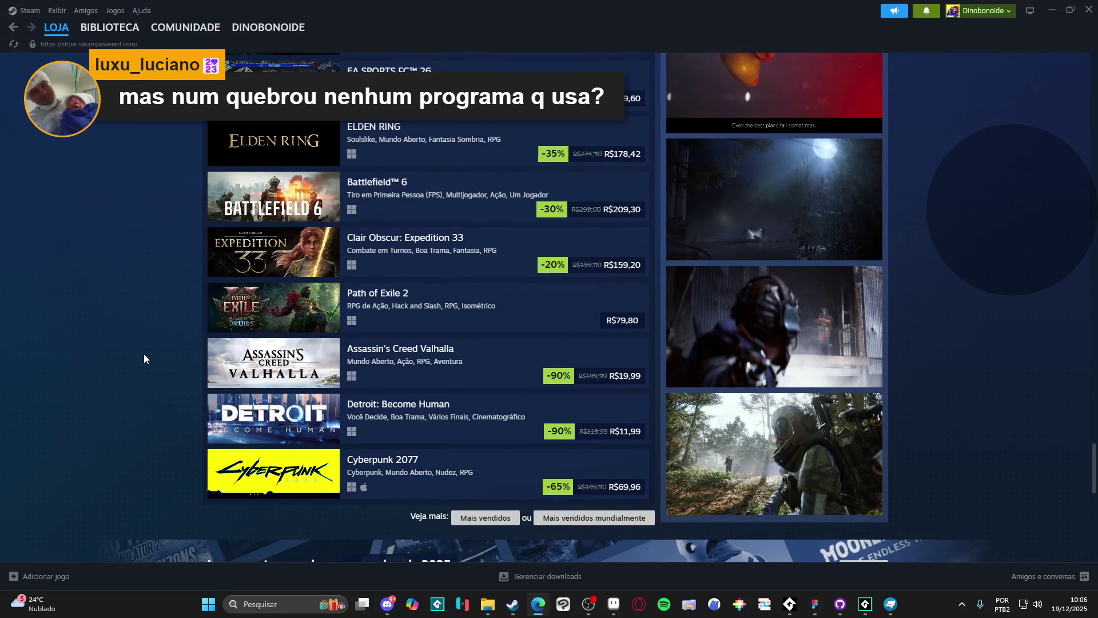
scroll(144, 358, down, 5)
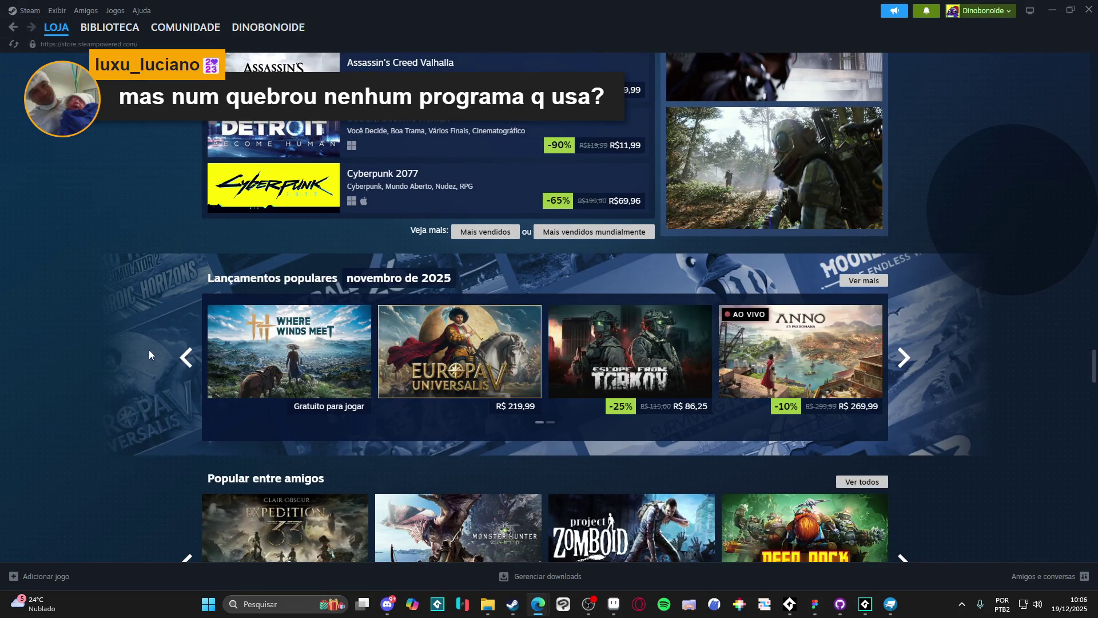
scroll(150, 350, down, 6)
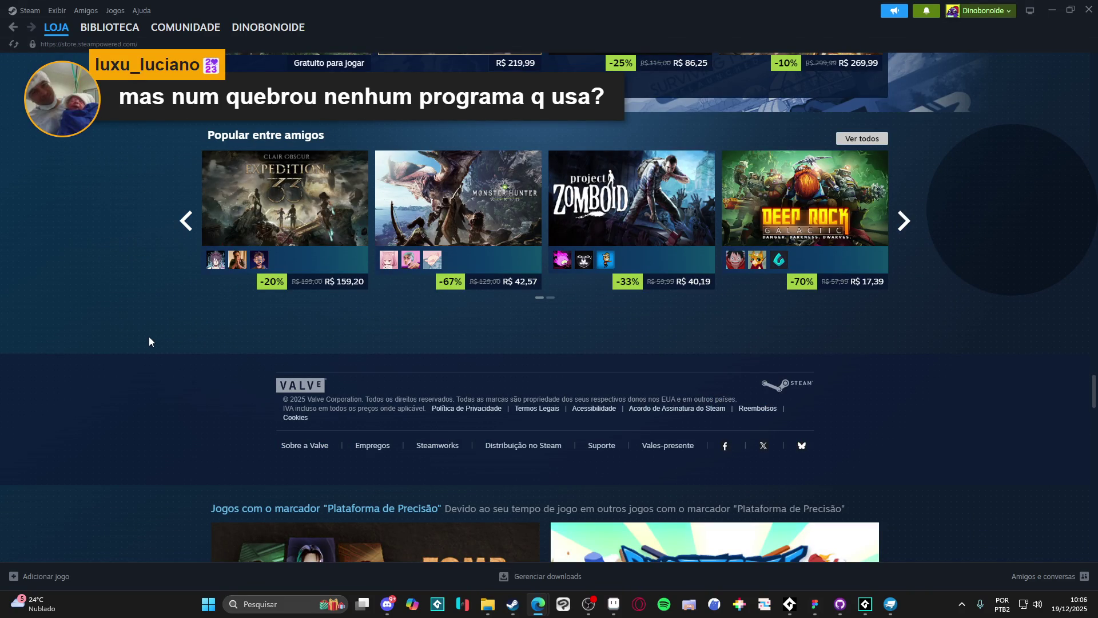
scroll(149, 337, up, 11)
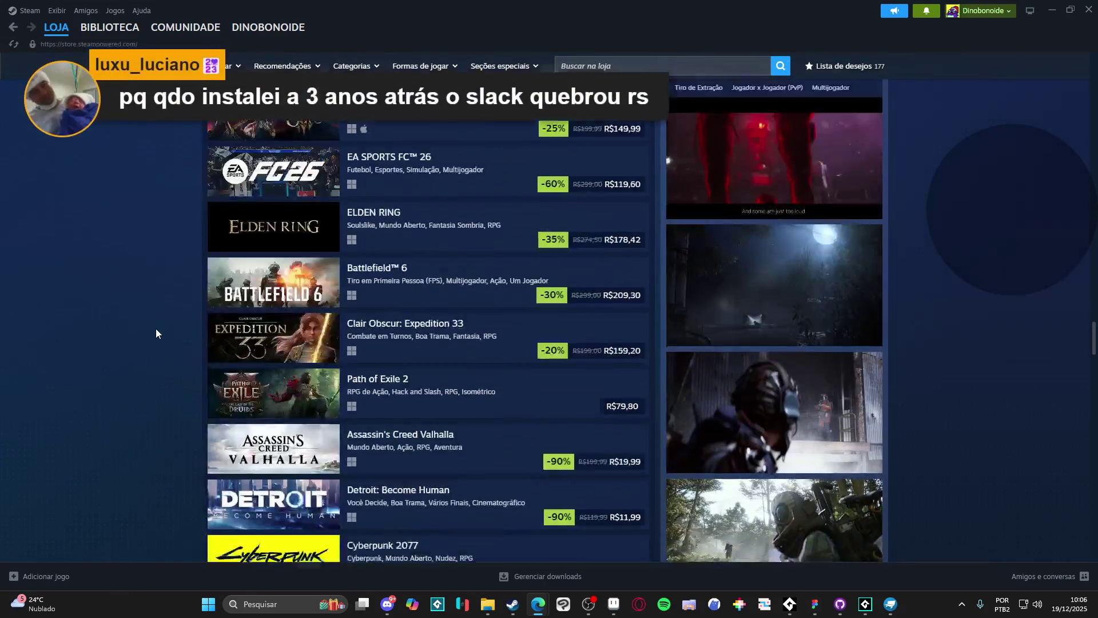
scroll(156, 329, up, 4)
scroll(157, 327, down, 5)
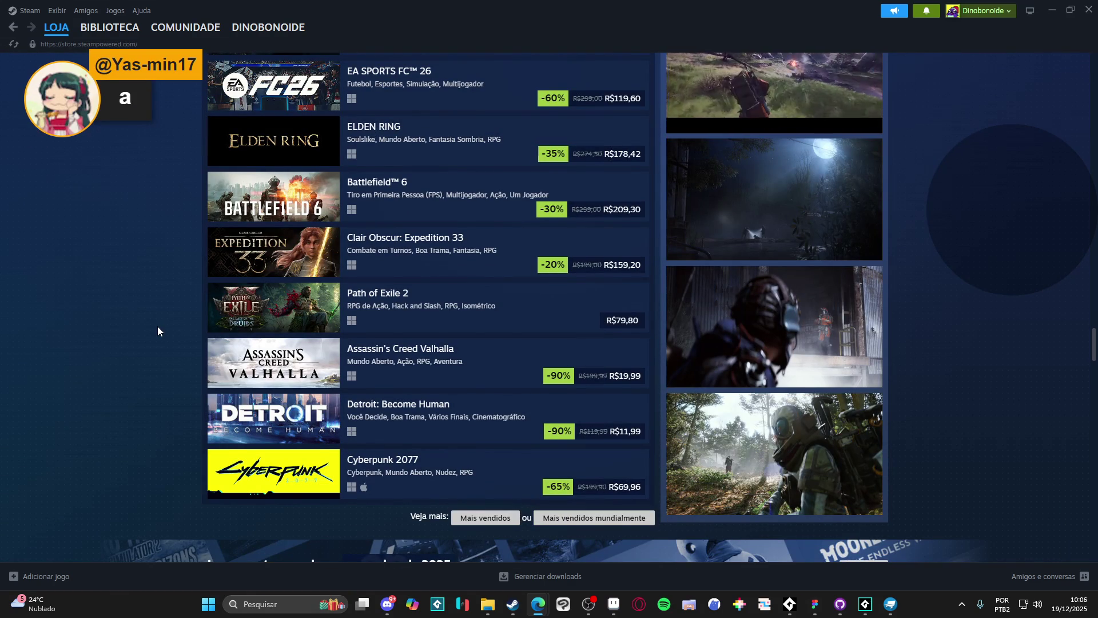
scroll(158, 330, up, 20)
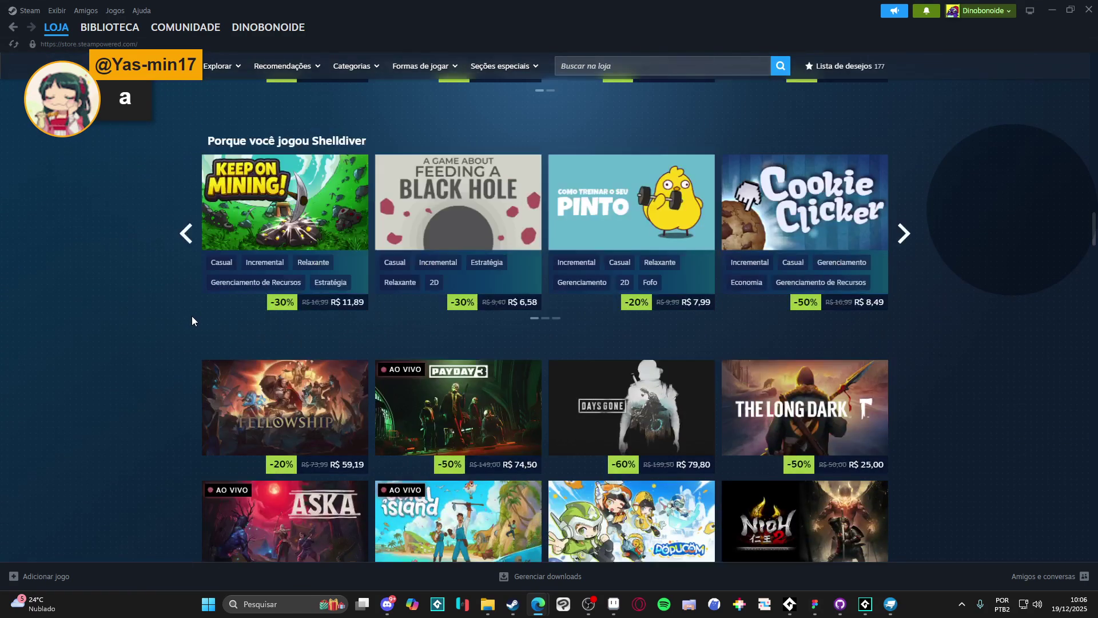
scroll(193, 320, up, 10)
scroll(192, 317, up, 15)
scroll(217, 317, up, 5)
scroll(261, 317, down, 15)
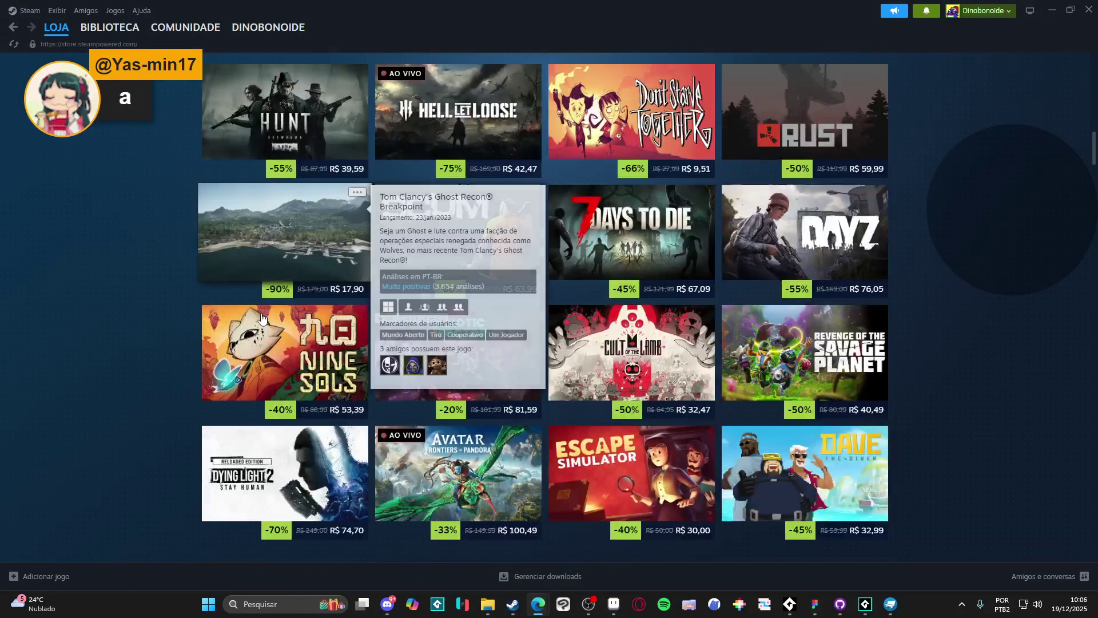
scroll(262, 318, down, 7)
scroll(668, 218, up, 2)
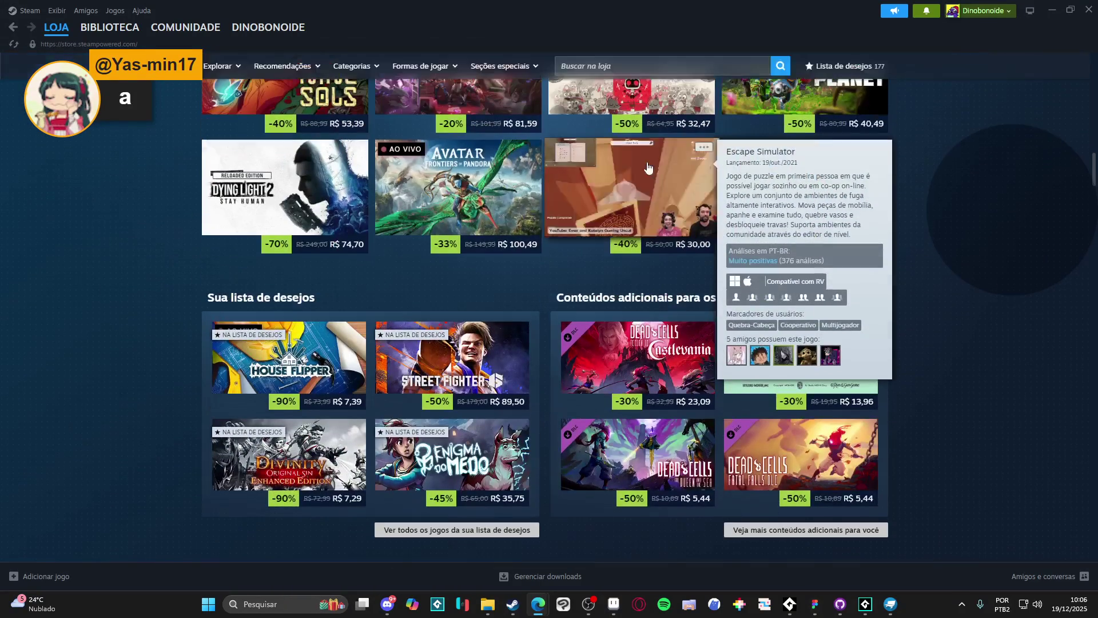
- Open the Escape Simulator store page and browse screenshots three through eight in the gallery
click(668, 217)
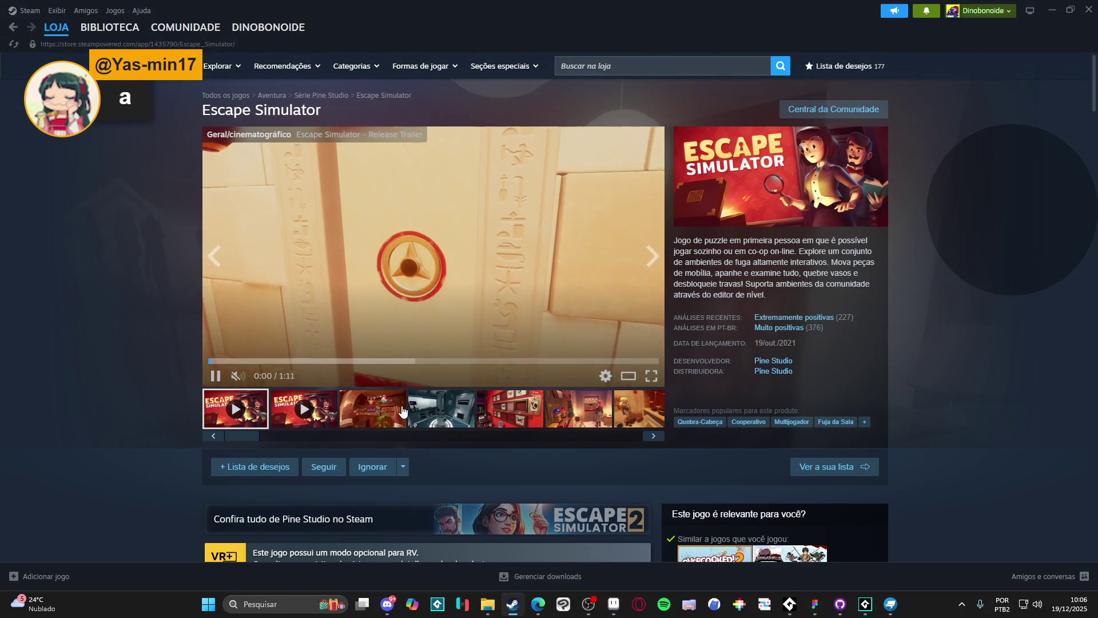
click(403, 410)
click(503, 276)
click(922, 316)
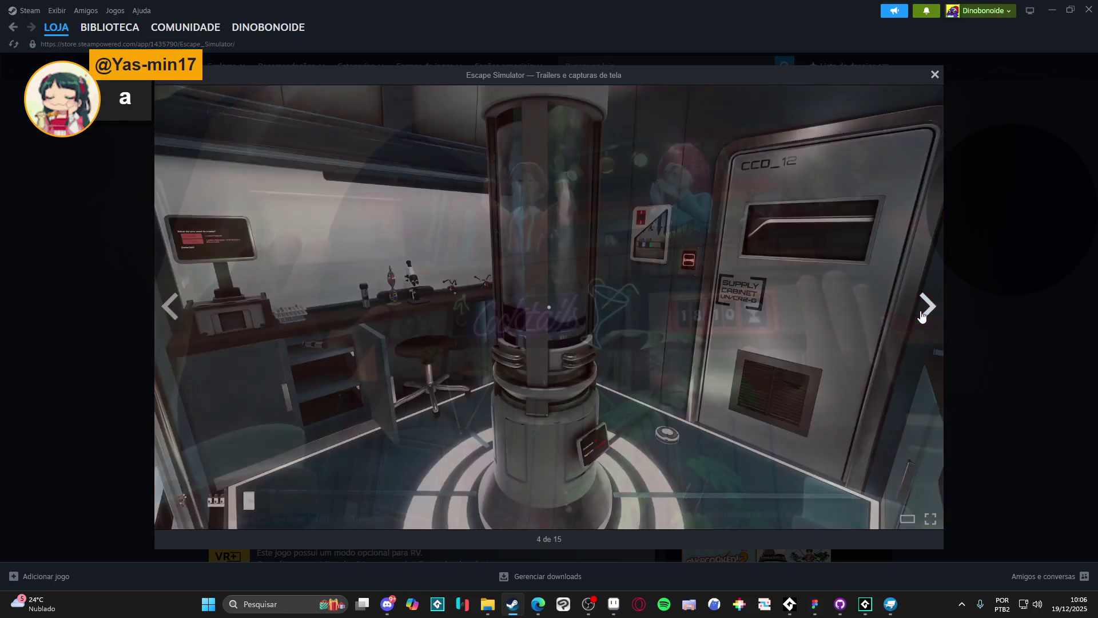
click(922, 316)
click(922, 315)
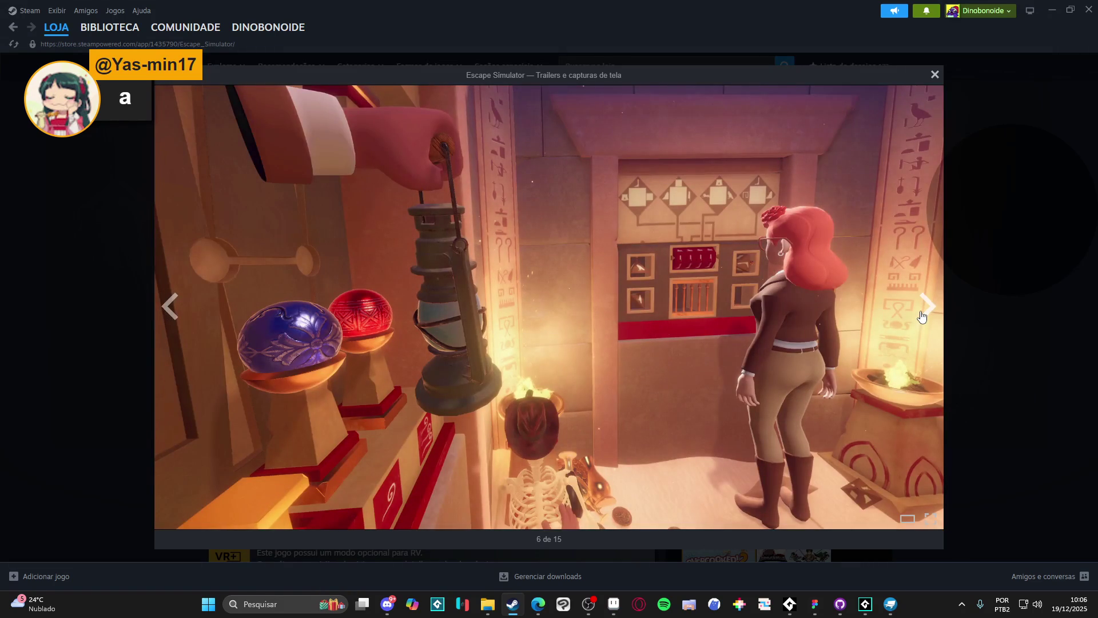
click(922, 316)
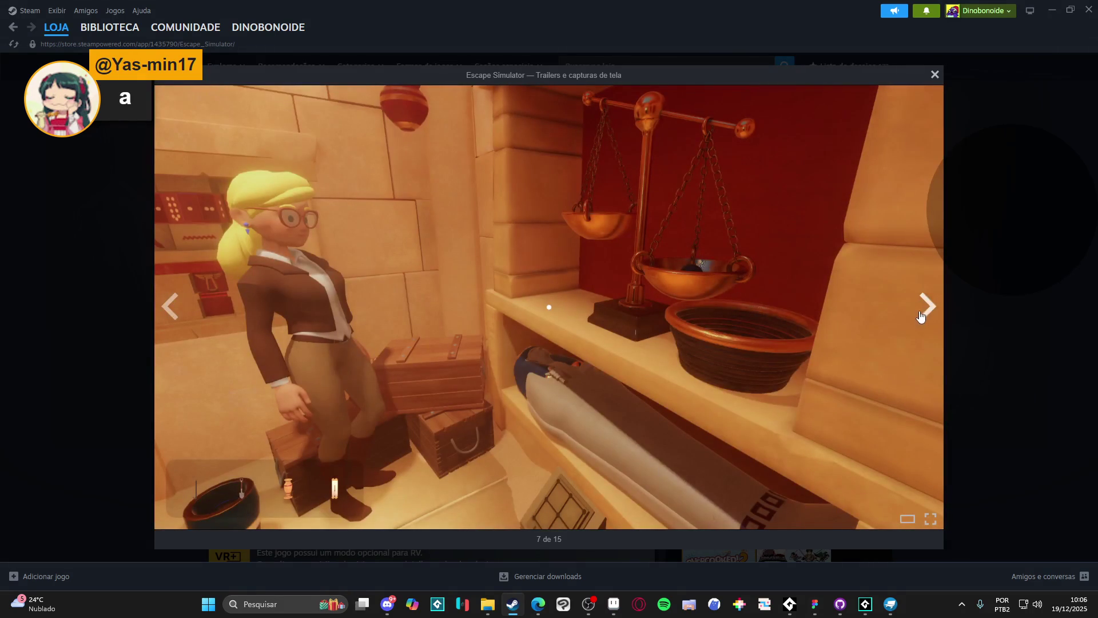
click(922, 311)
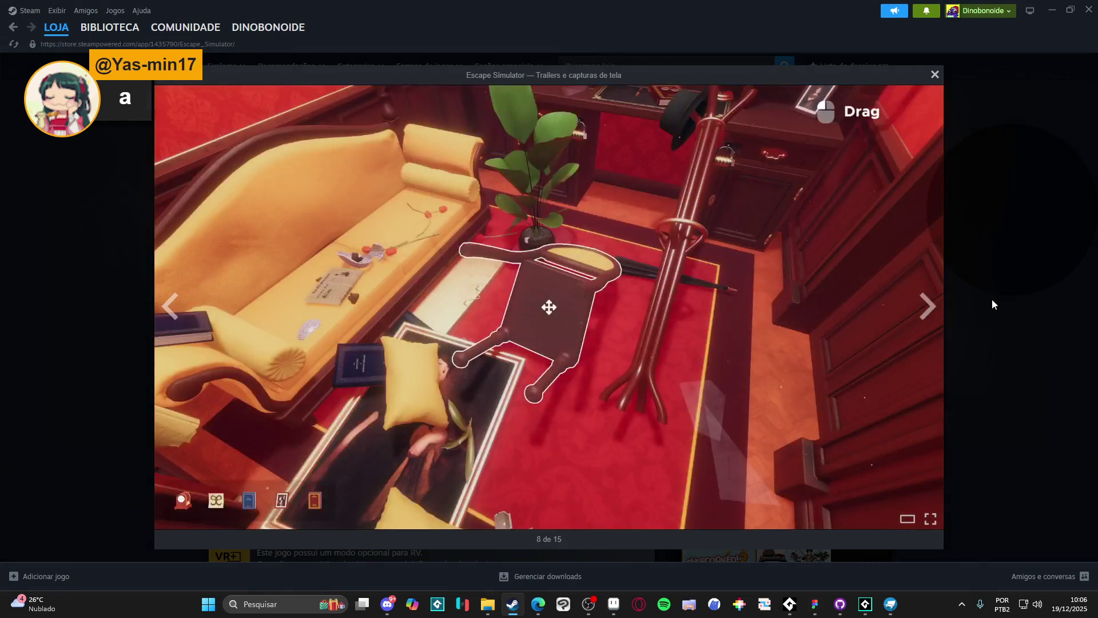
click(990, 301)
- Scroll through the Escape Simulator store page, then minimize Steam to return to GameMaker
scroll(949, 332, down, 8)
scroll(780, 277, down, 2)
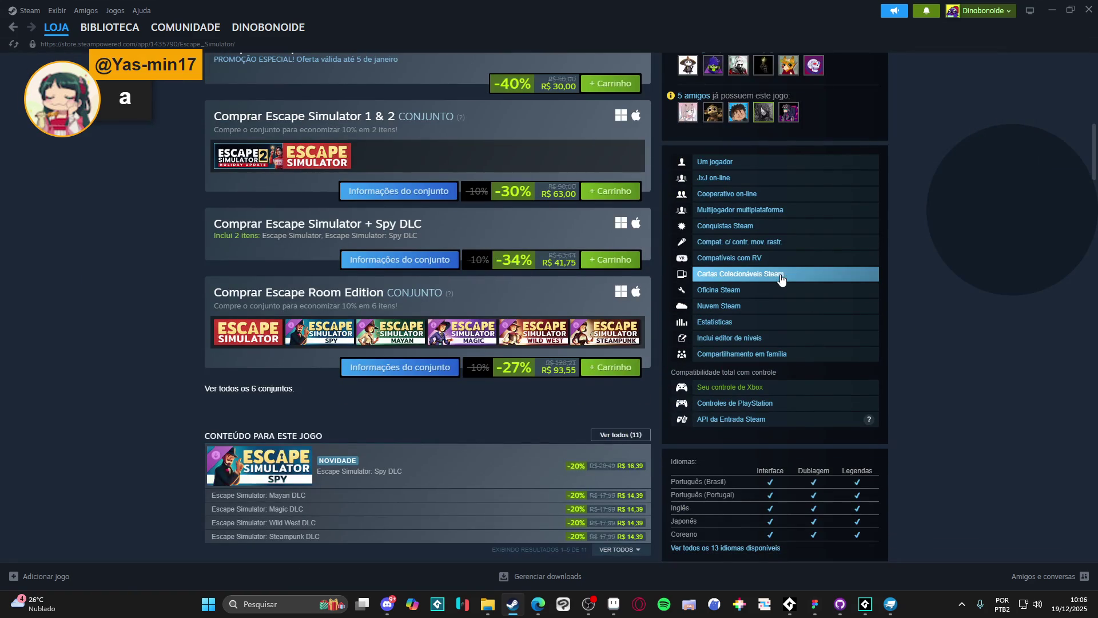
scroll(780, 277, up, 8)
scroll(793, 256, up, 2)
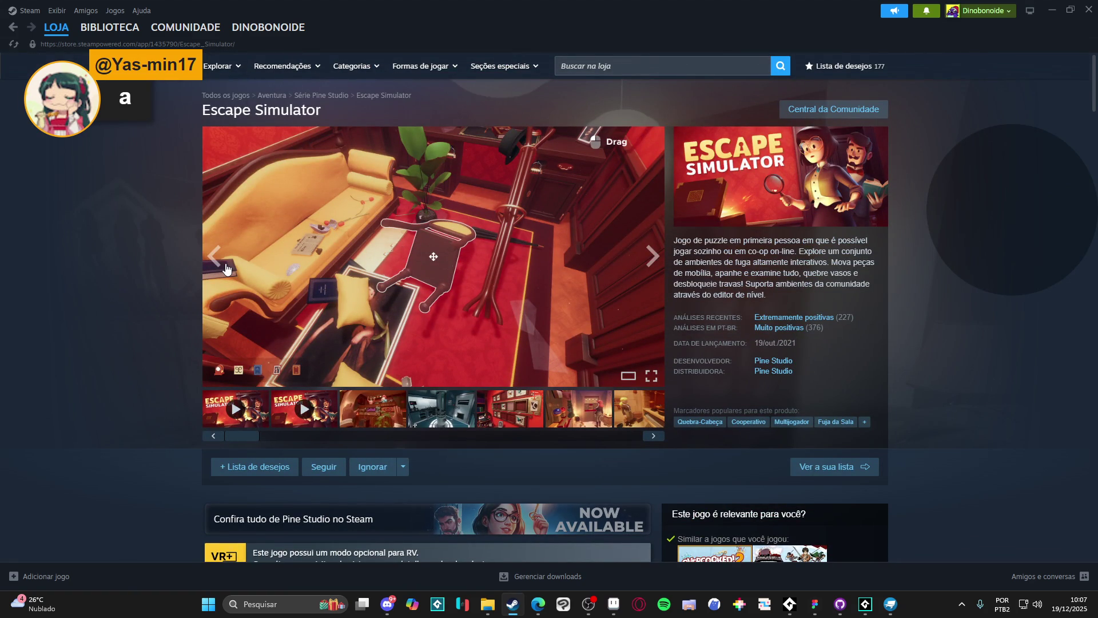
scroll(197, 263, down, 1)
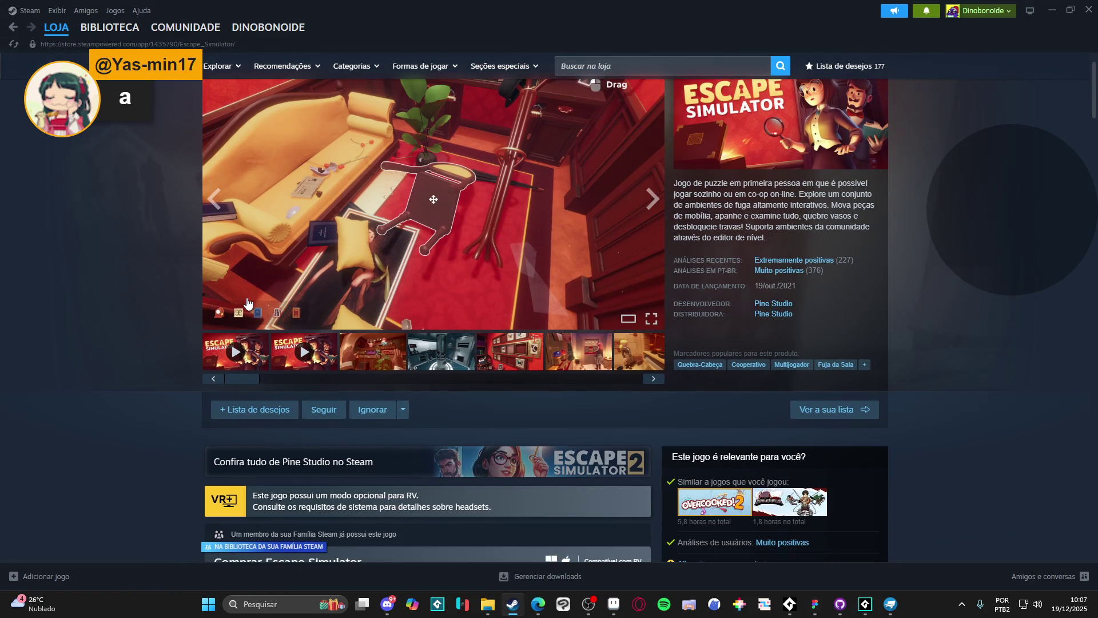
scroll(247, 303, up, 1)
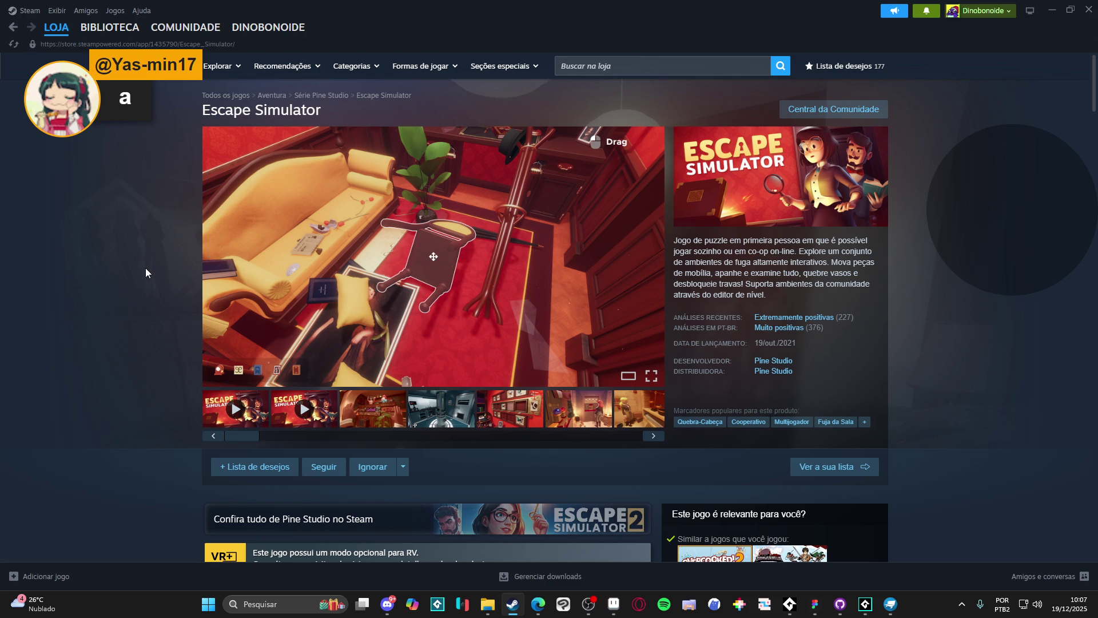
scroll(434, 355, down, 3)
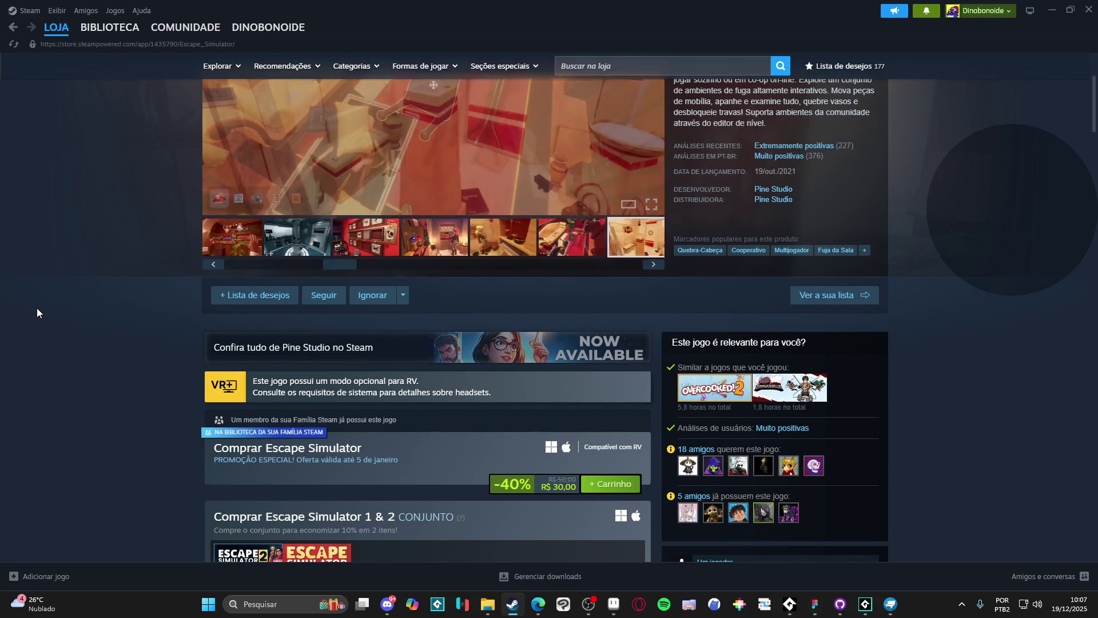
scroll(36, 308, up, 3)
click(1060, 5)
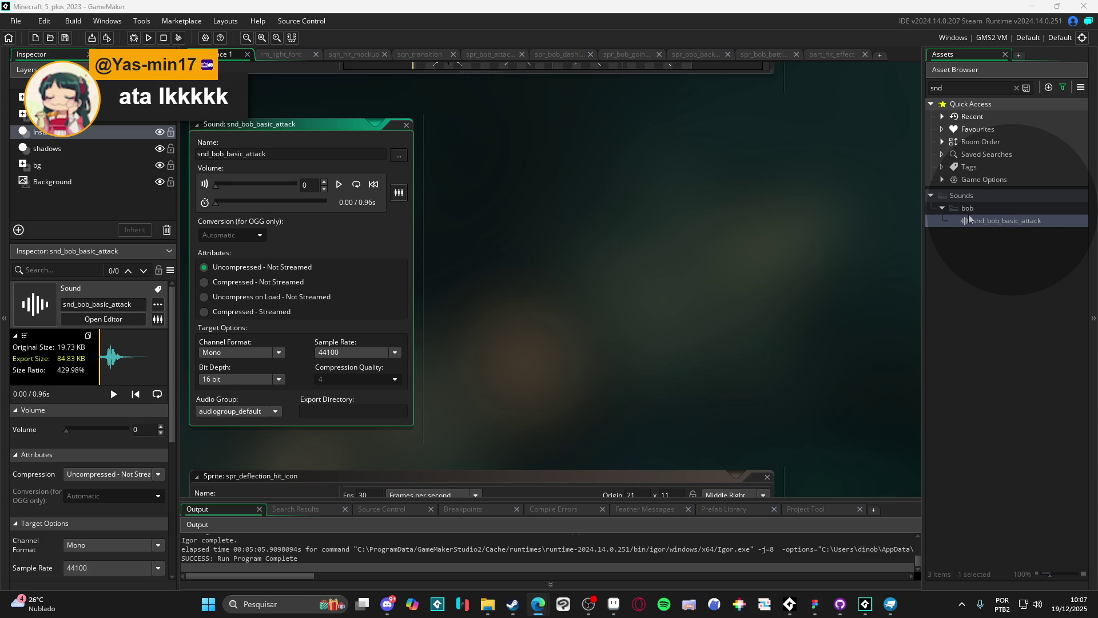
- Clear the asset filter, open snd_bob_basic_attack, and set its Volume to 0.2
click(1016, 87)
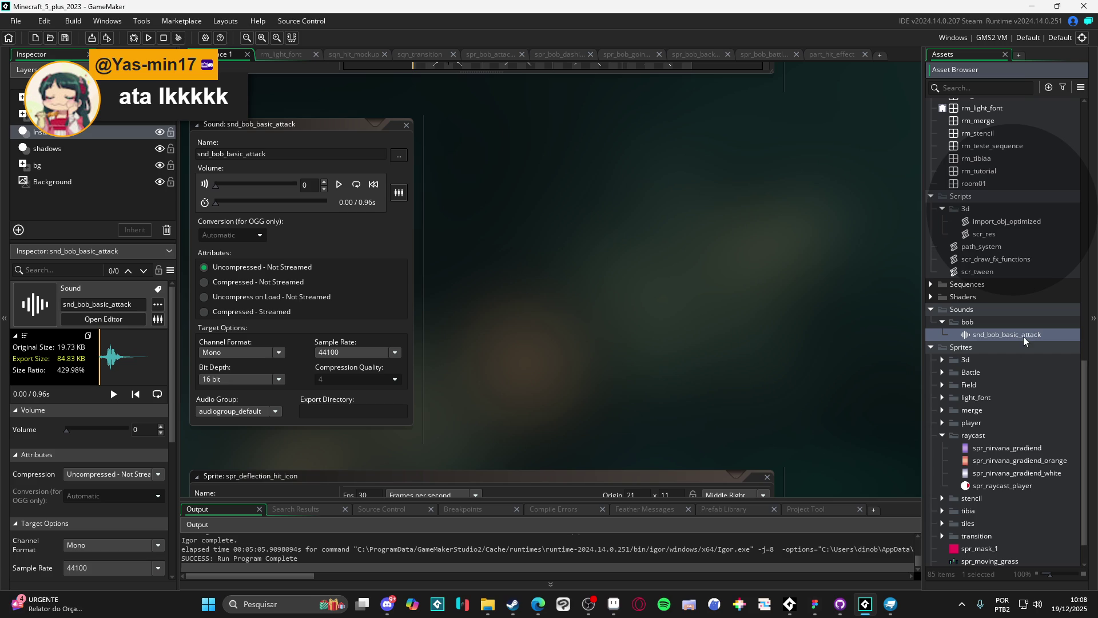
double_click(995, 336)
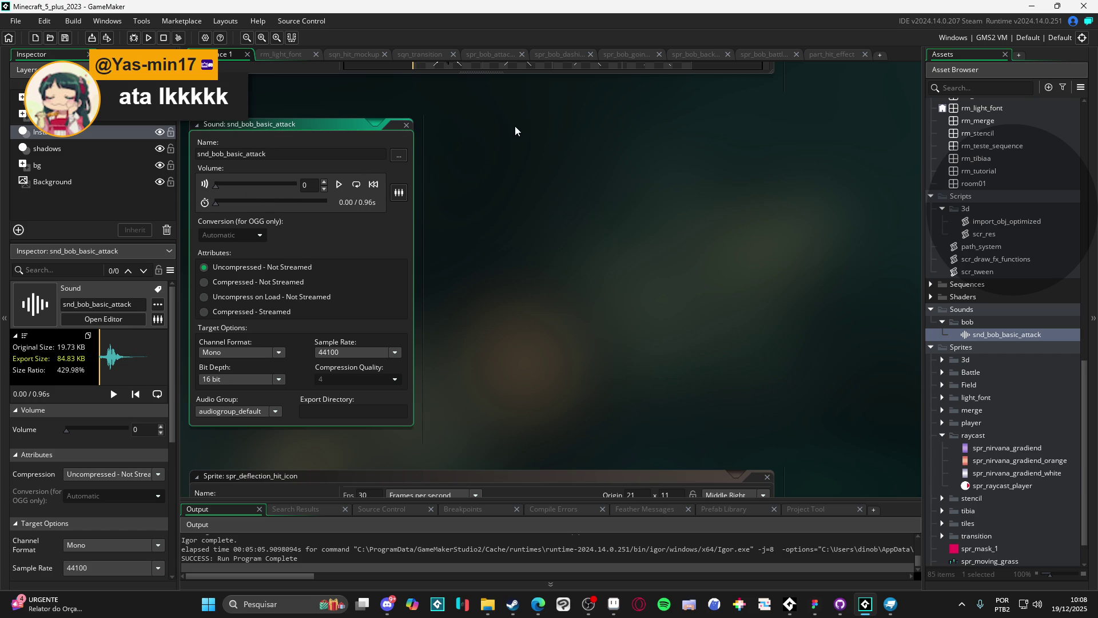
text(.2)
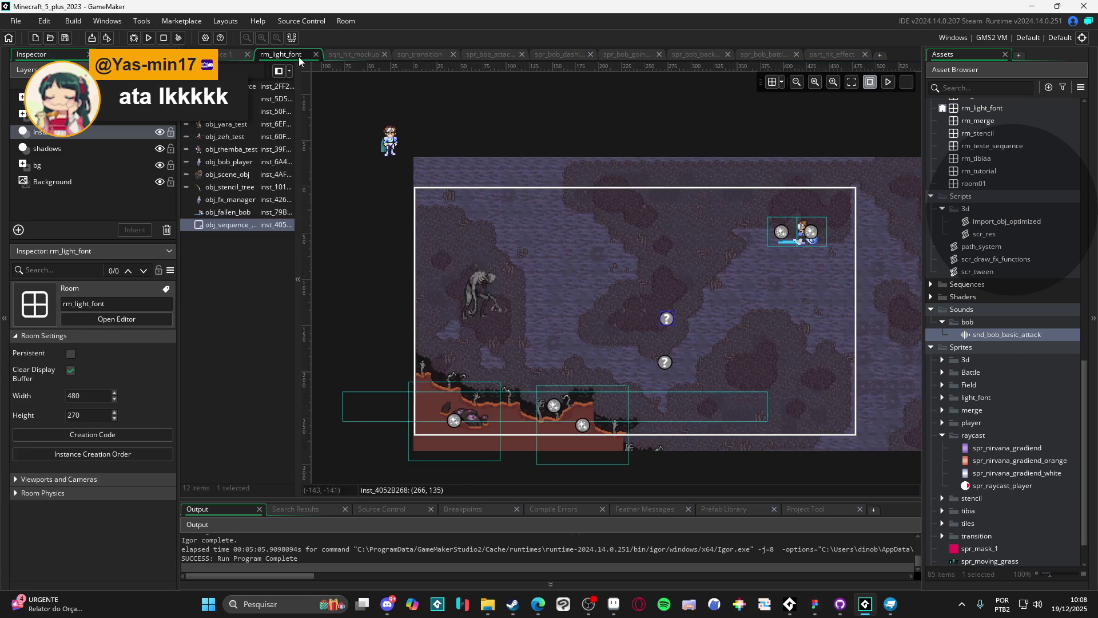
- Flip through the open editors from rm_light_font to the part_hit_effect particle editor
click(285, 54)
click(351, 53)
click(423, 55)
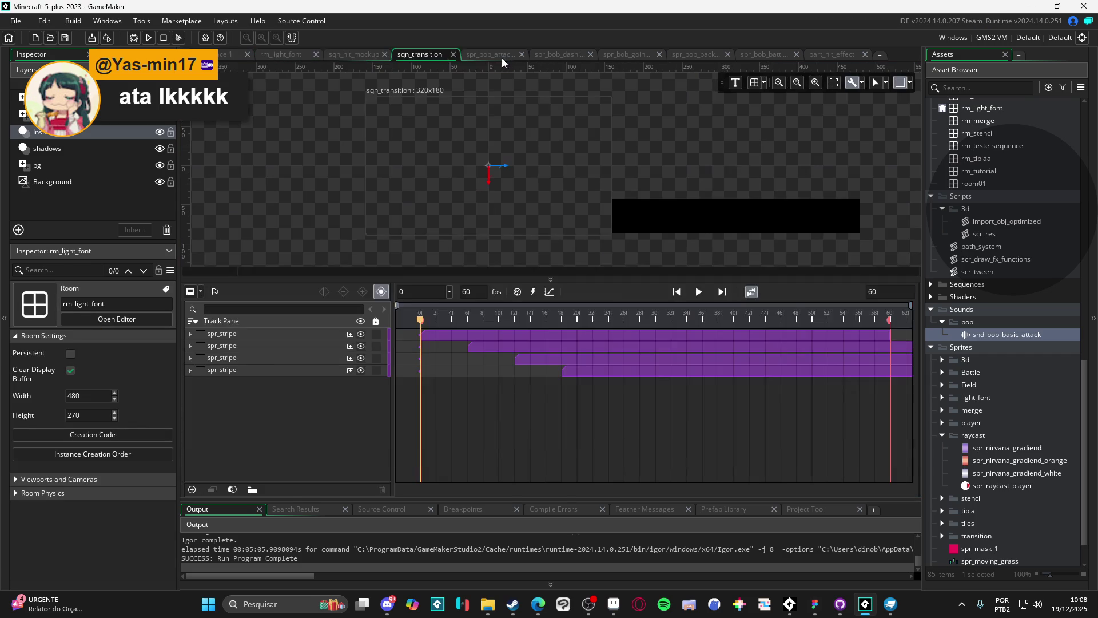
click(503, 57)
click(540, 55)
click(615, 53)
click(695, 54)
click(764, 54)
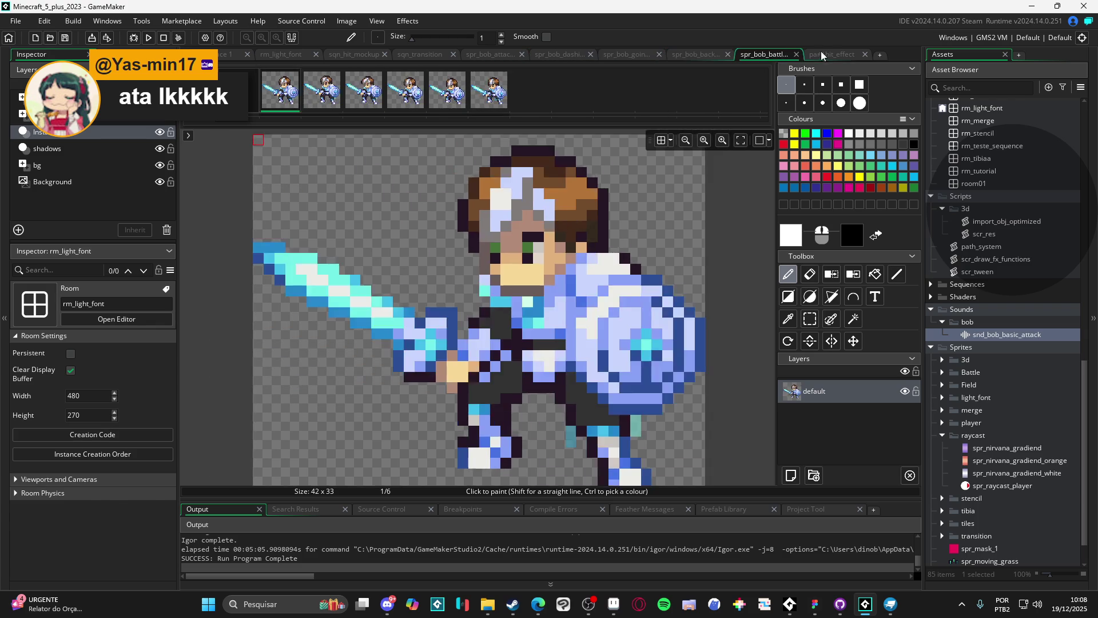
click(818, 54)
- Run the game with F5, close it, and switch to the sqn_hit_mockup sequence
key(F5)
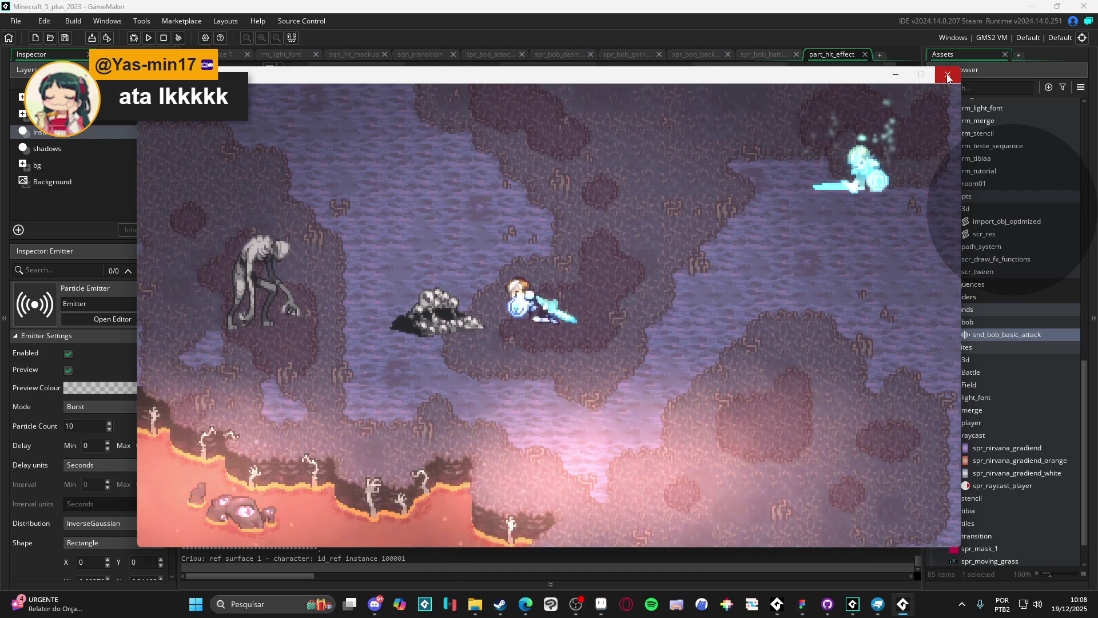
click(947, 75)
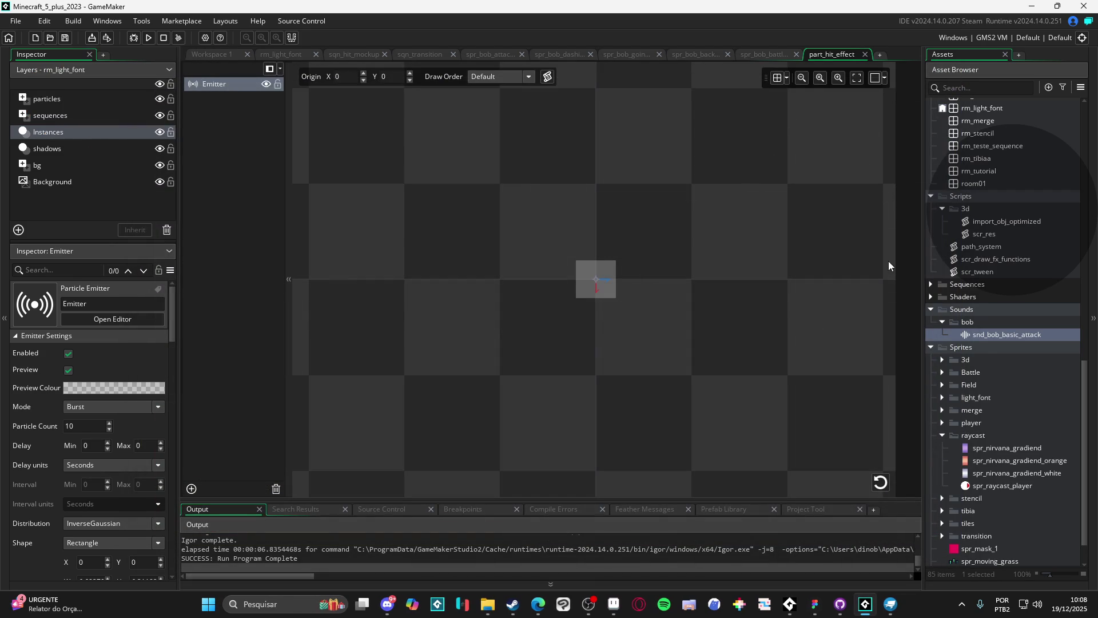
scroll(1024, 311, up, 2)
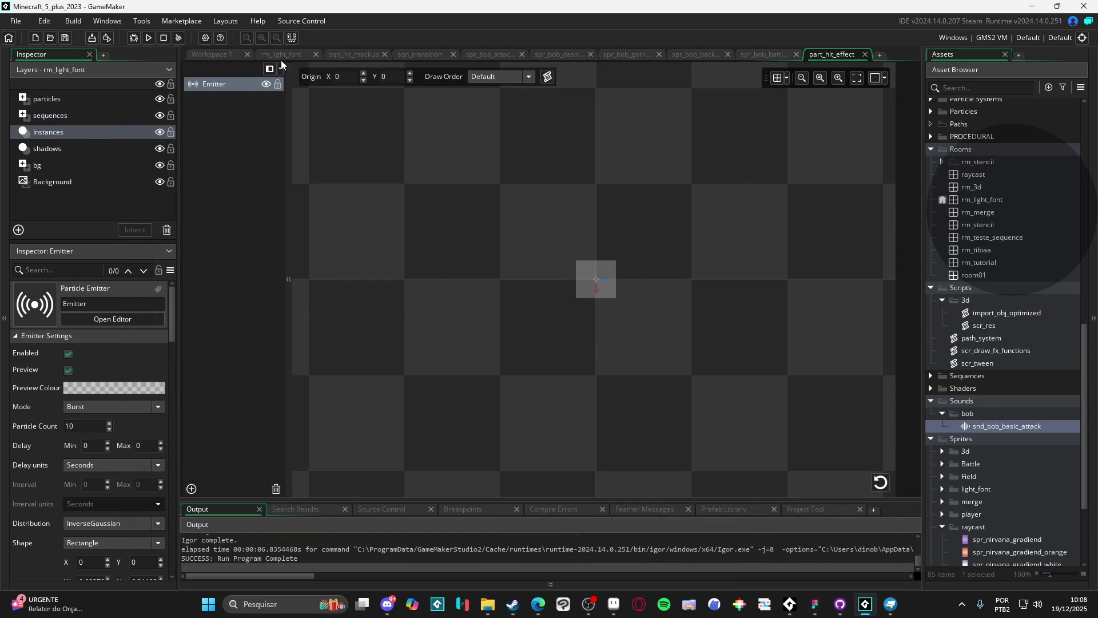
click(359, 55)
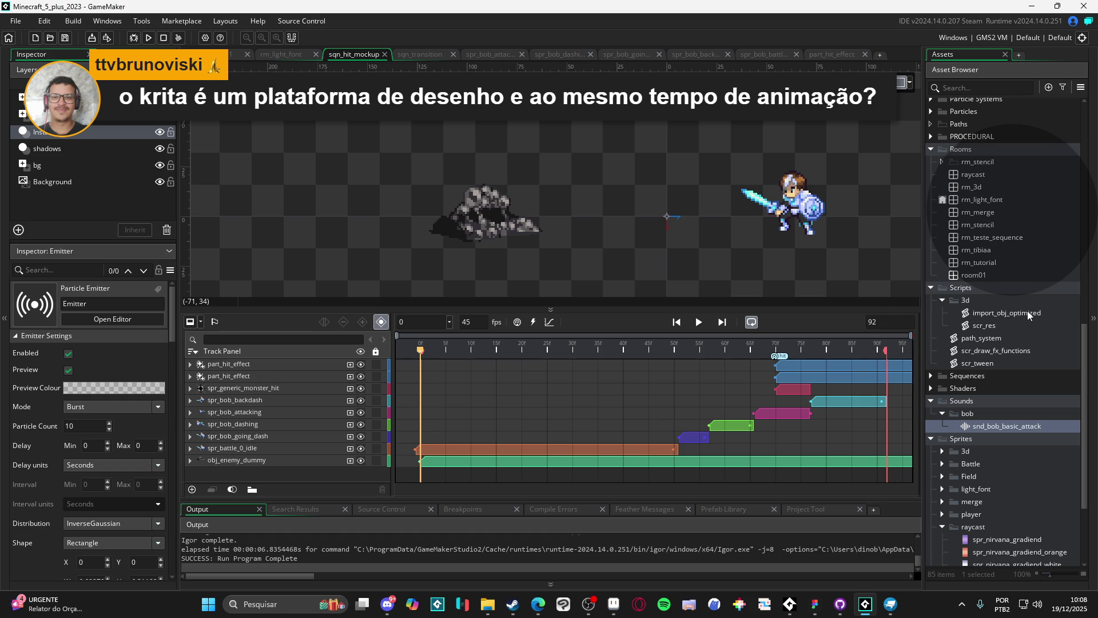
- Preview the sequence's end, expand hit_mockup, select obj_player_dummy, and return to frame 72
scroll(991, 339, up, 5)
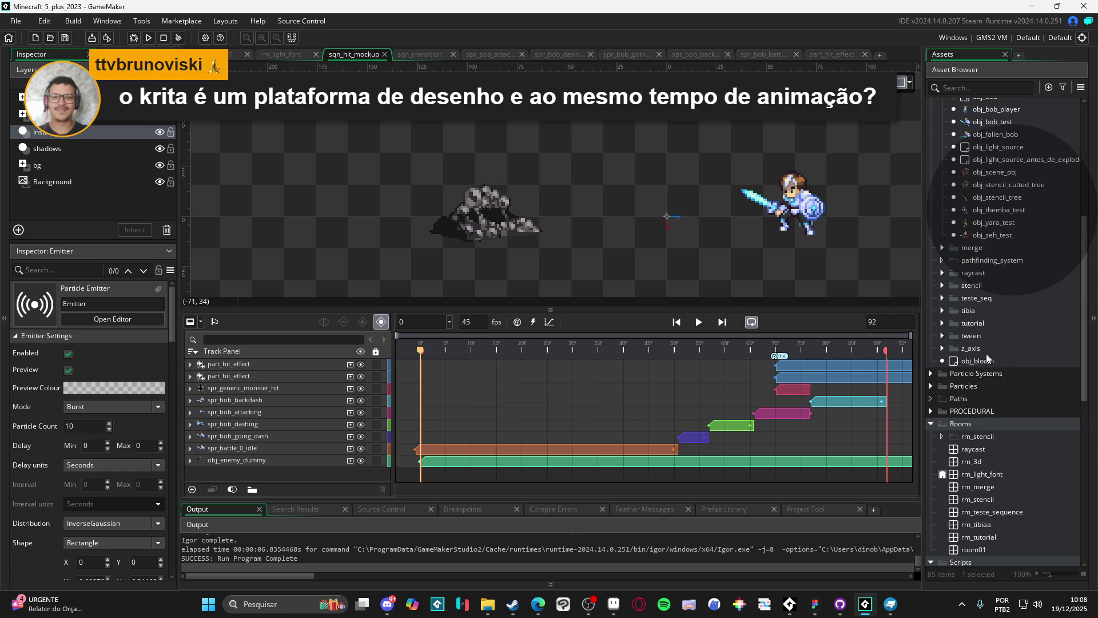
mouse_move(856, 353)
mouse_down()
mouse_move(623, 343)
mouse_move(873, 332)
mouse_move(780, 334)
mouse_move(907, 342)
mouse_up()
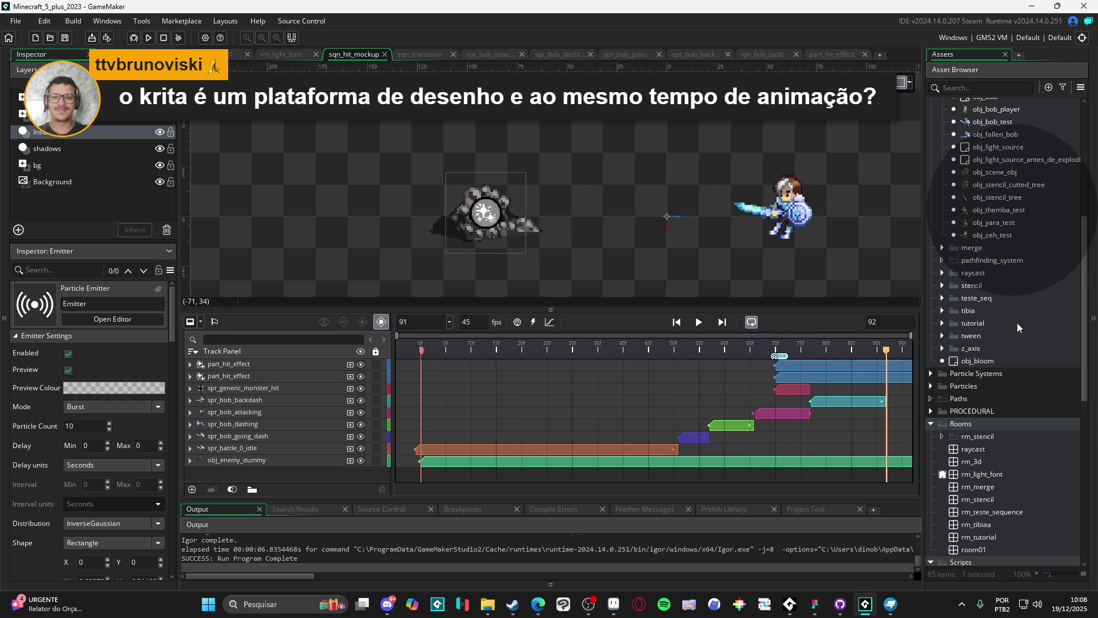
scroll(1015, 323, up, 3)
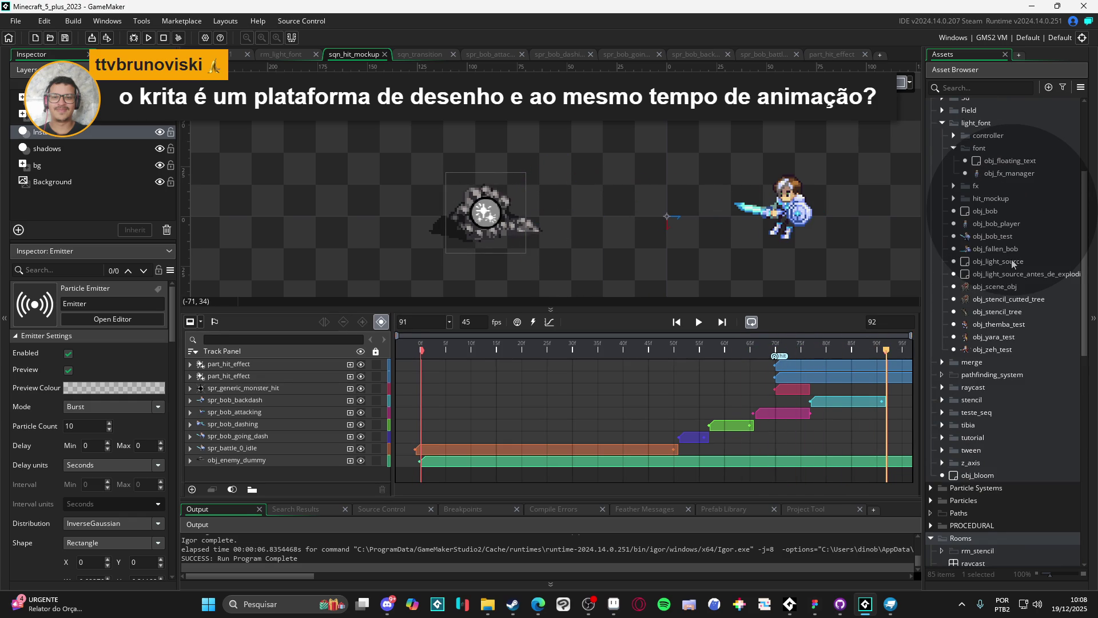
scroll(1012, 263, up, 3)
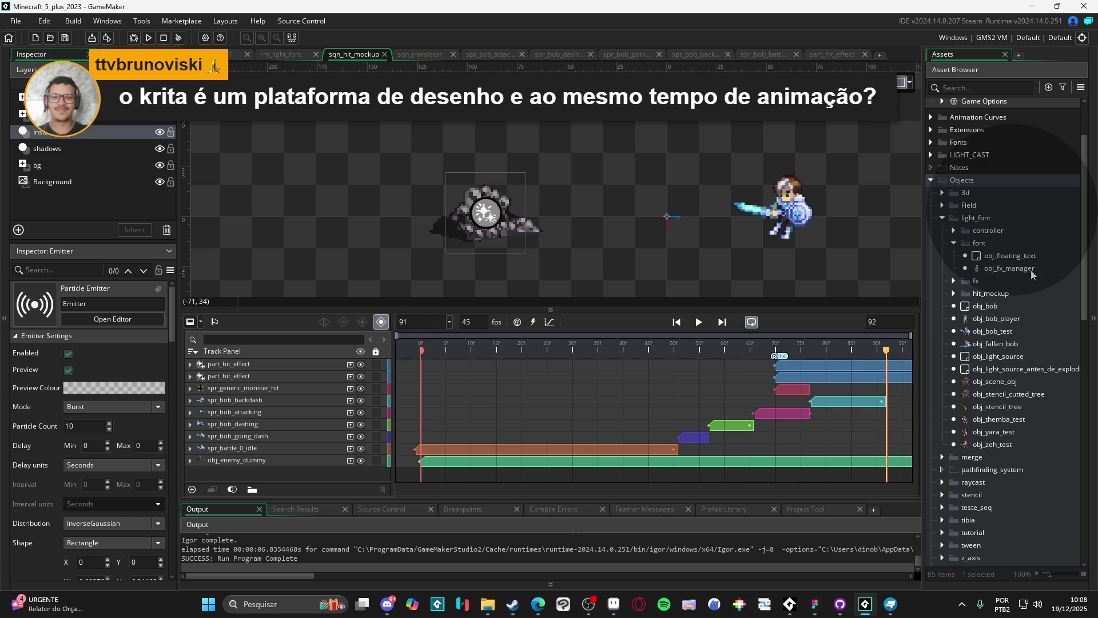
click(954, 294)
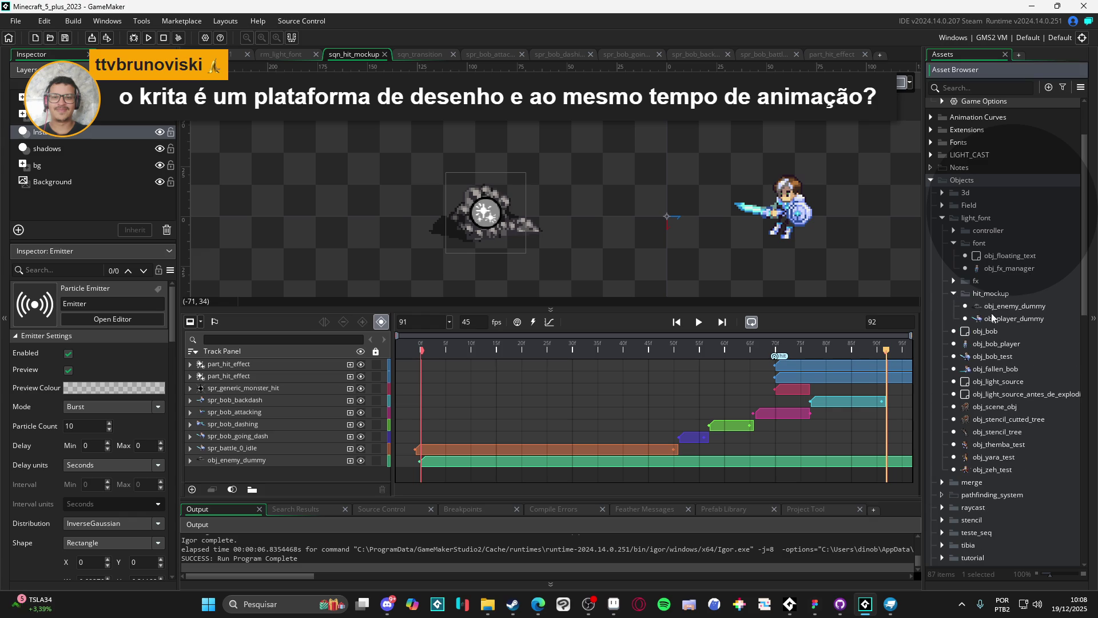
click(1014, 320)
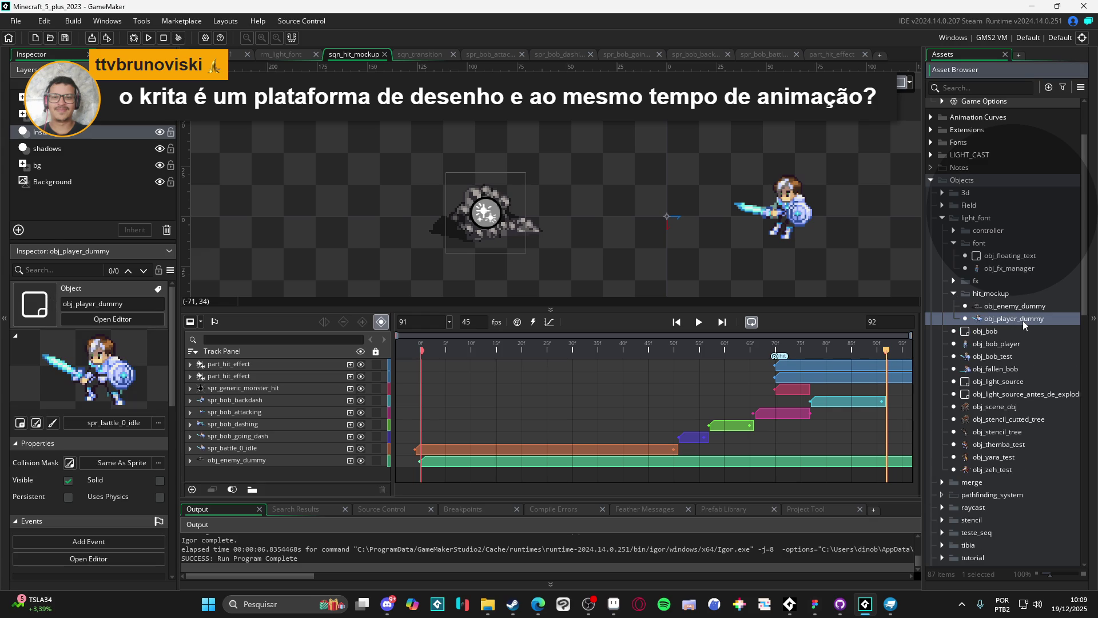
drag(701, 347, 793, 347)
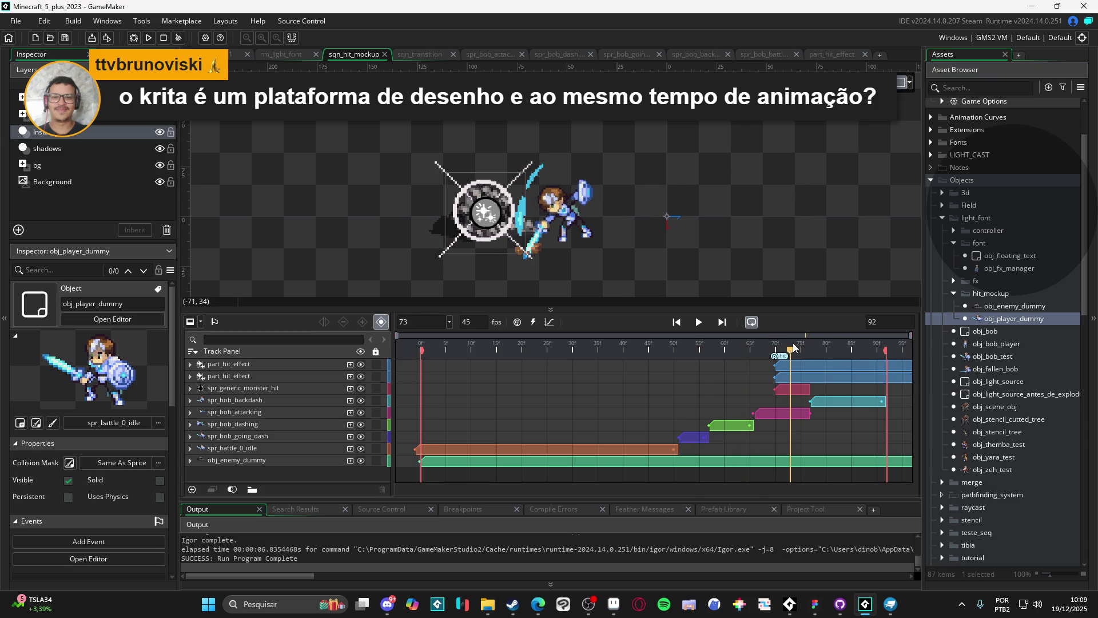
- Drag obj_player_dummy into the sequence beside the enemy and fine-tune its position
mouse_move(1003, 319)
mouse_down()
mouse_move(578, 195)
mouse_move(564, 245)
mouse_up()
mouse_move(817, 364)
mouse_down()
mouse_move(571, 364)
mouse_move(686, 367)
mouse_move(658, 369)
mouse_move(669, 372)
mouse_up()
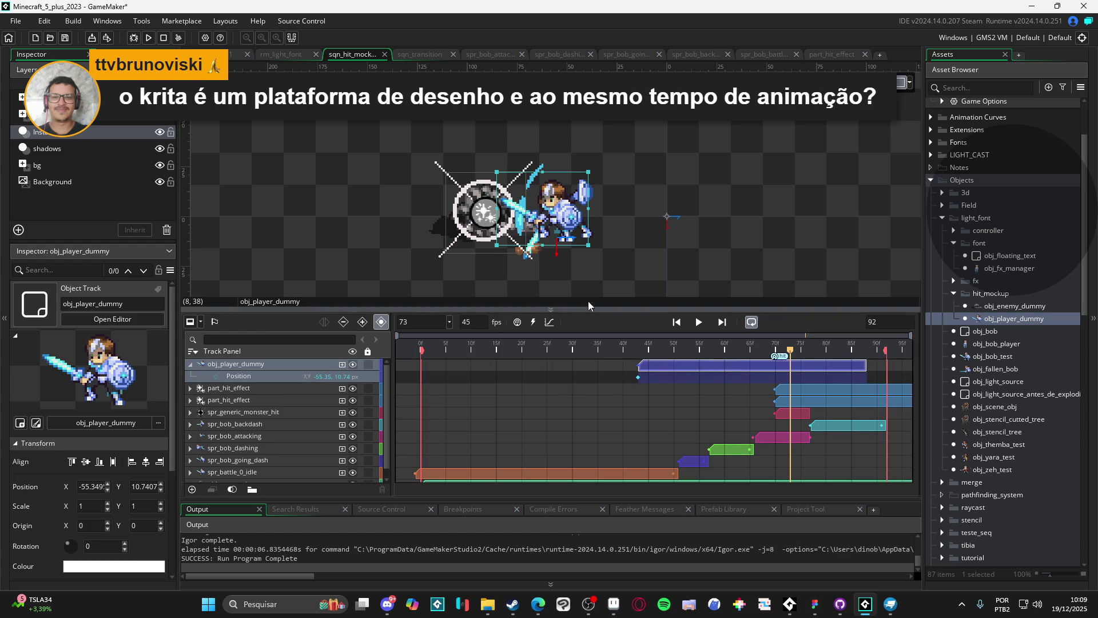
drag(560, 218, 561, 223)
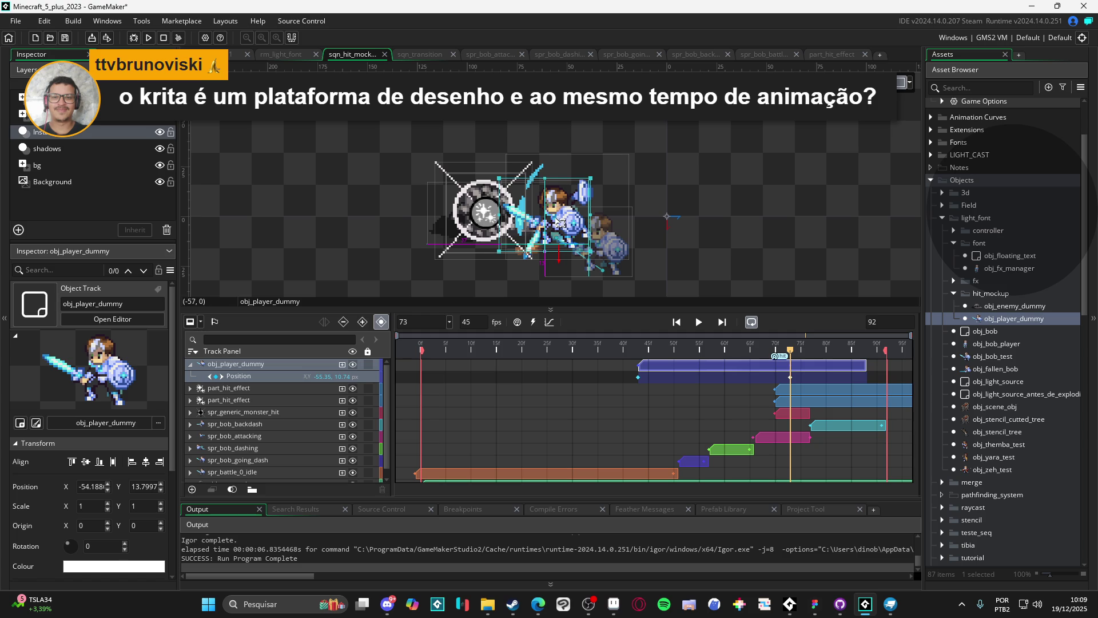
key(Left)
key(Left)
key(Right)
key(Right)
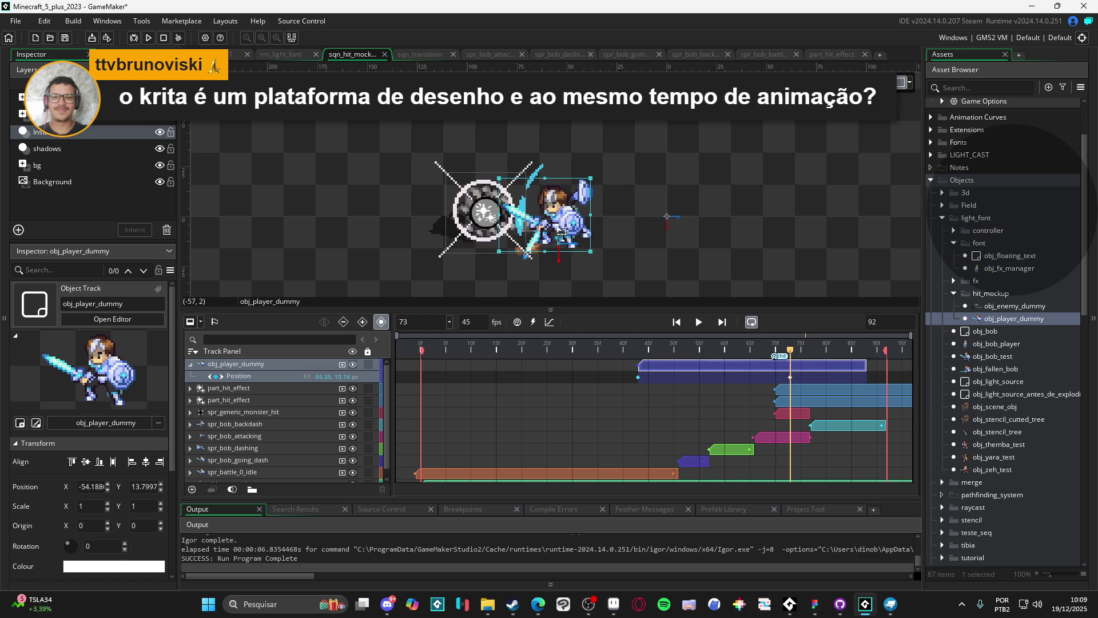
- Trim the player clip to a short span around frames 71–75 and step to frame 70
drag(642, 364, 774, 364)
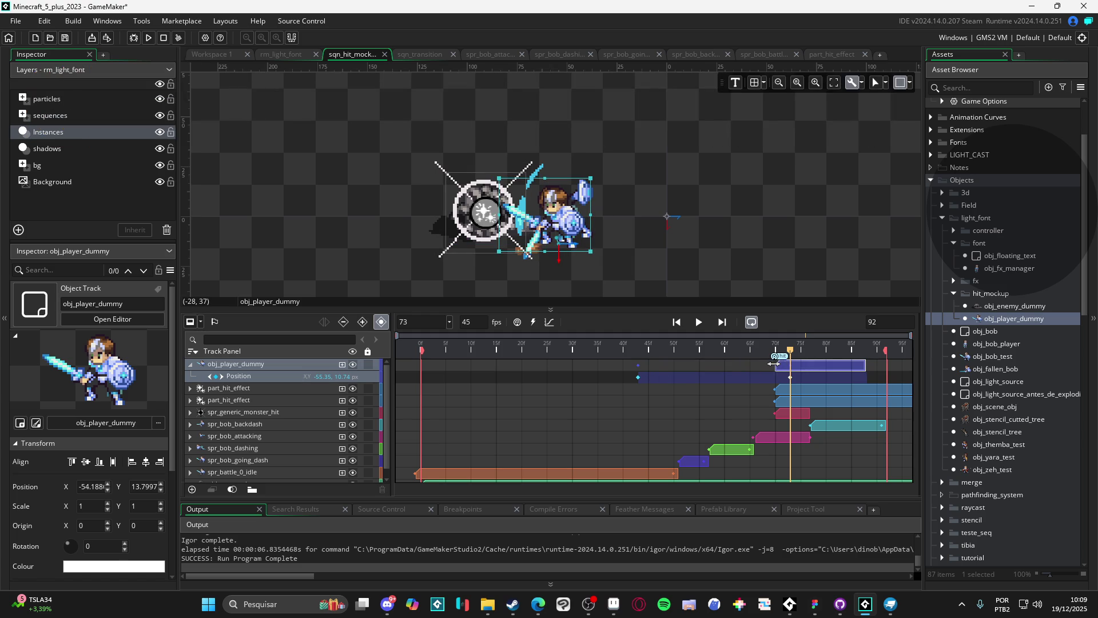
drag(865, 364, 799, 365)
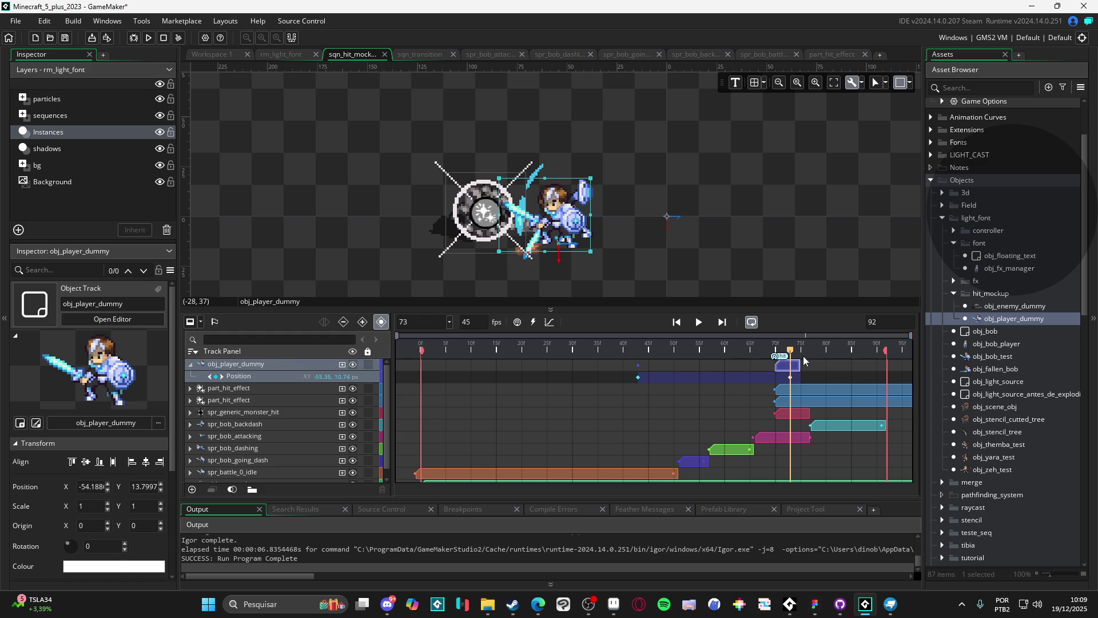
drag(792, 353, 780, 353)
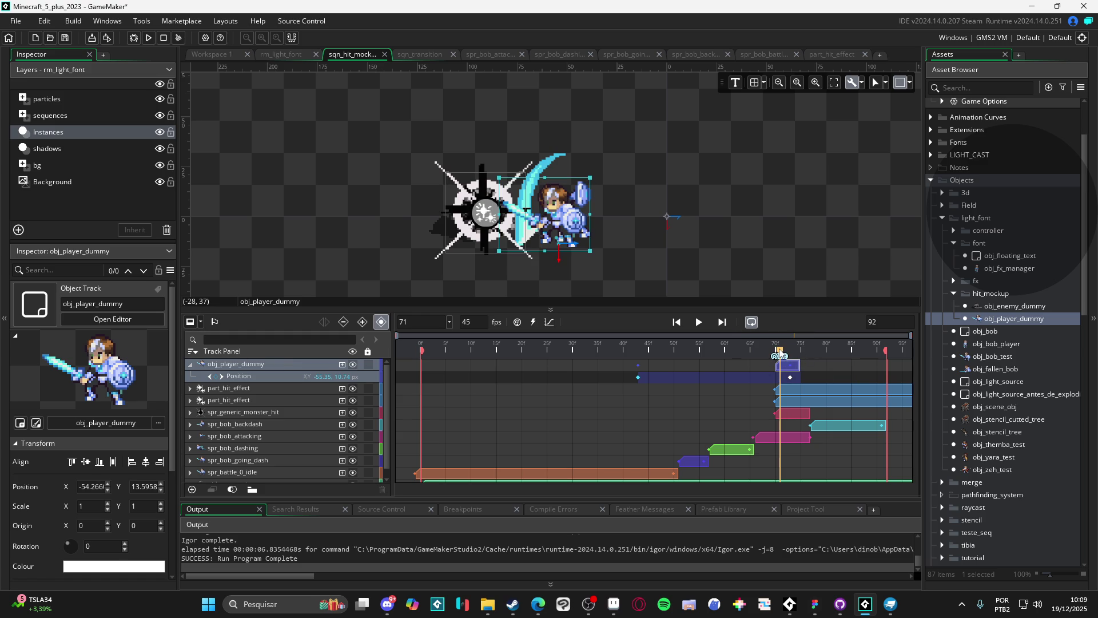
drag(779, 353, 775, 353)
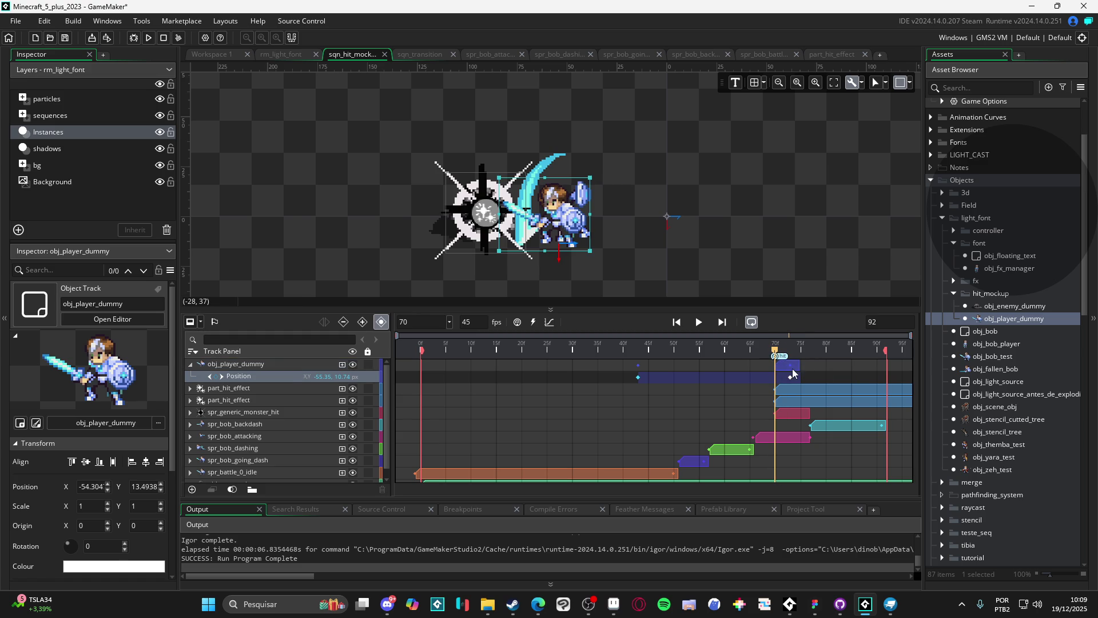
click(794, 373)
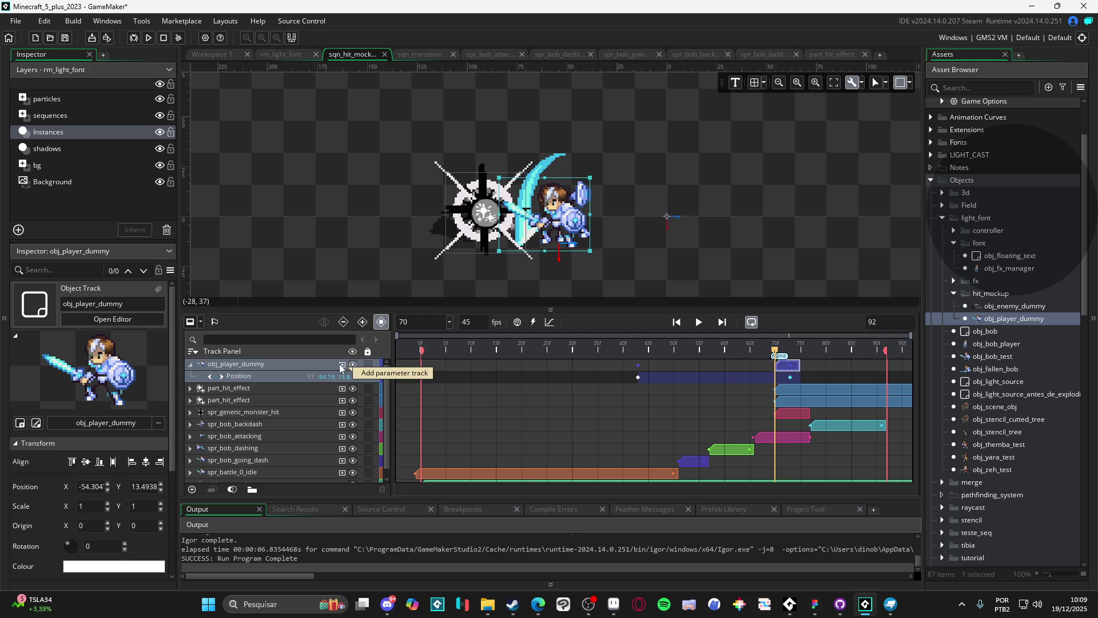
- Add a Colour Multiply track to the player dummy and move its Position keyframe near frame 70
click(341, 365)
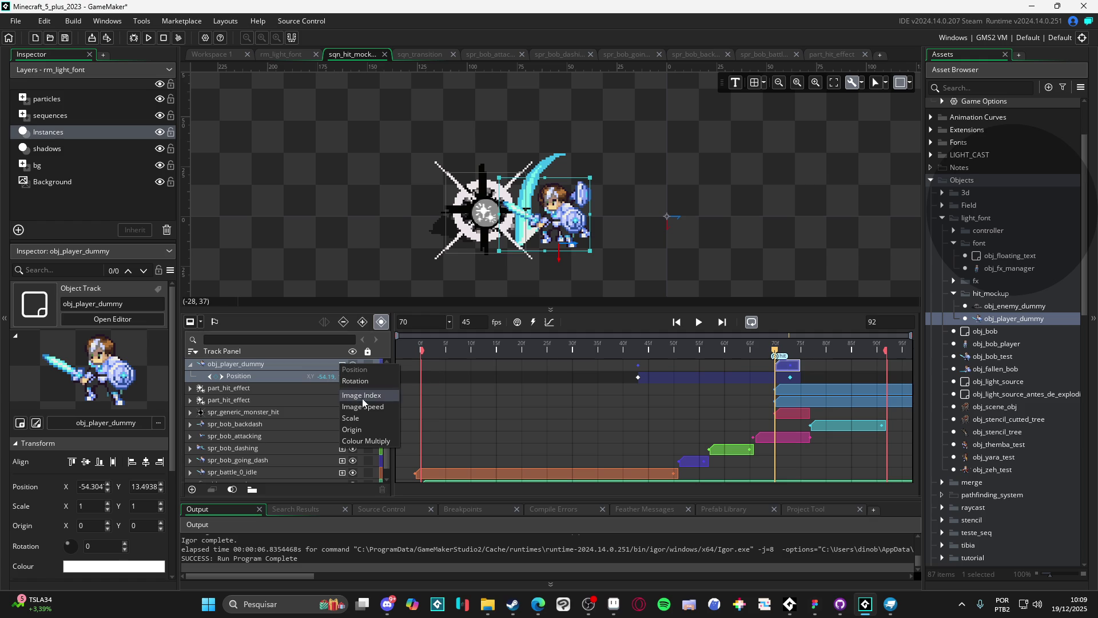
click(366, 438)
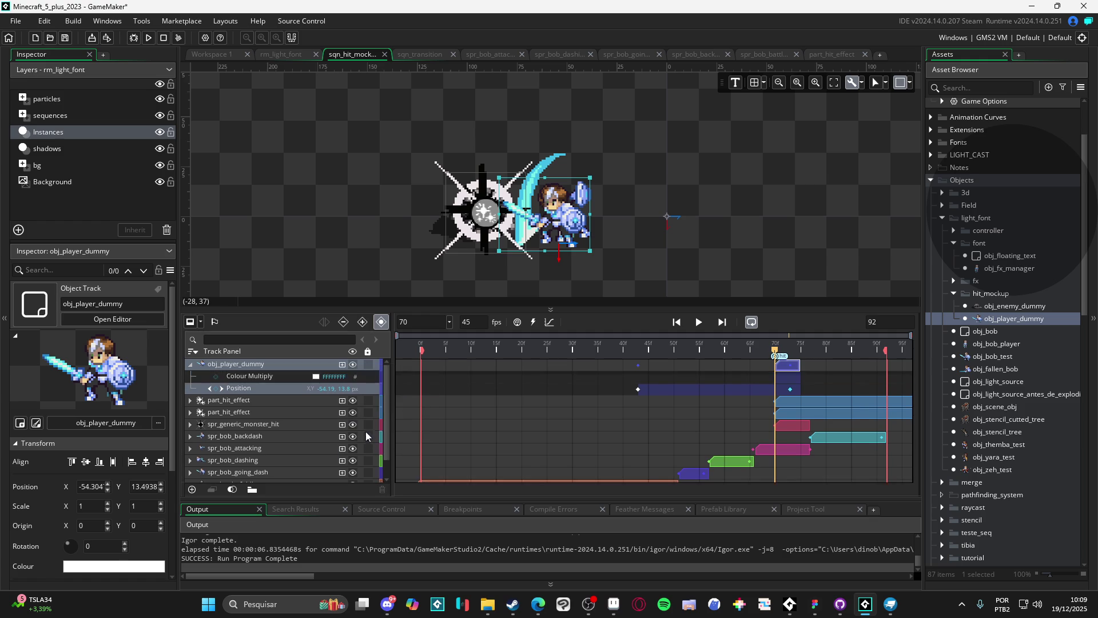
drag(643, 391, 782, 407)
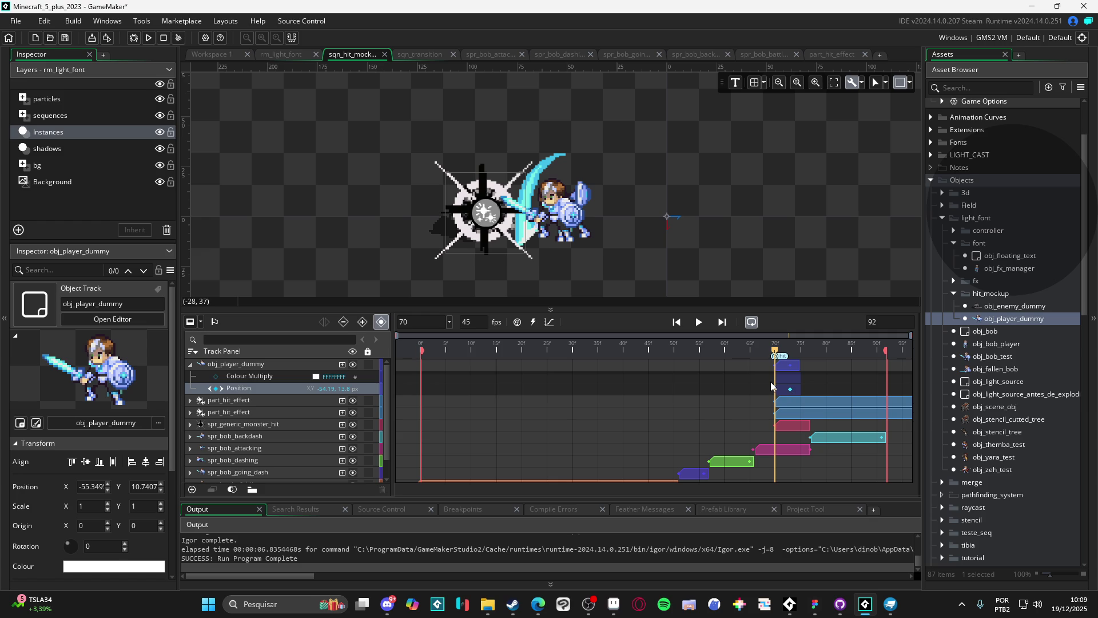
double_click(775, 390)
click(777, 392)
key(ctrl+z)
click(774, 394)
drag(774, 392, 776, 392)
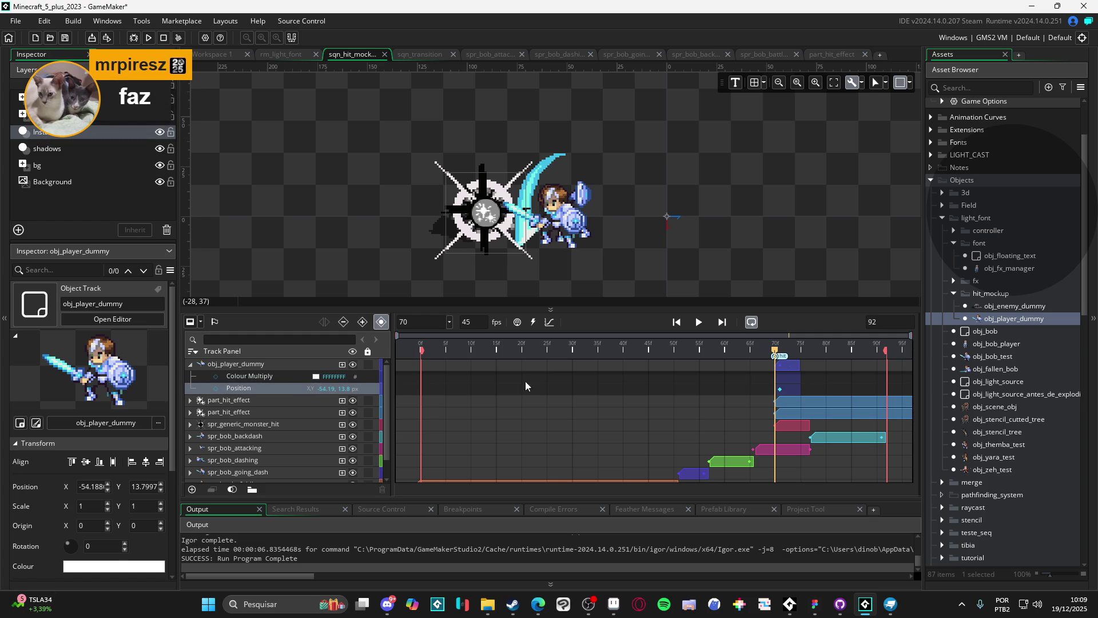
- Set the Colour Multiply keyframe to a fully transparent colour
click(304, 381)
click(317, 378)
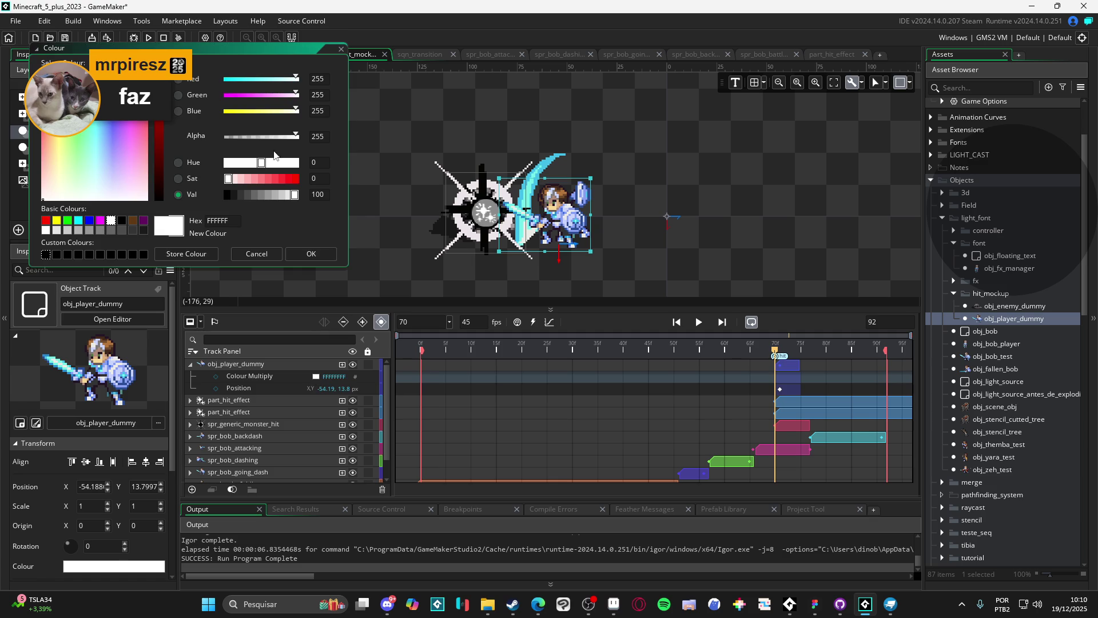
drag(256, 139, 223, 138)
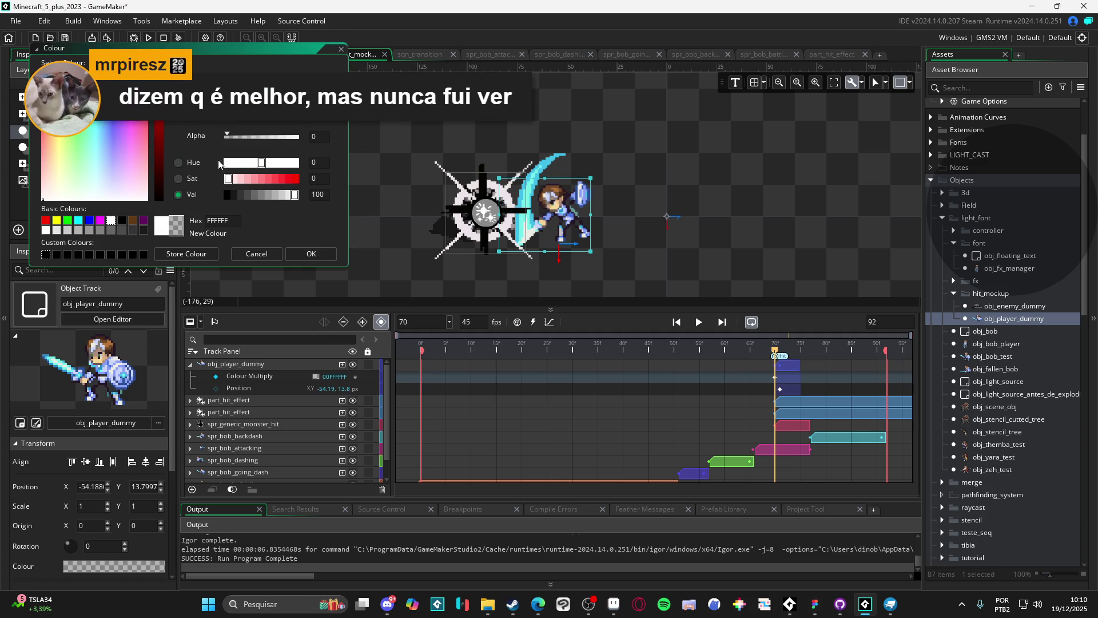
click(309, 251)
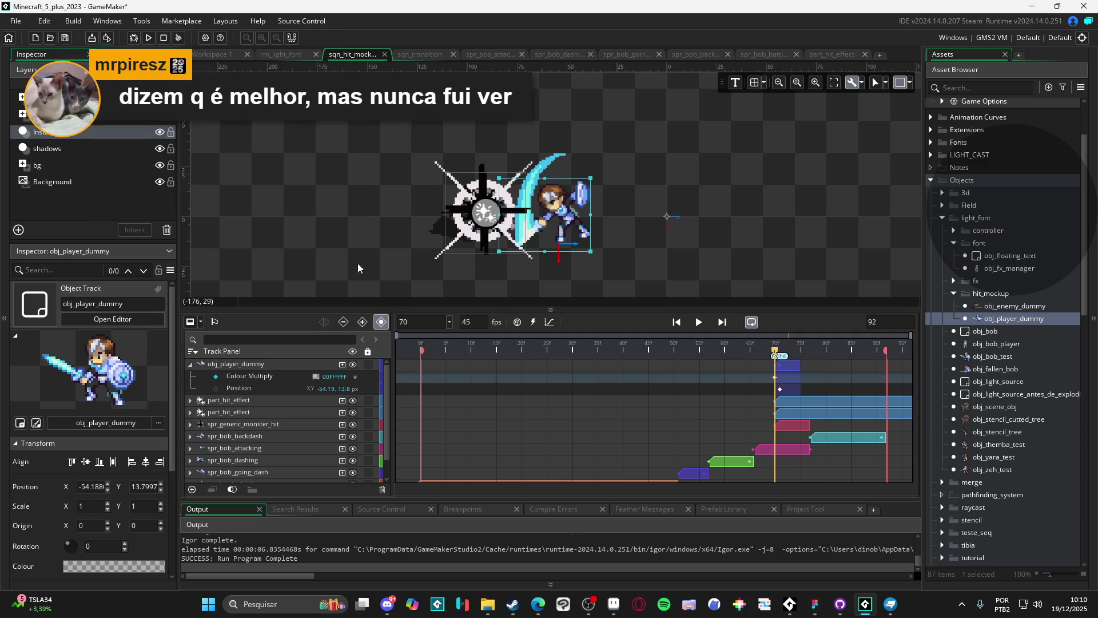
- Align the Position keyframe to frame 70, preview the hit, and collapse obj_player_dummy's track
click(776, 379)
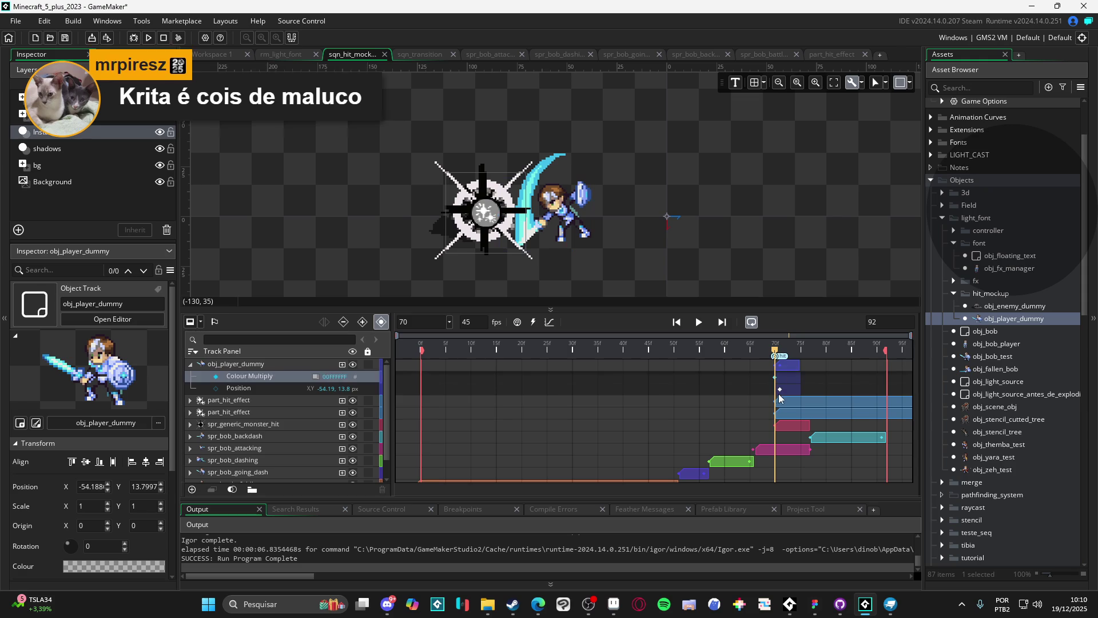
mouse_move(781, 389)
mouse_down()
mouse_move(803, 355)
mouse_move(759, 355)
mouse_move(805, 355)
mouse_move(746, 356)
mouse_move(794, 349)
mouse_up()
key(space)
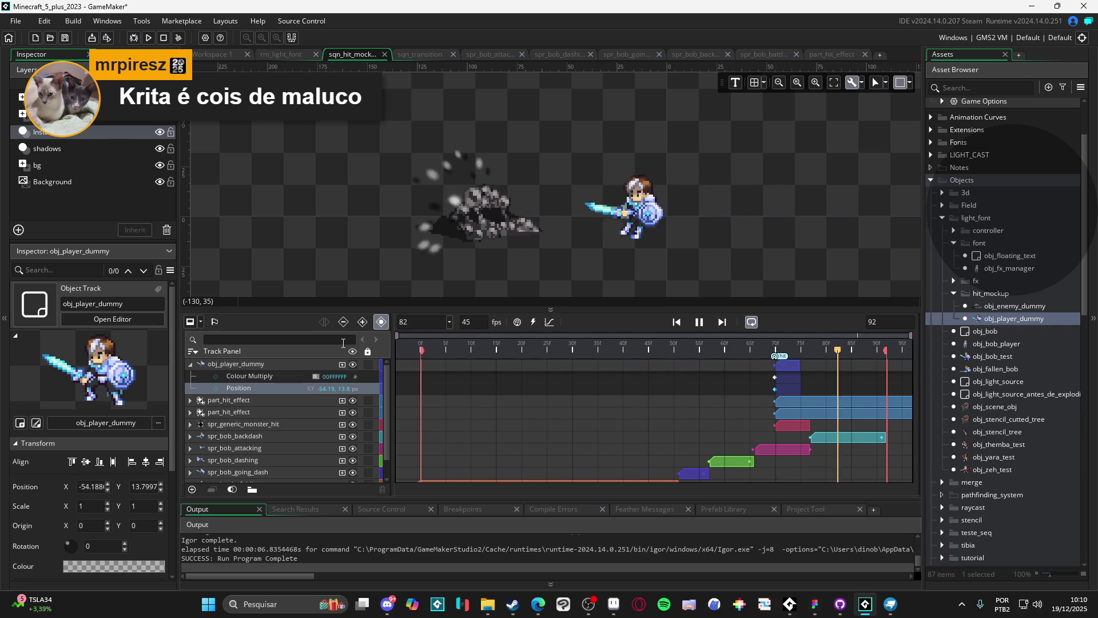
click(704, 324)
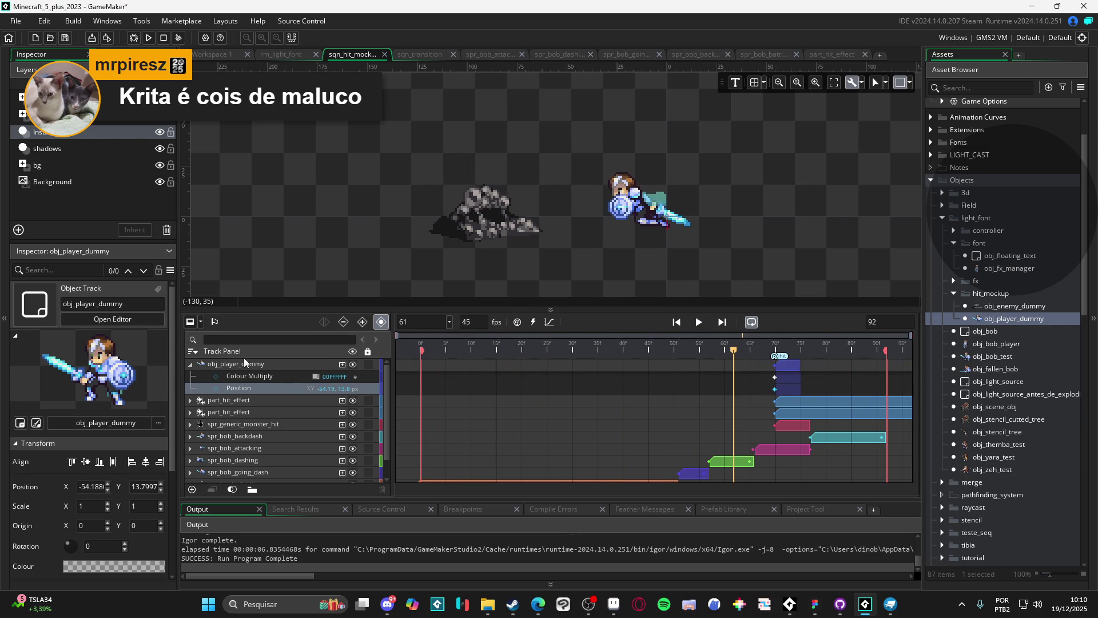
click(229, 364)
click(190, 364)
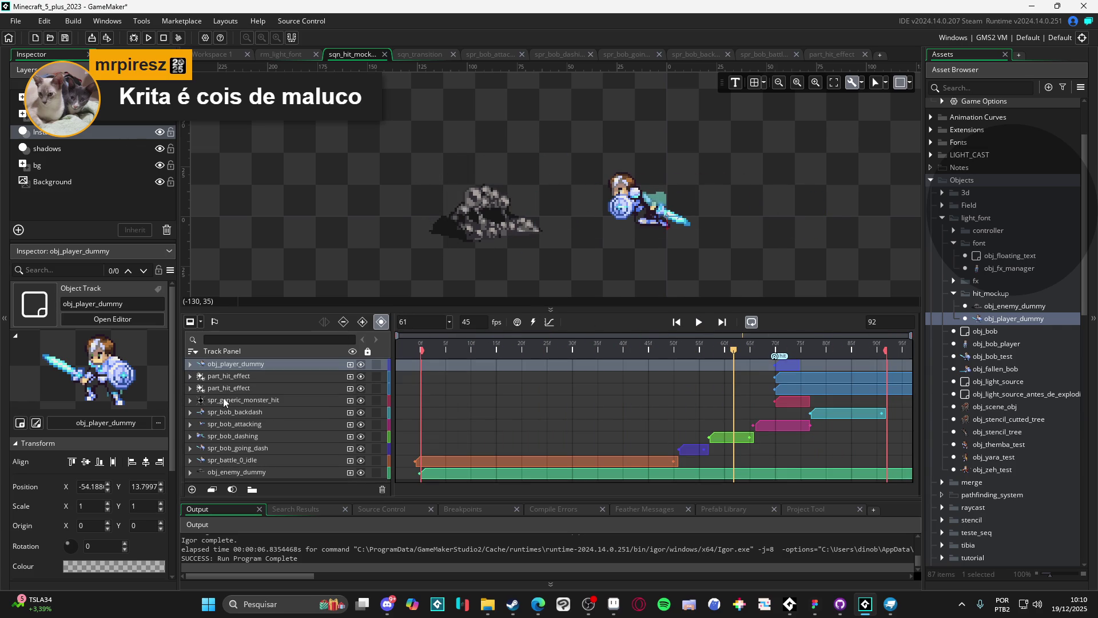
click(688, 270)
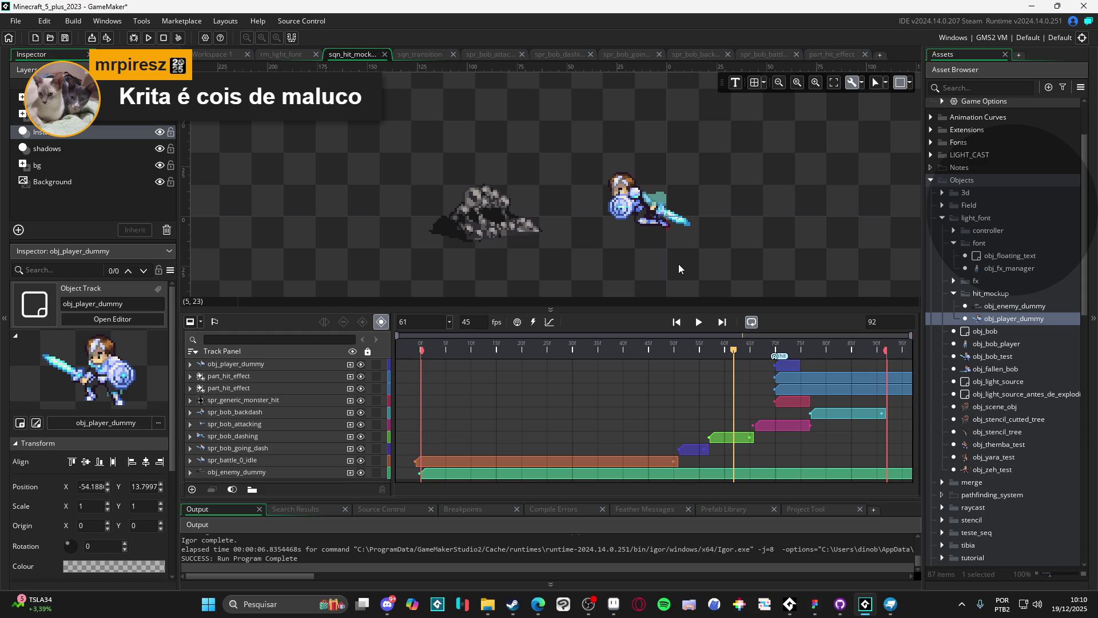
key(space)
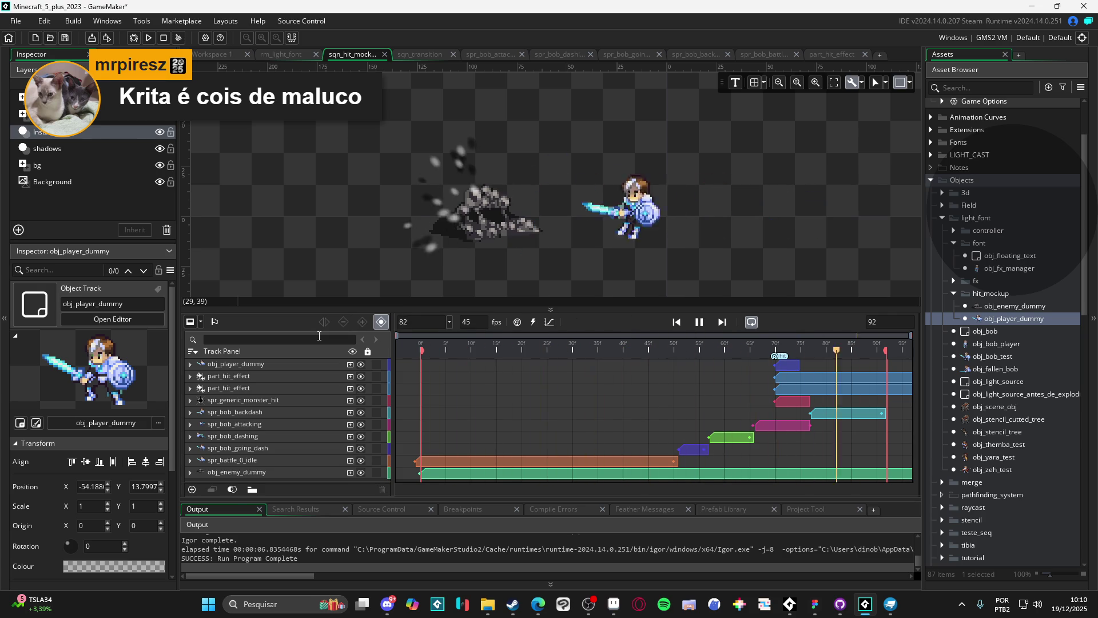
key(space)
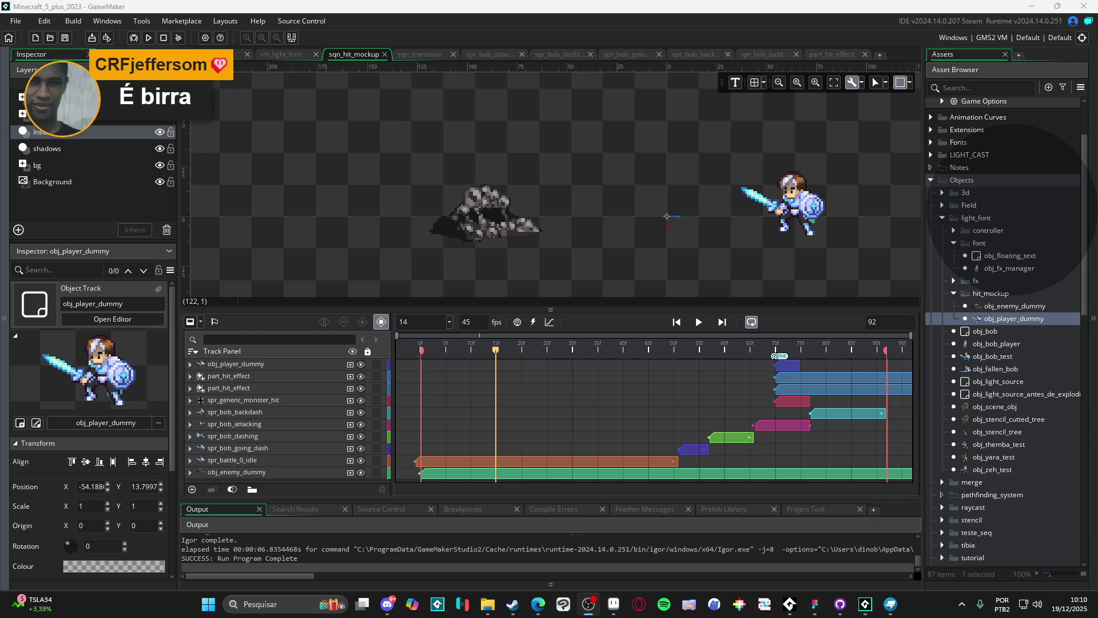
- Flip between the rm_light_font room and the sqn_hit_mockup sequence editors
click(537, 169)
click(297, 54)
click(343, 58)
click(297, 56)
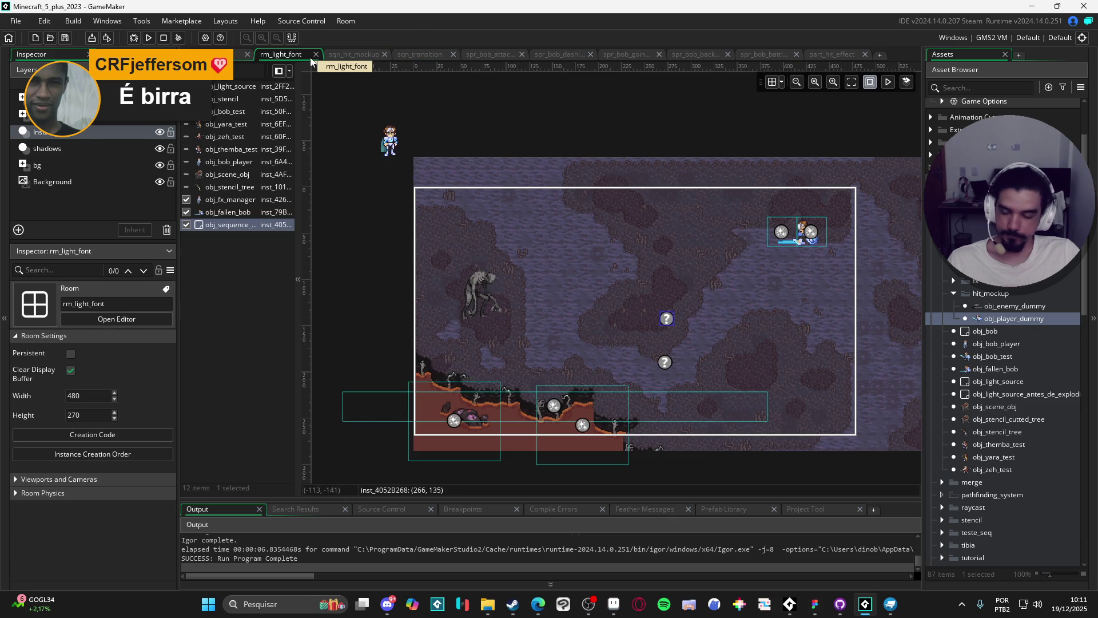
click(349, 54)
click(420, 55)
click(359, 55)
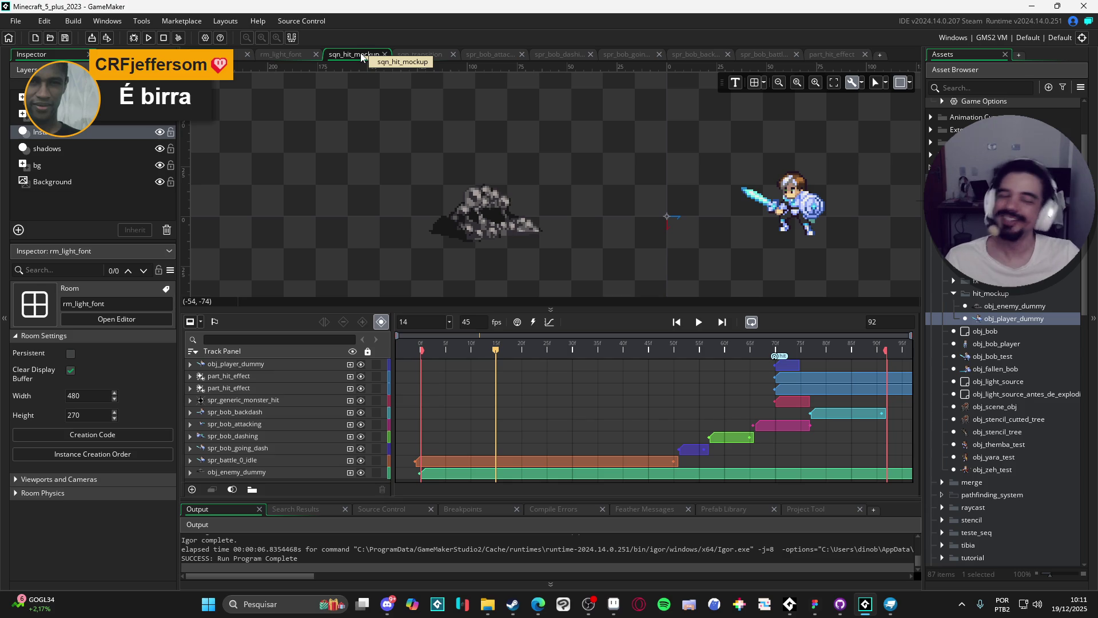
click(283, 53)
click(240, 54)
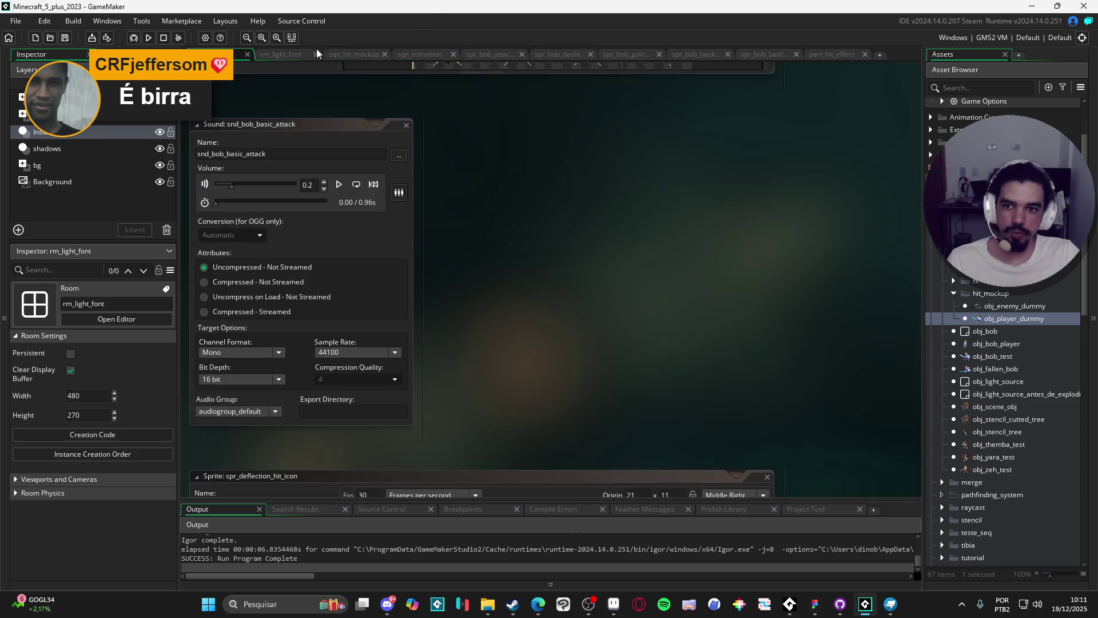
click(353, 54)
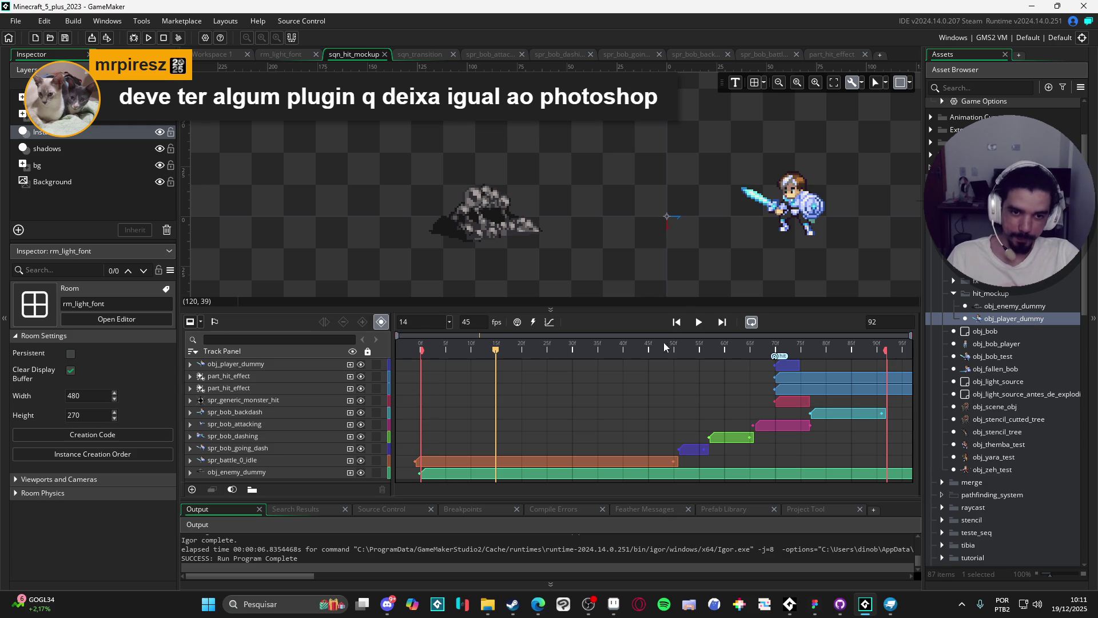
- Shrink the timeline panel and pan the preview so the sprites sit lower
drag(744, 308, 749, 339)
drag(776, 278, 725, 338)
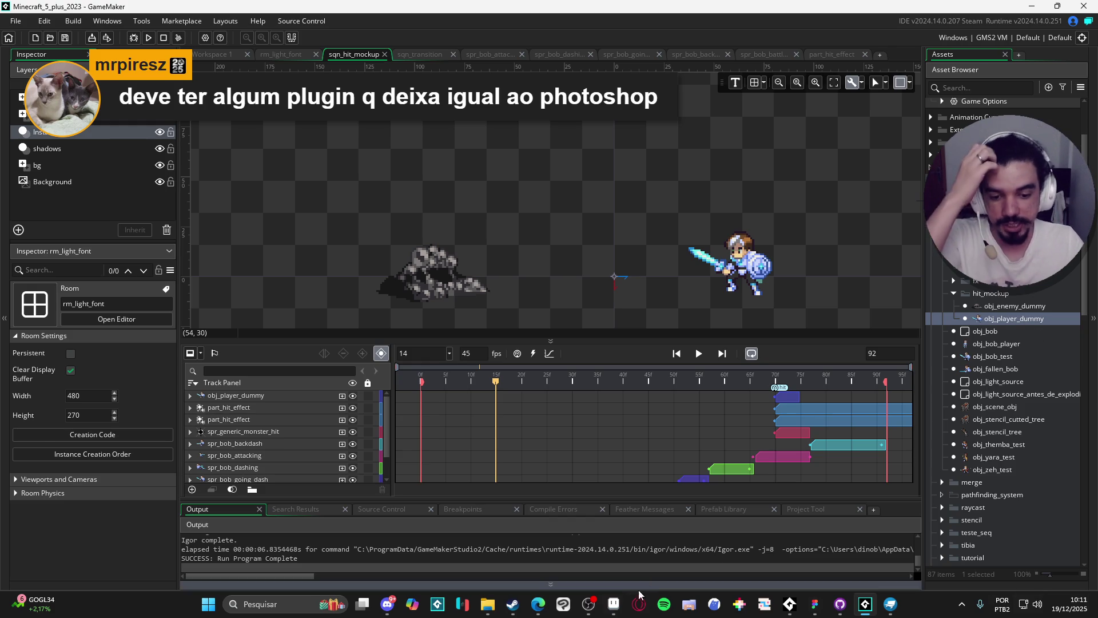
click(614, 604)
- Create a new 80×80 transparent sprite and tile its view on both axes
click(12, 19)
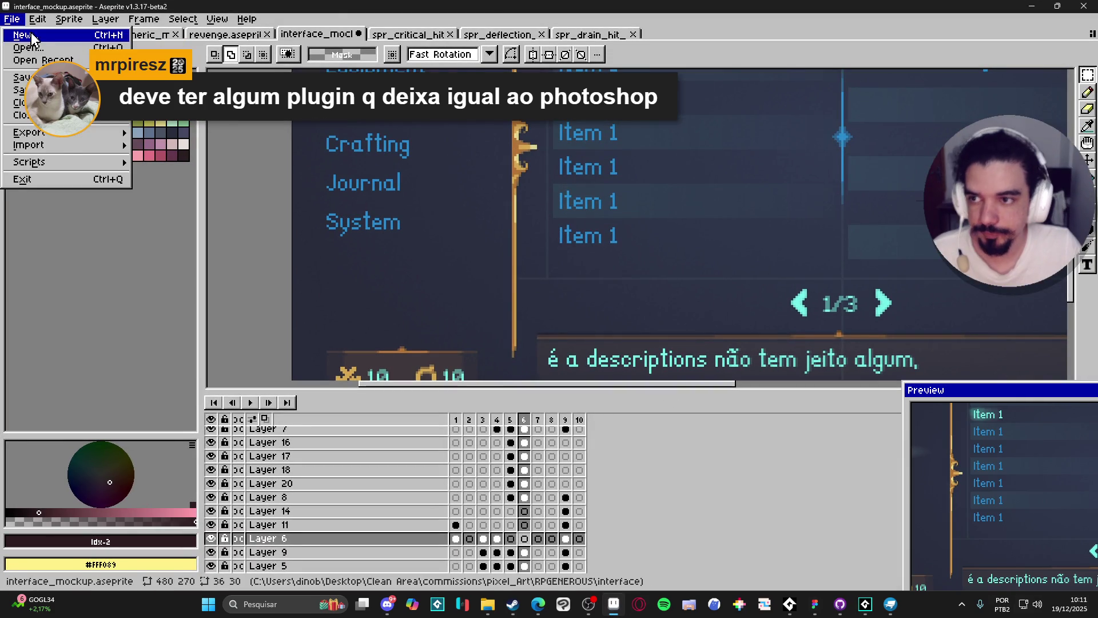
click(26, 32)
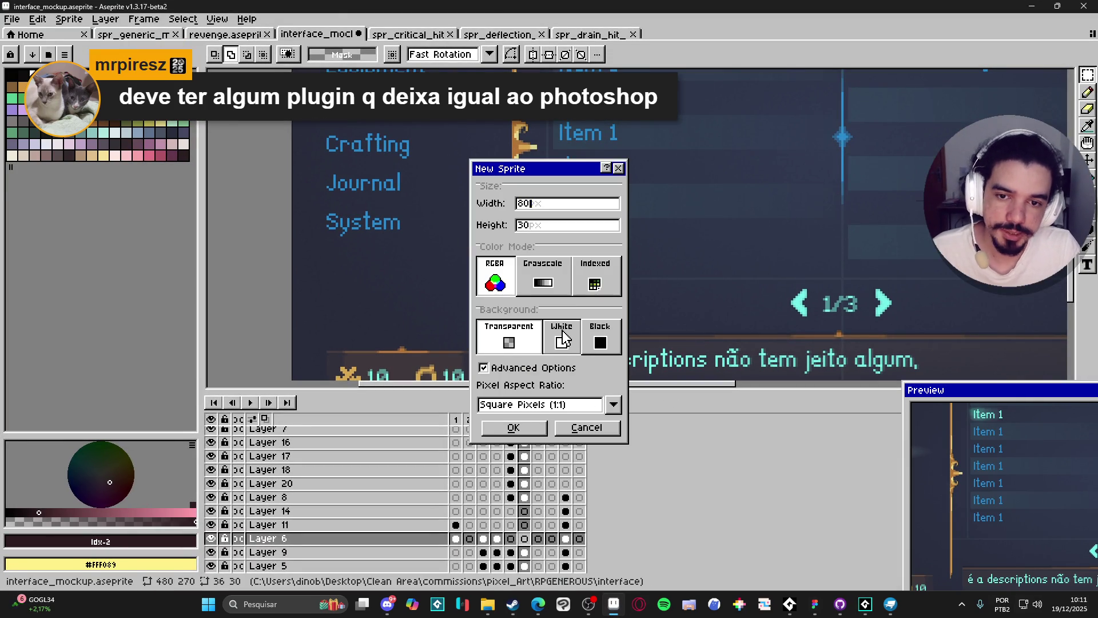
key(Return)
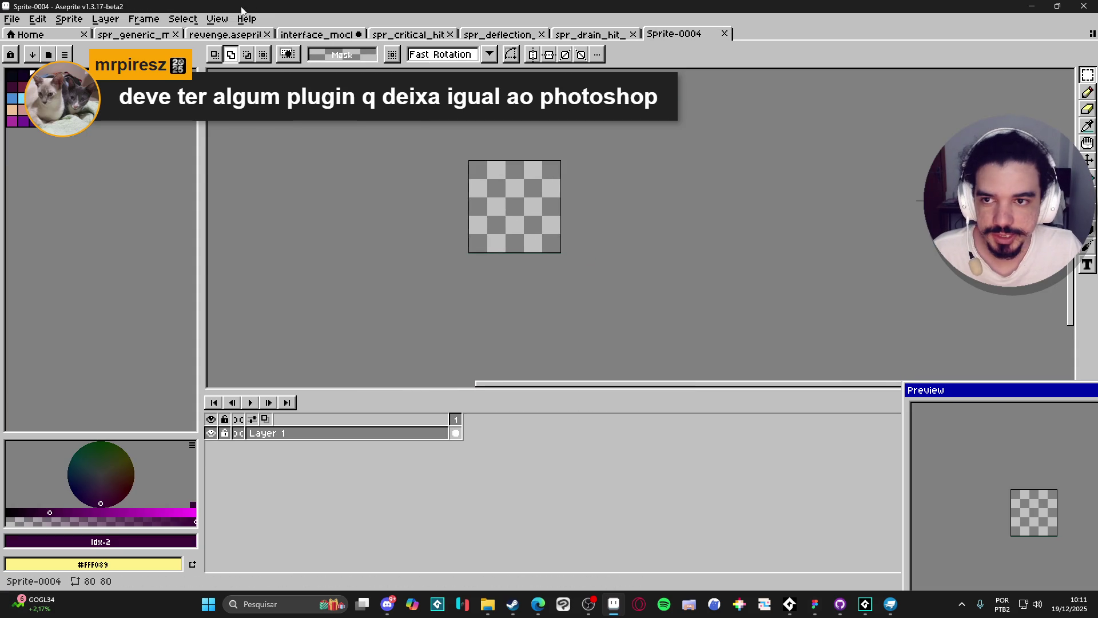
click(217, 19)
mouse_move(269, 117)
click(424, 133)
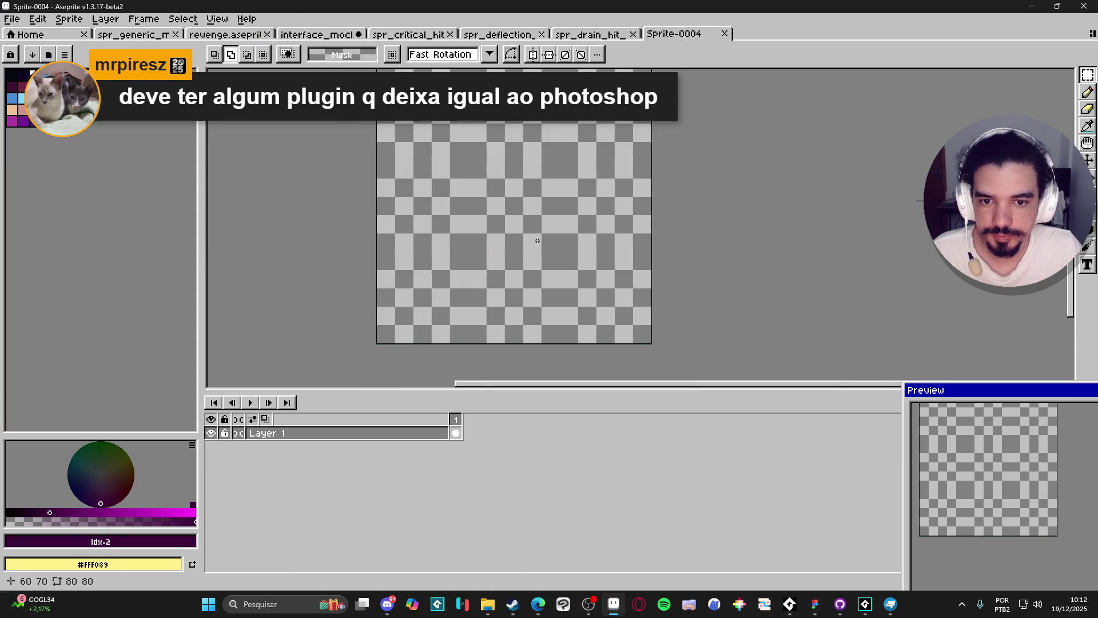
- Sketch a test pencil stroke, undo it, close the scratch sprite and minimize Aseprite
key(b)
scroll(537, 239, up, 2)
mouse_move(572, 171)
mouse_down()
mouse_move(492, 264)
mouse_move(578, 210)
mouse_move(514, 309)
mouse_move(544, 169)
mouse_up()
scroll(543, 169, down, 2)
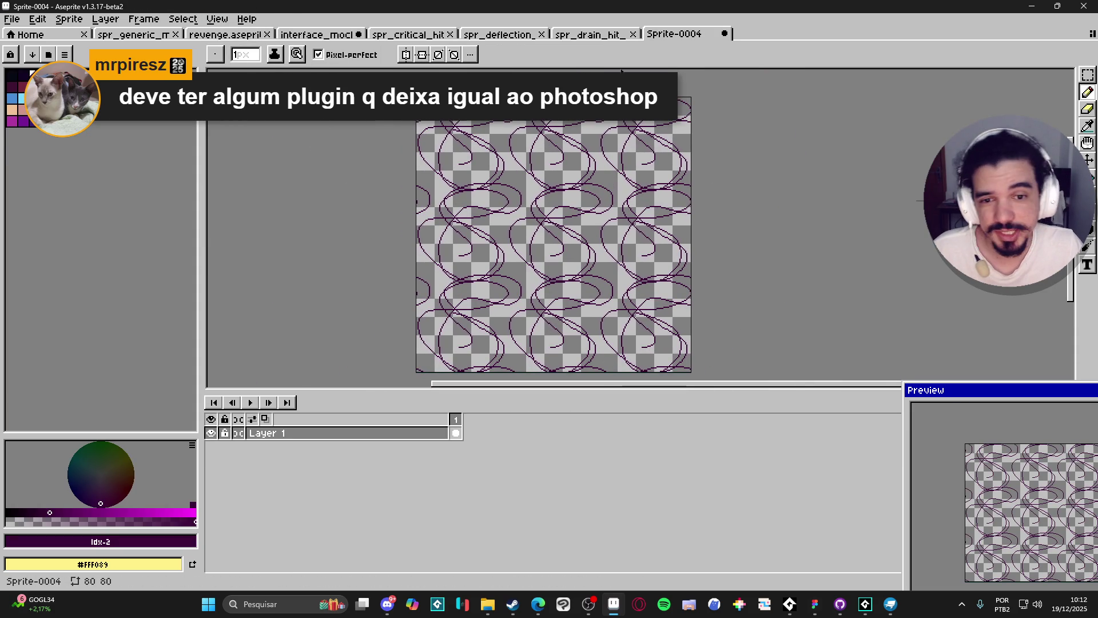
key(ctrl+z)
key(ctrl+z)
key(ctrl+z)
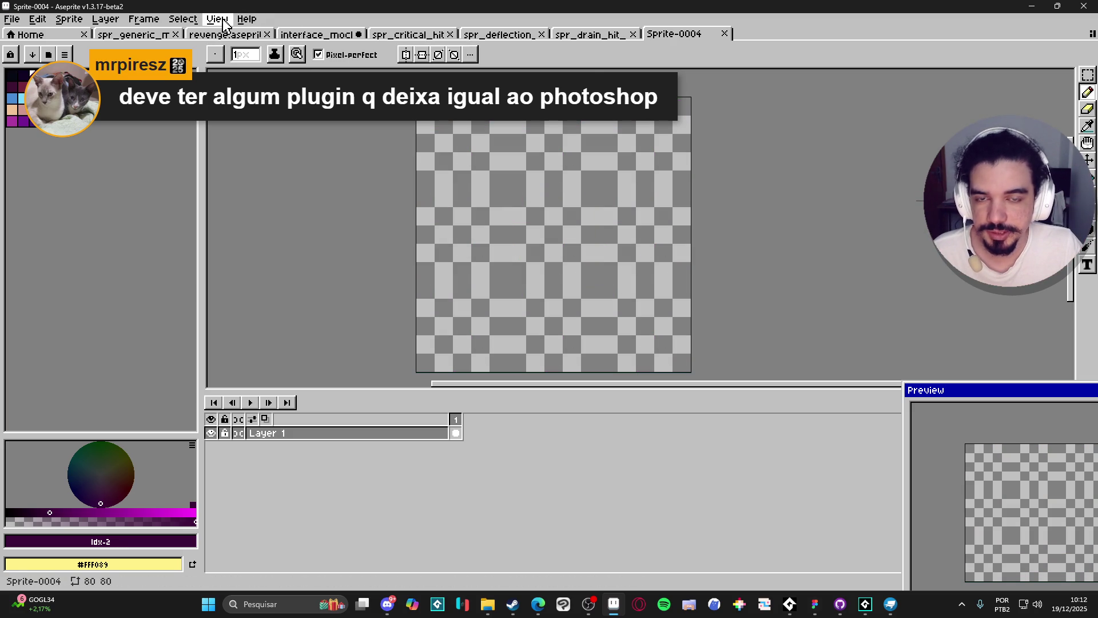
key(v)
click(725, 34)
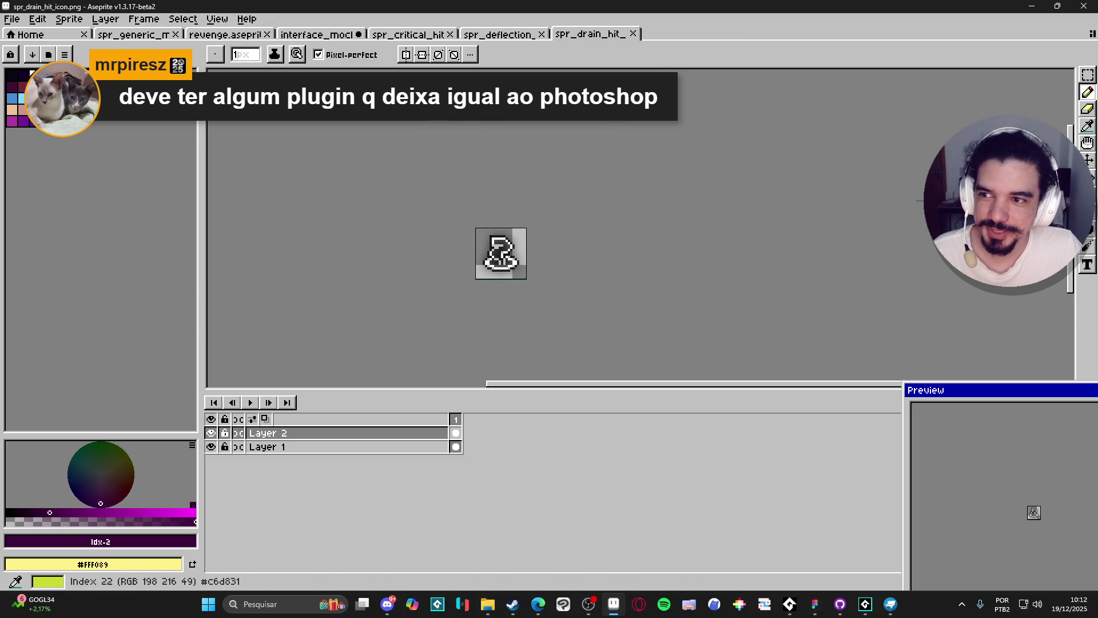
click(1033, 6)
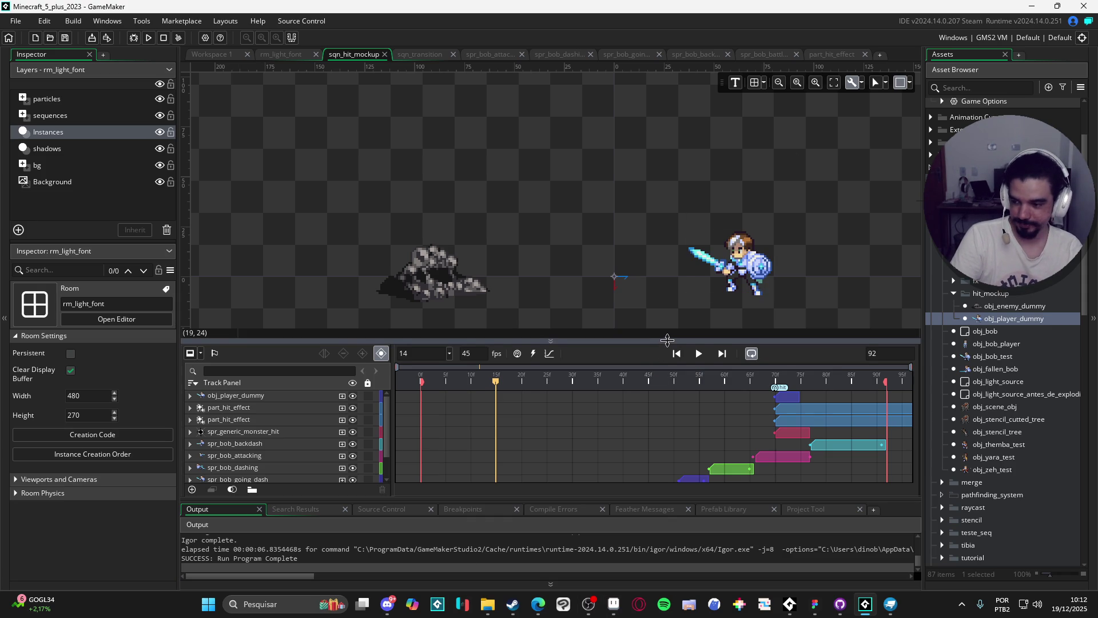
- Shrink the timeline further to enlarge the sequence preview
drag(667, 341, 665, 357)
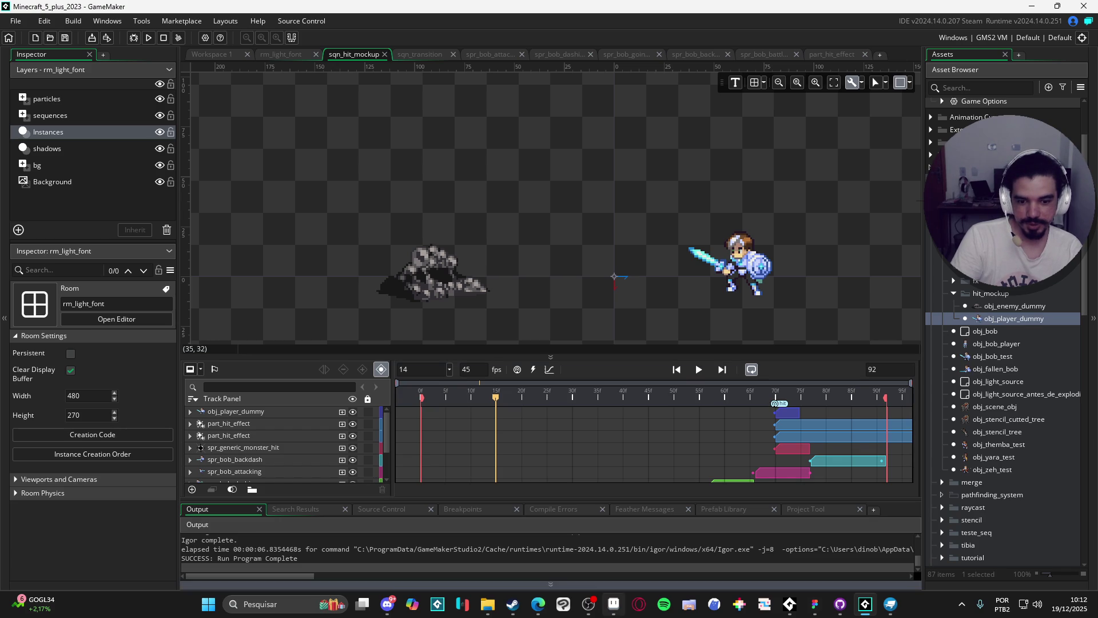
click(613, 604)
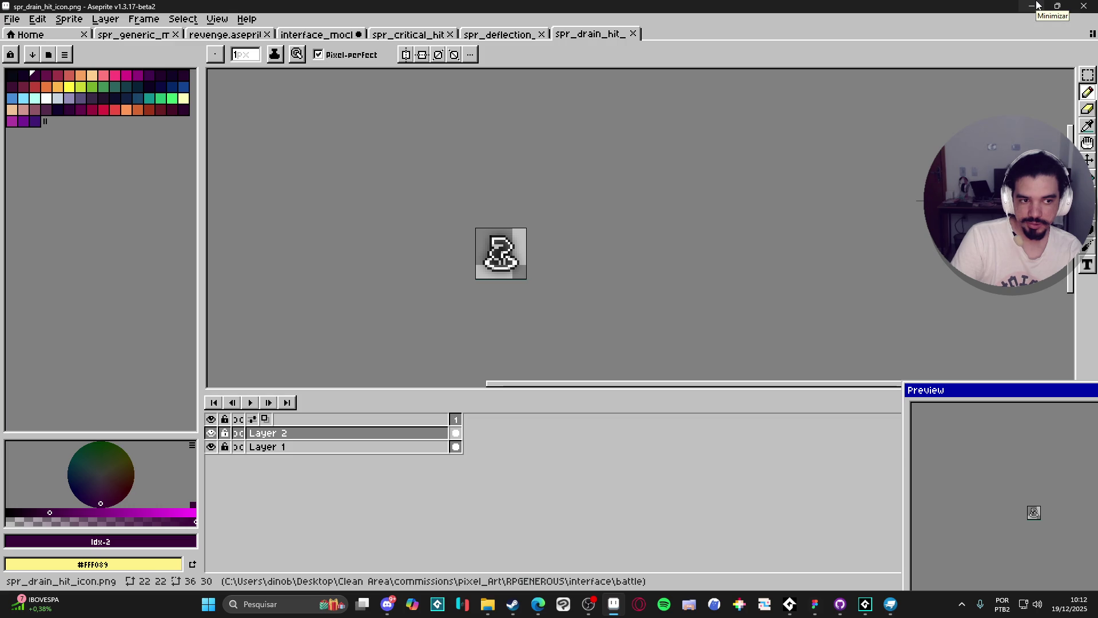
click(1032, 6)
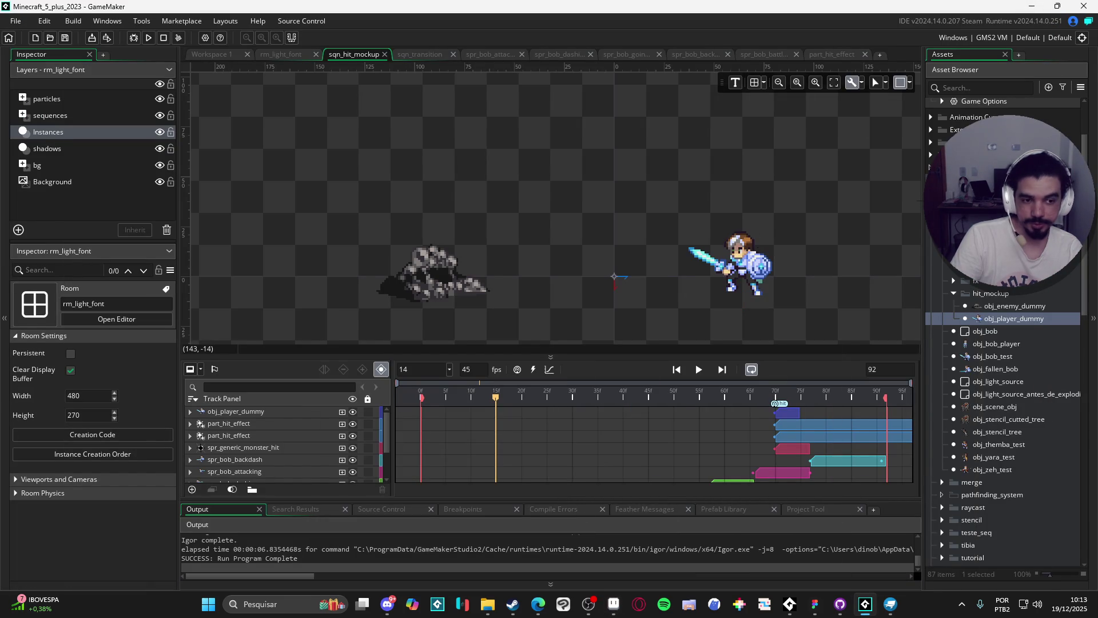
- Select obj_floating_text, scrub to the hit at frames 71–73, and open its events
scroll(1006, 275, up, 2)
click(1007, 278)
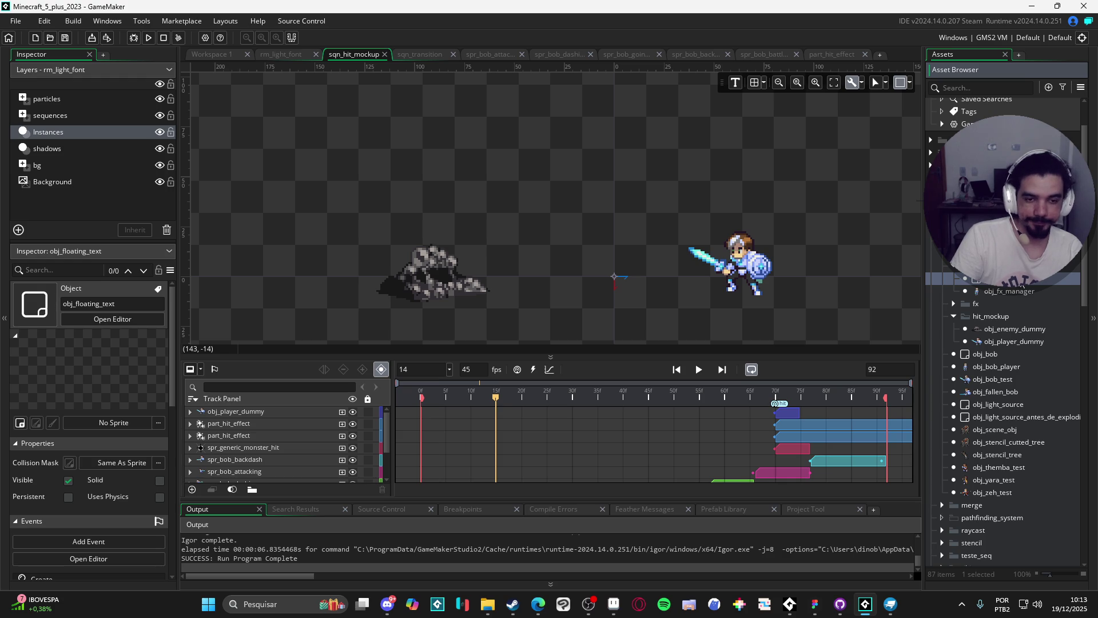
click(779, 396)
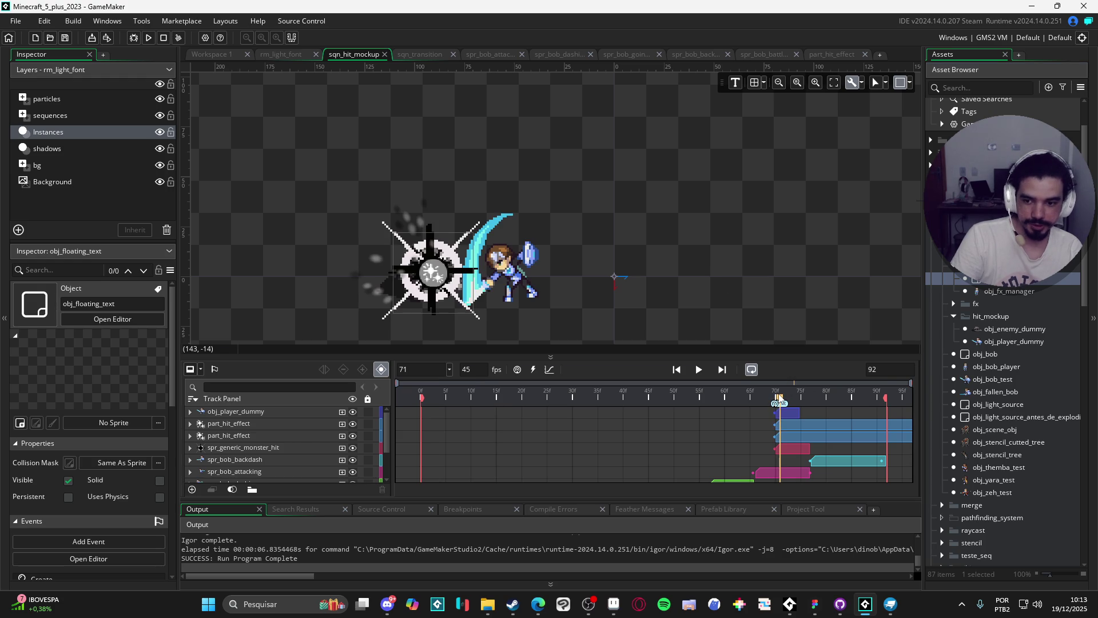
mouse_move(779, 396)
mouse_down()
mouse_move(806, 396)
mouse_move(757, 390)
mouse_move(779, 395)
mouse_up()
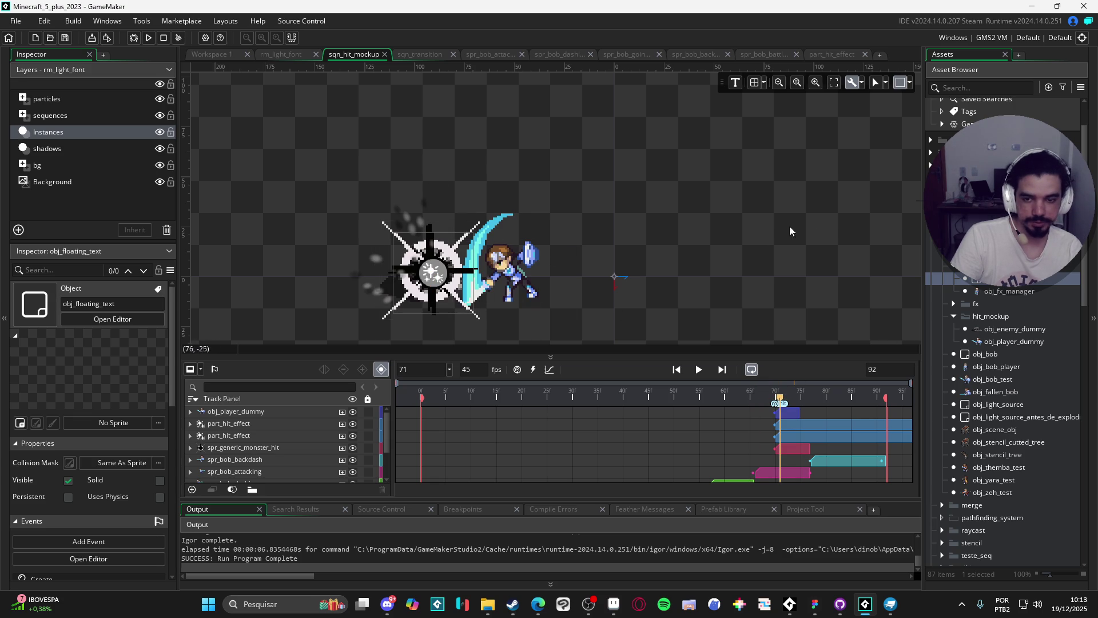
double_click(1031, 283)
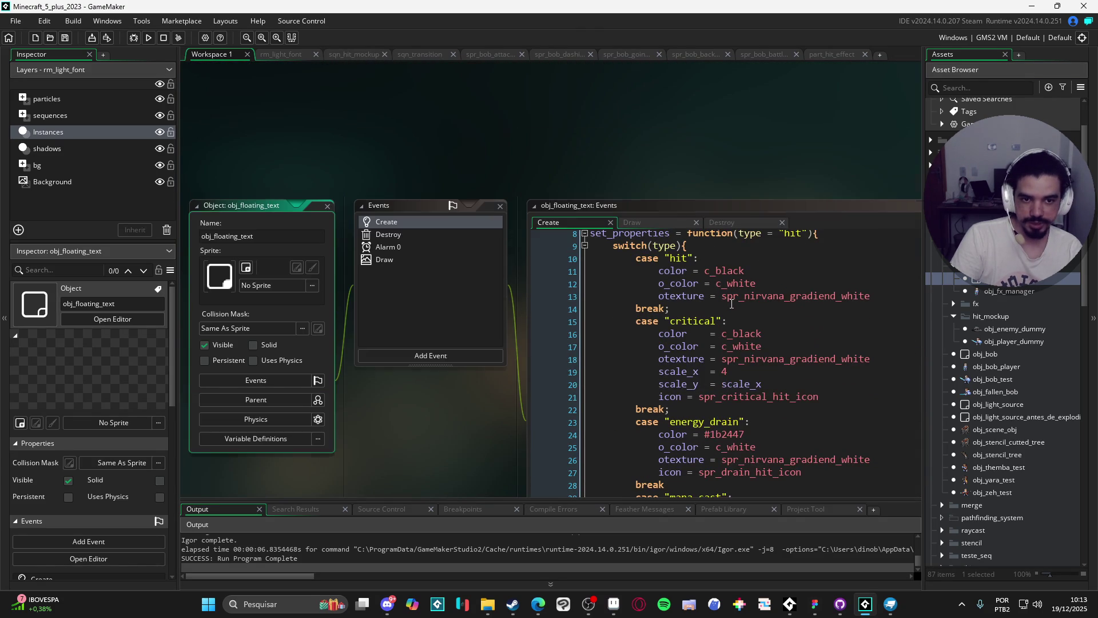
- Replace choose(2,2,2,2,2,4) with scale_x = 2 on line 4, save, and select obj_fx_manager
click(764, 327)
scroll(765, 328, down, 2)
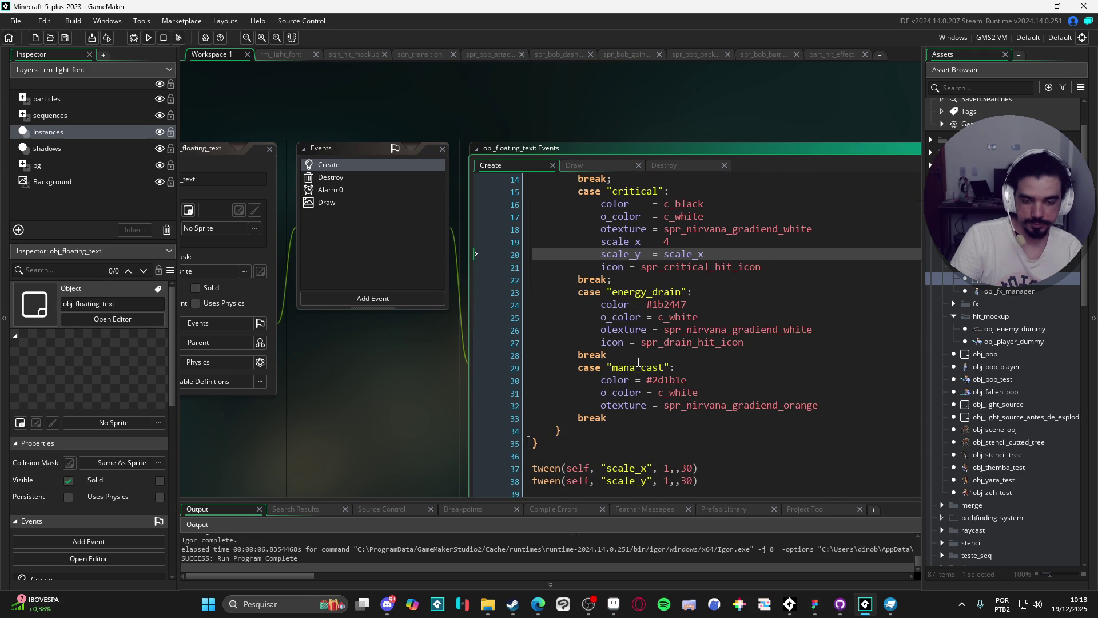
scroll(638, 362, up, 4)
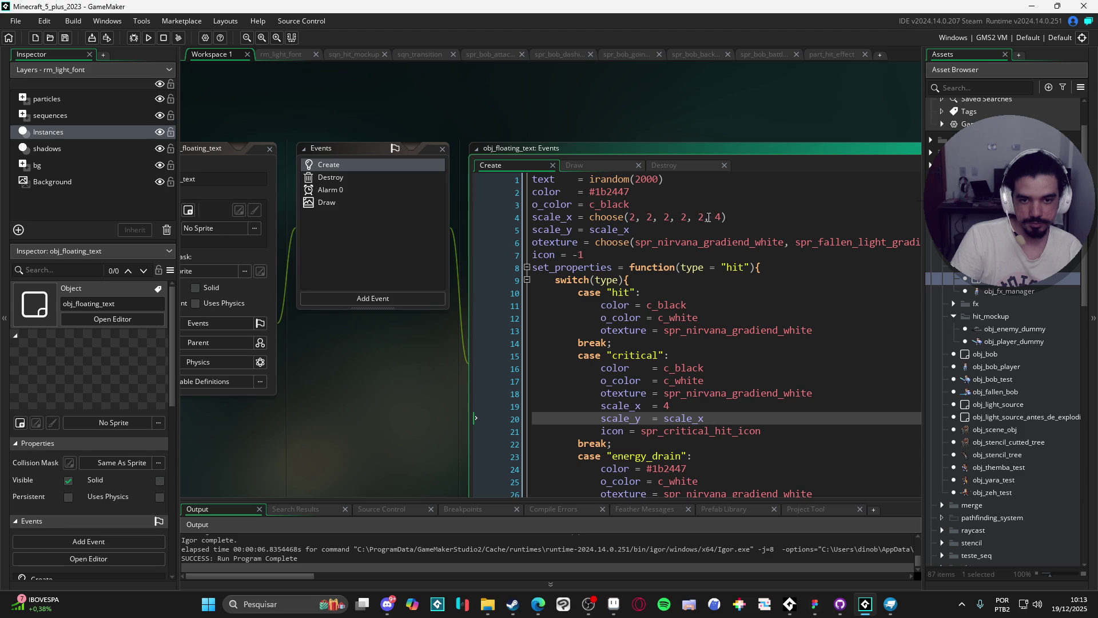
scroll(675, 274, down, 1)
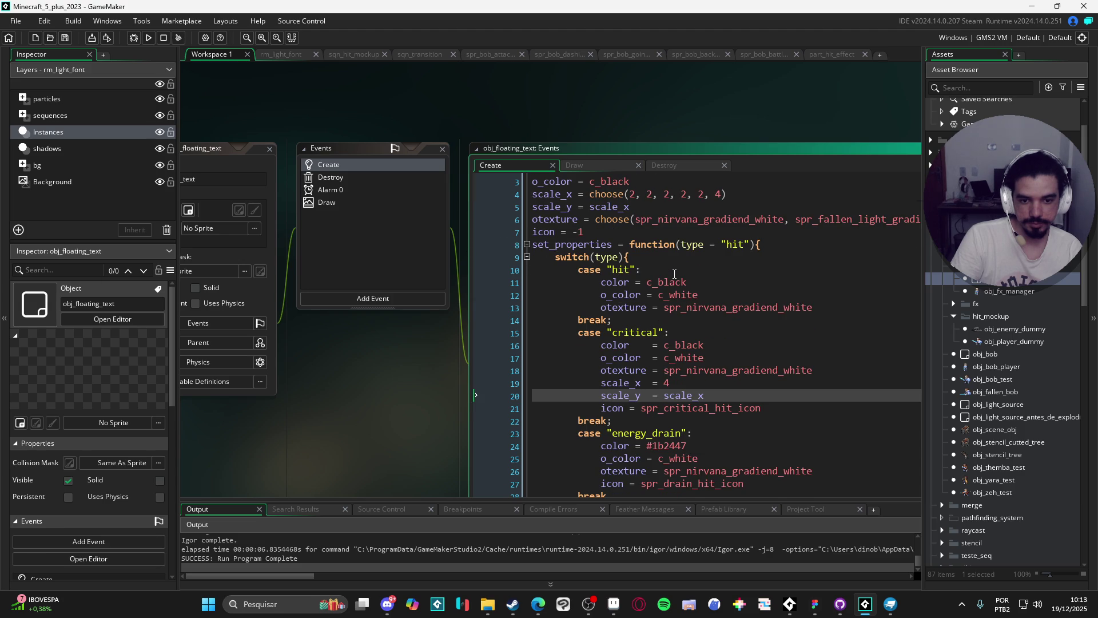
scroll(675, 274, down, 2)
scroll(676, 274, up, 2)
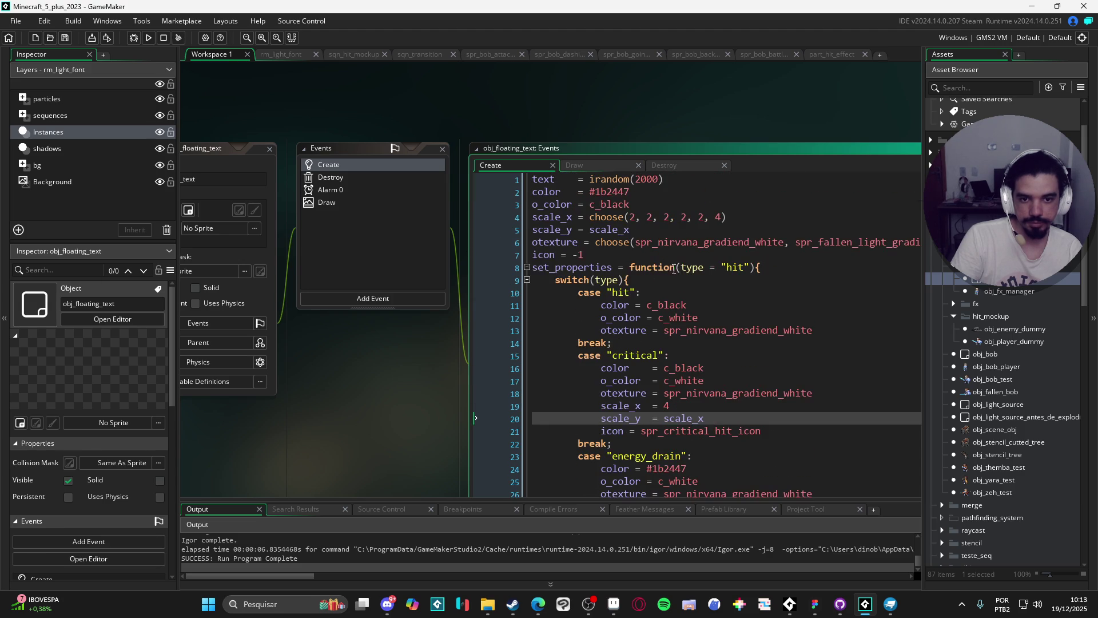
click(718, 215)
key(ctrl+shift+Left)
key(ctrl+shift+Left)
key(ctrl+shift+Left)
text(2)
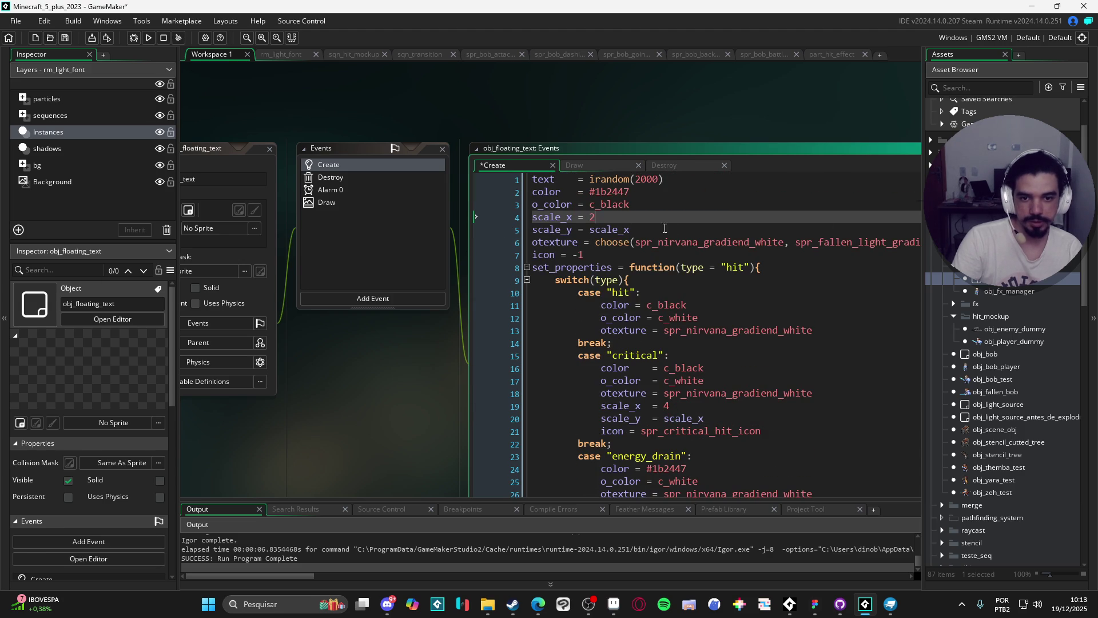
key(ctrl+s)
click(1014, 288)
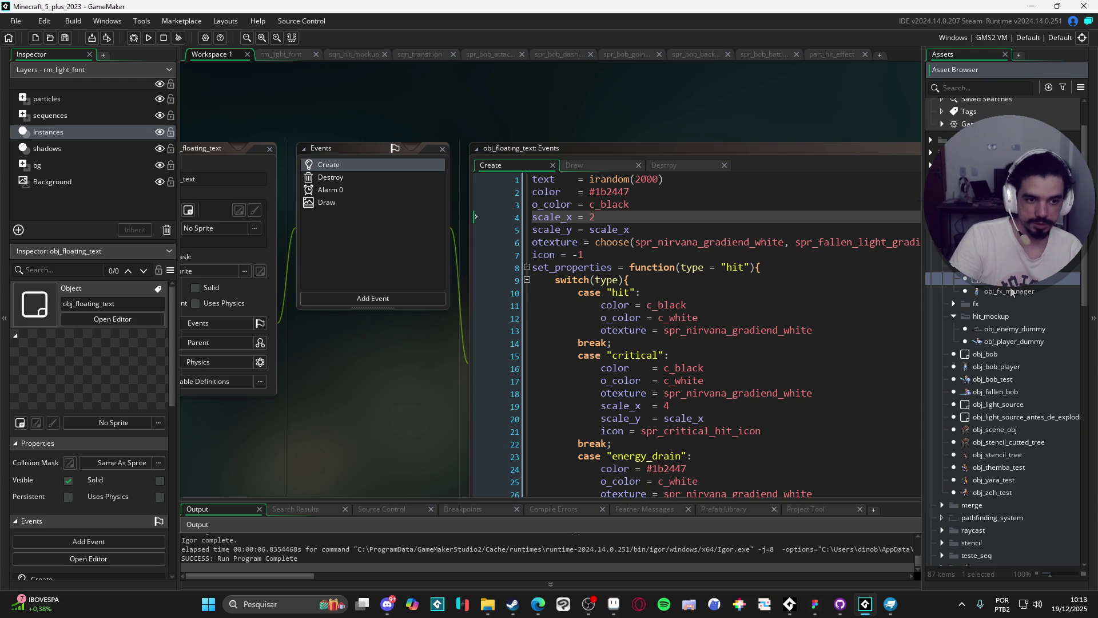
click(1010, 292)
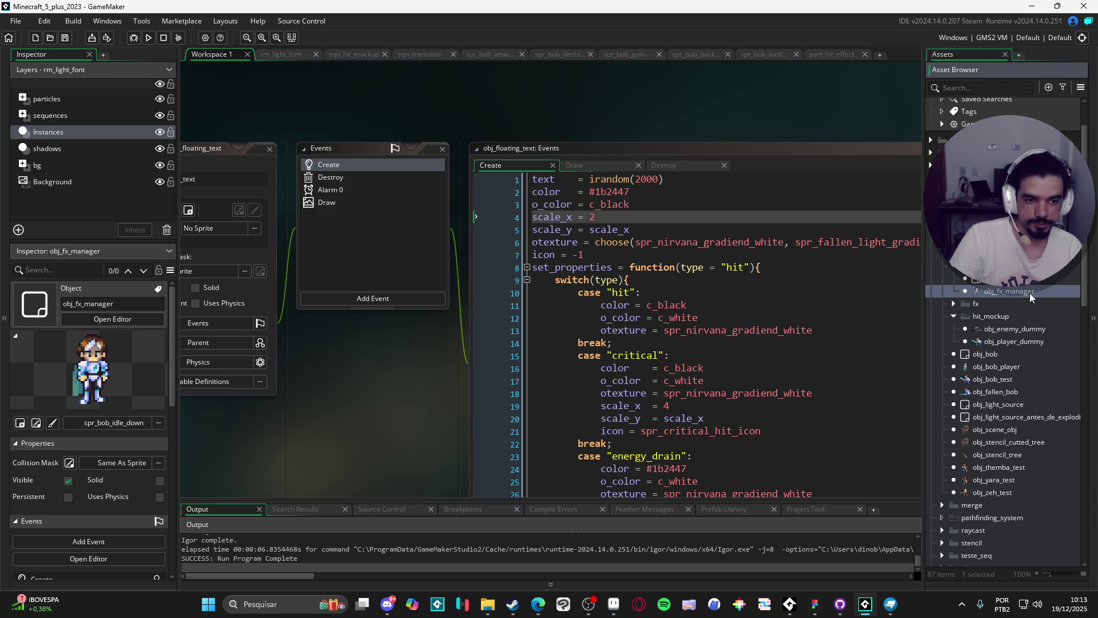
- Open obj_enemy_dummy's hit case and add a 'spawn float' comment after the hit sound line
double_click(1028, 330)
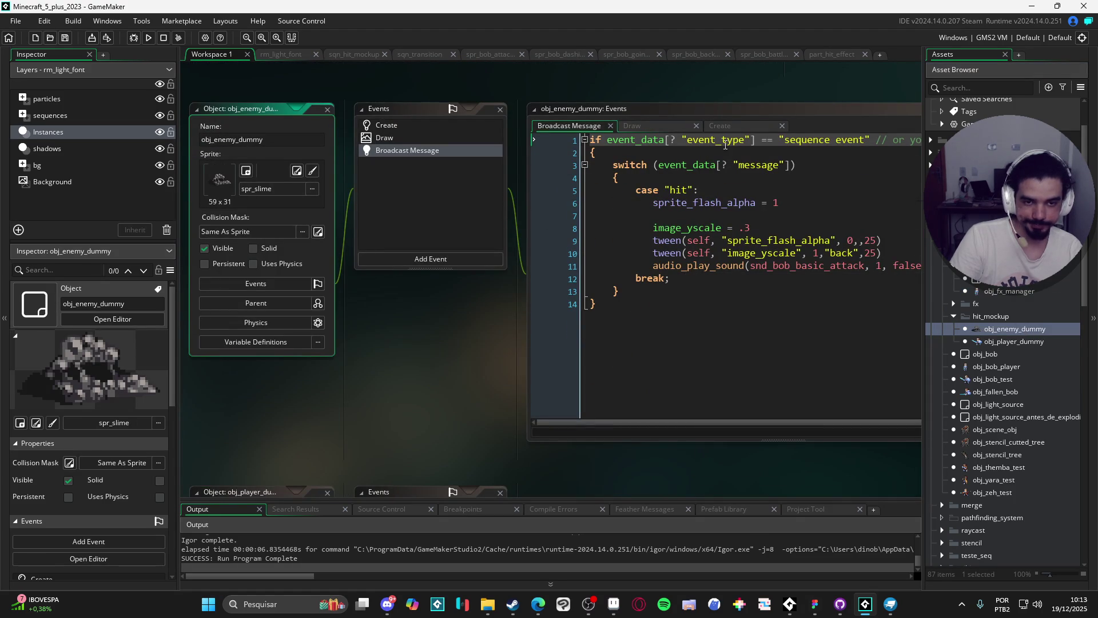
click(798, 118)
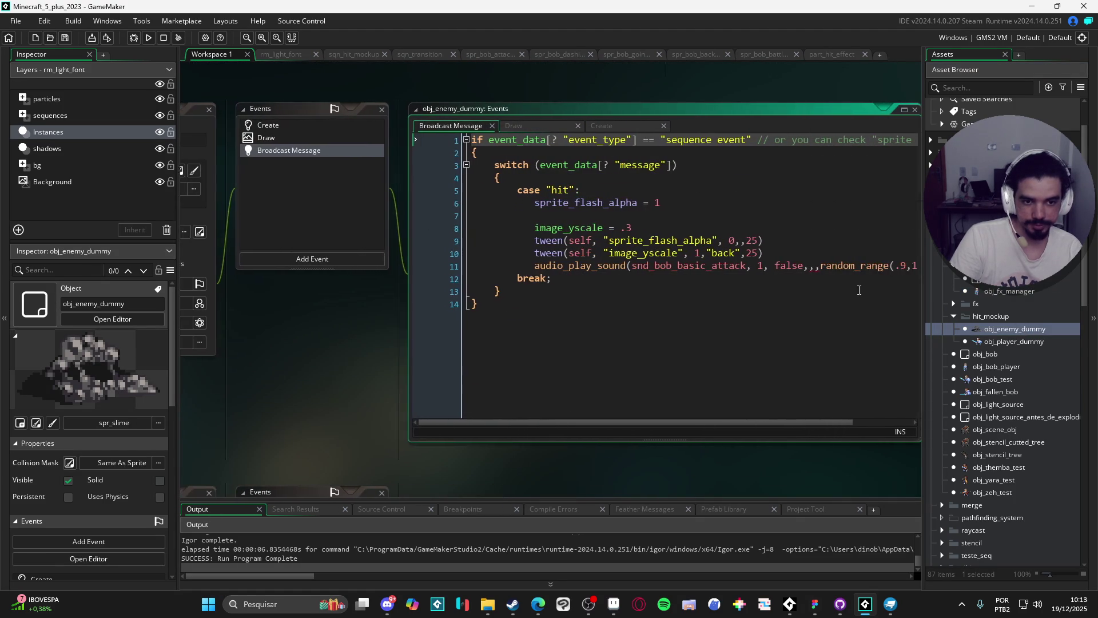
click(512, 283)
key(Return)
key(Return)
key(Return)
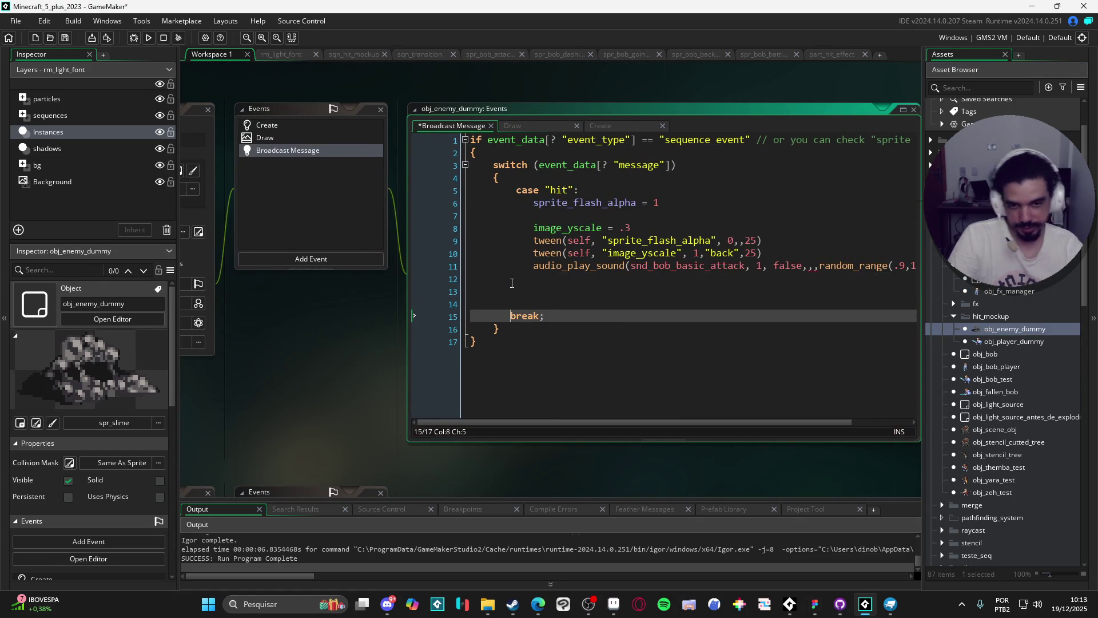
key(Up)
key(Up)
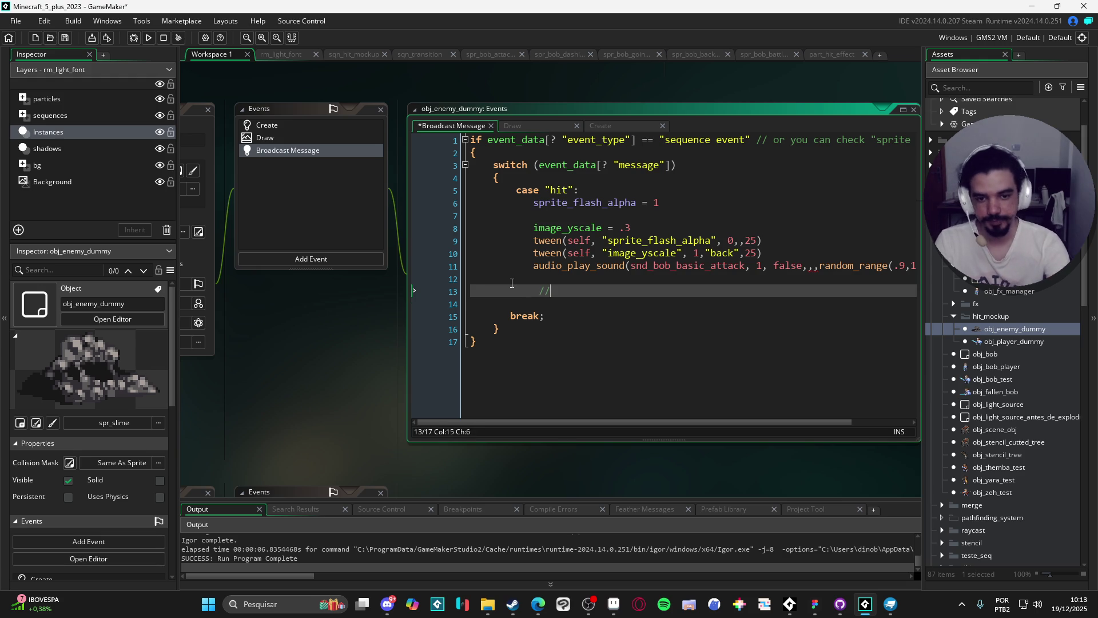
text(spawn fl)
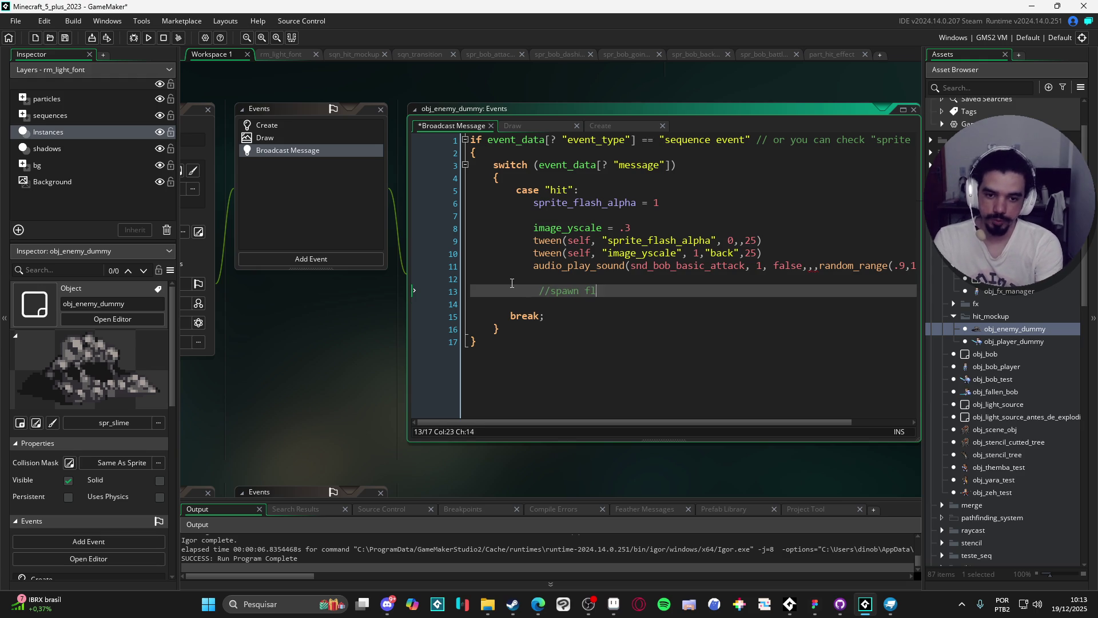
text(oating tex)
key(Return)
text(var _dmg =)
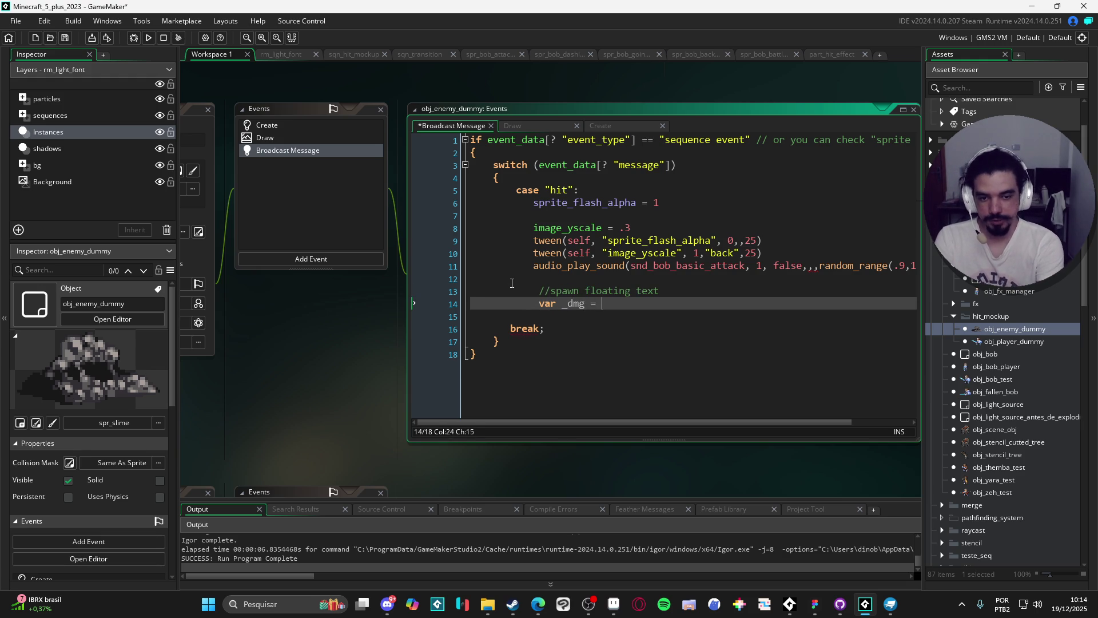
- Add _dmg = irandom_range(100, 200) and _crit = choose(true, false)
text(irand)
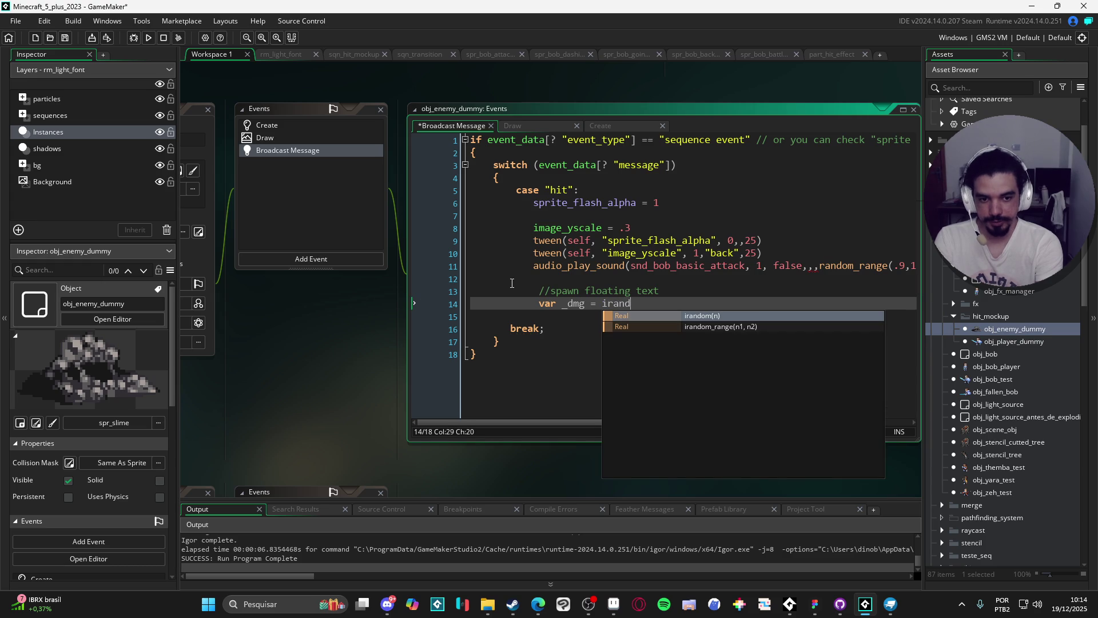
text(om_ran)
key(Return)
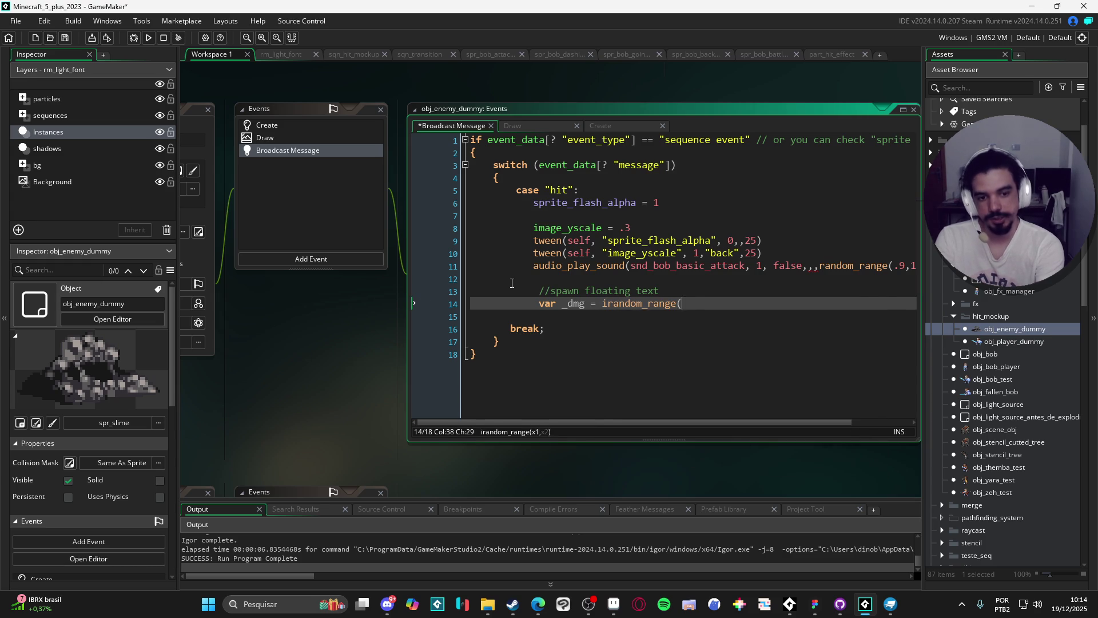
text(100, 200))
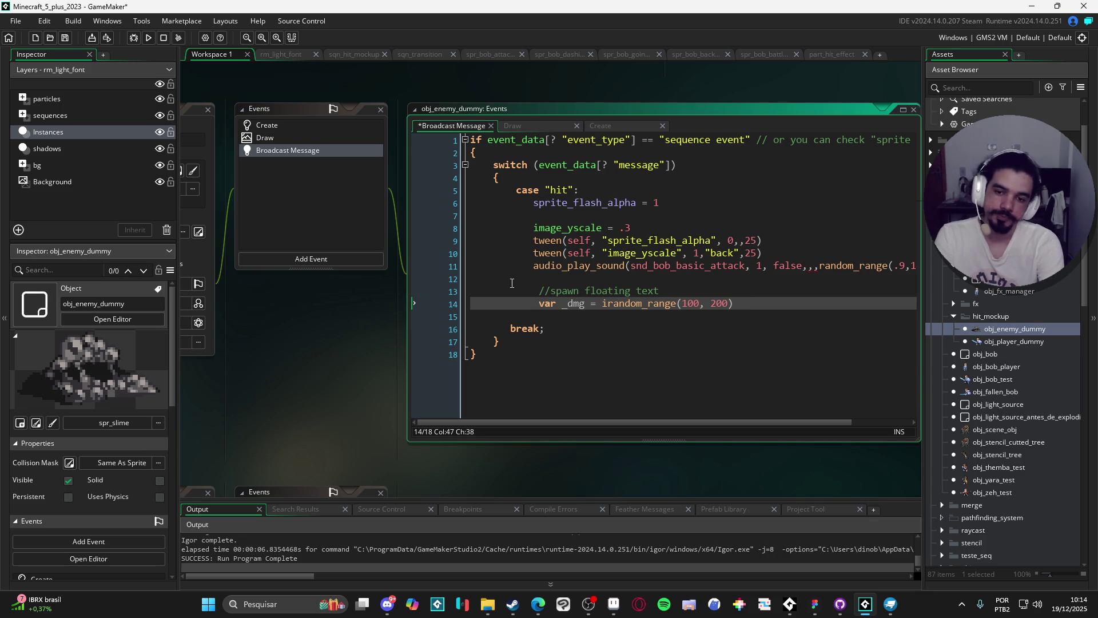
key(Return)
text(var _crit = c)
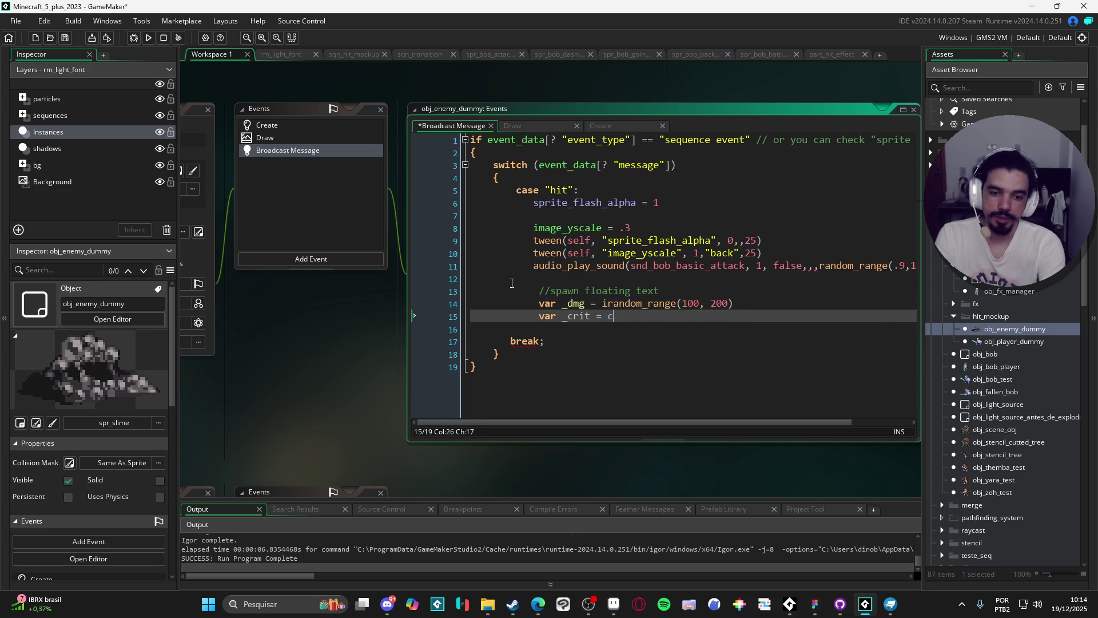
text(hoose()
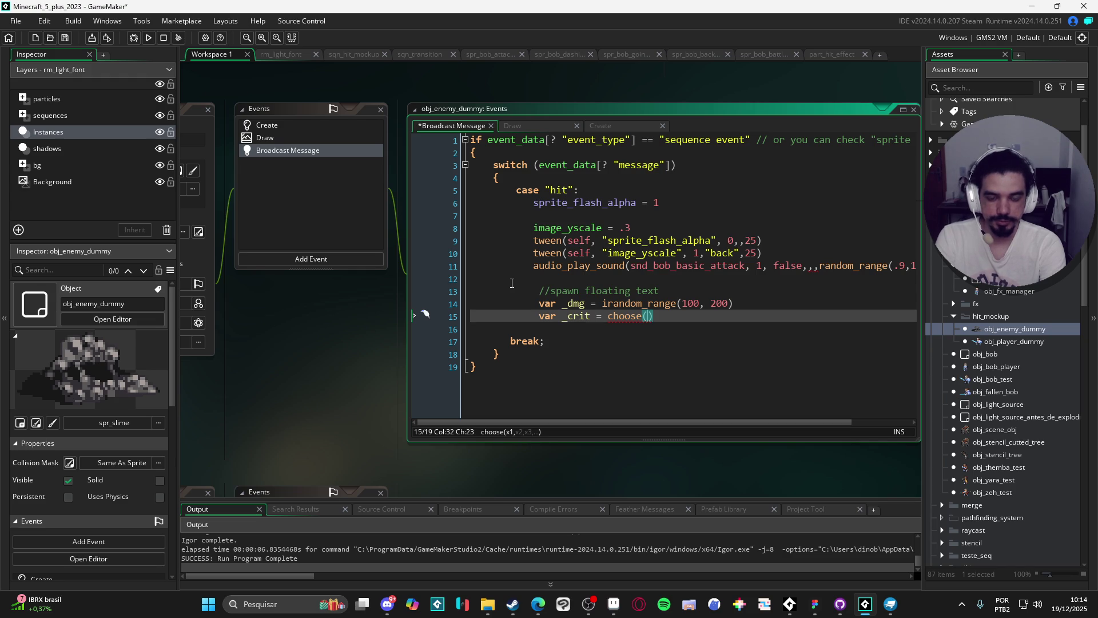
text(true, )
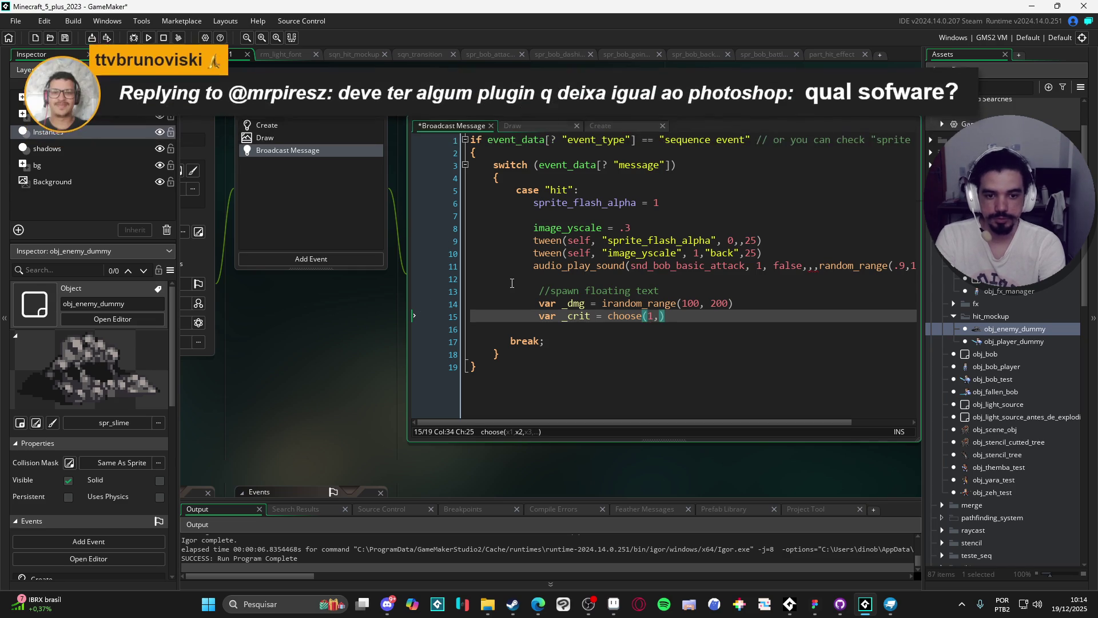
text(false))
key(ctrl+s)
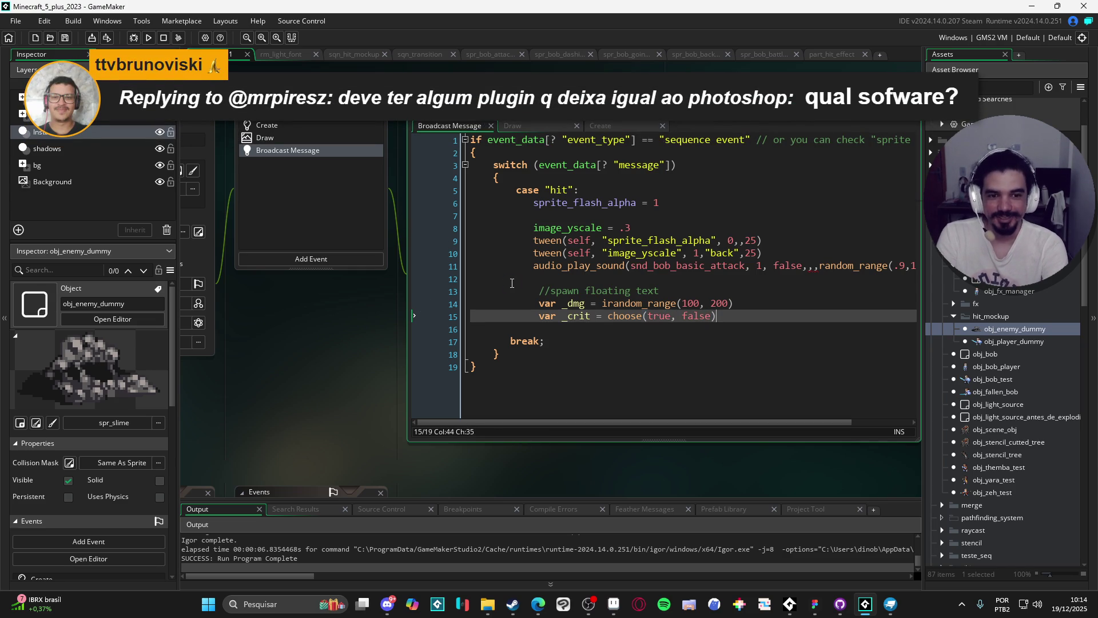
- Add instance_create_depth(x, bbox_top - 10, depth - 1, obj_floating_text) to spawn the text
key(Return)
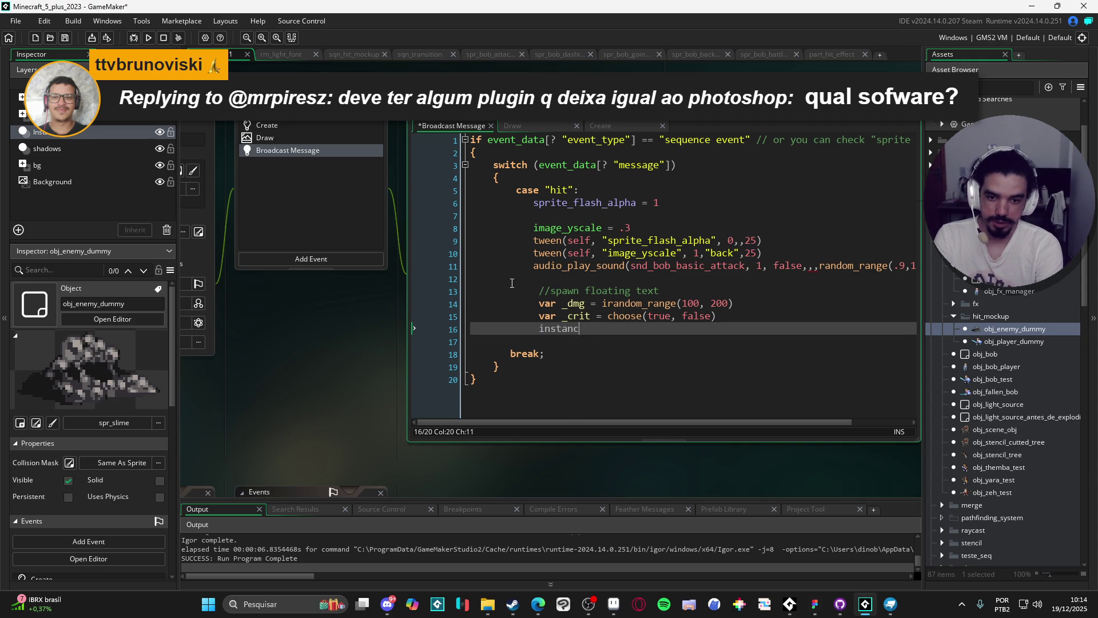
text(e_crea)
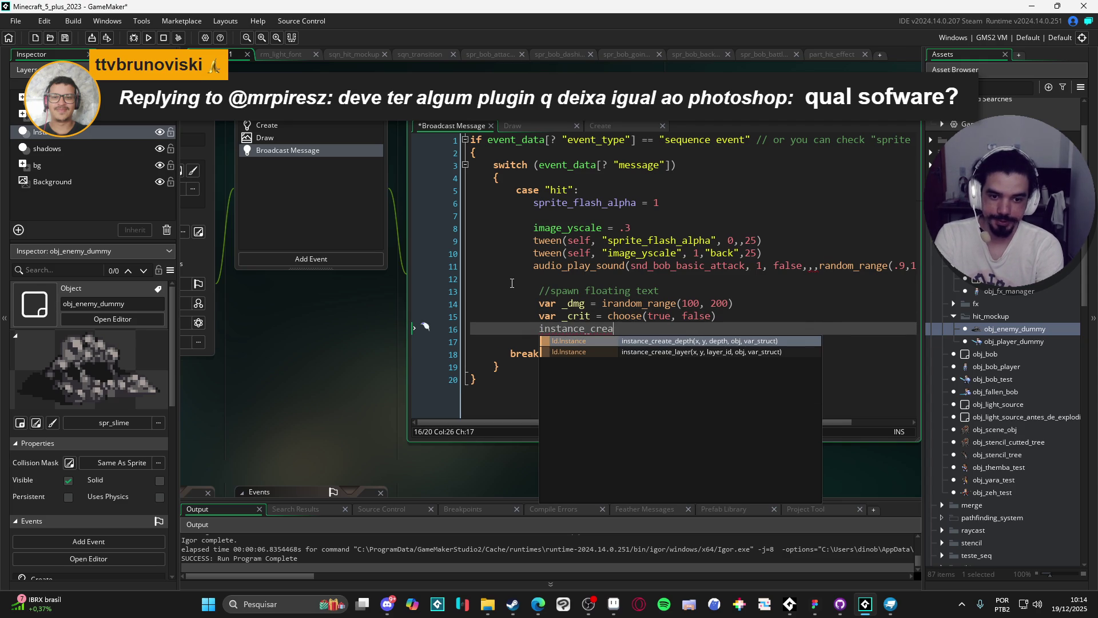
key(Return)
text(x, )
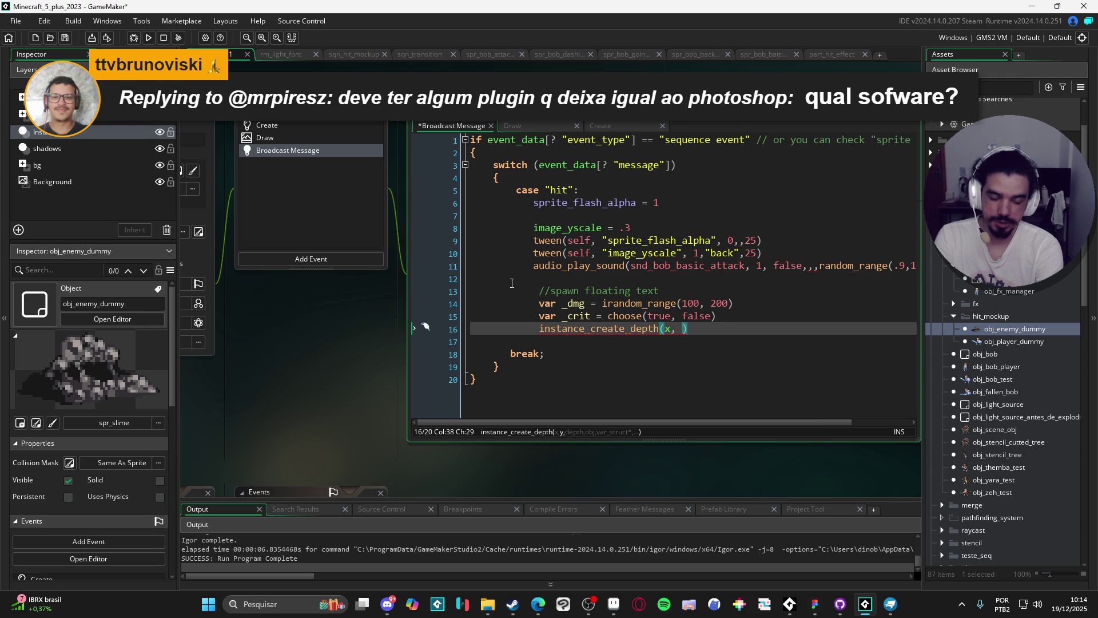
text(bb)
key(Down)
key(Up)
key(Down)
key(Down)
key(Down)
key(Return)
text(- )
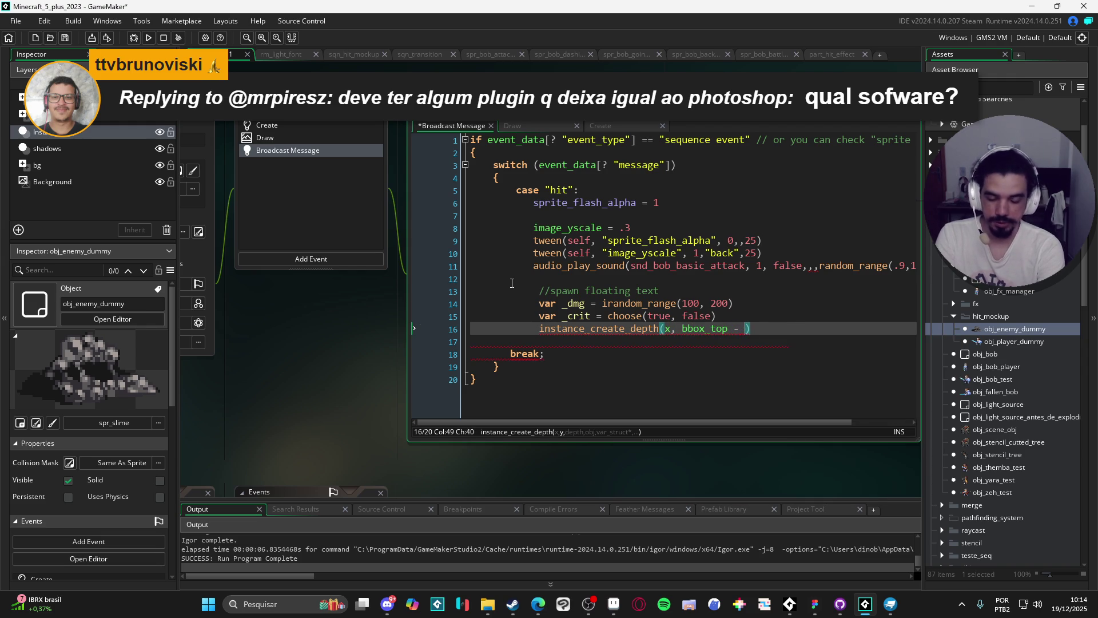
text(10)
text(, d)
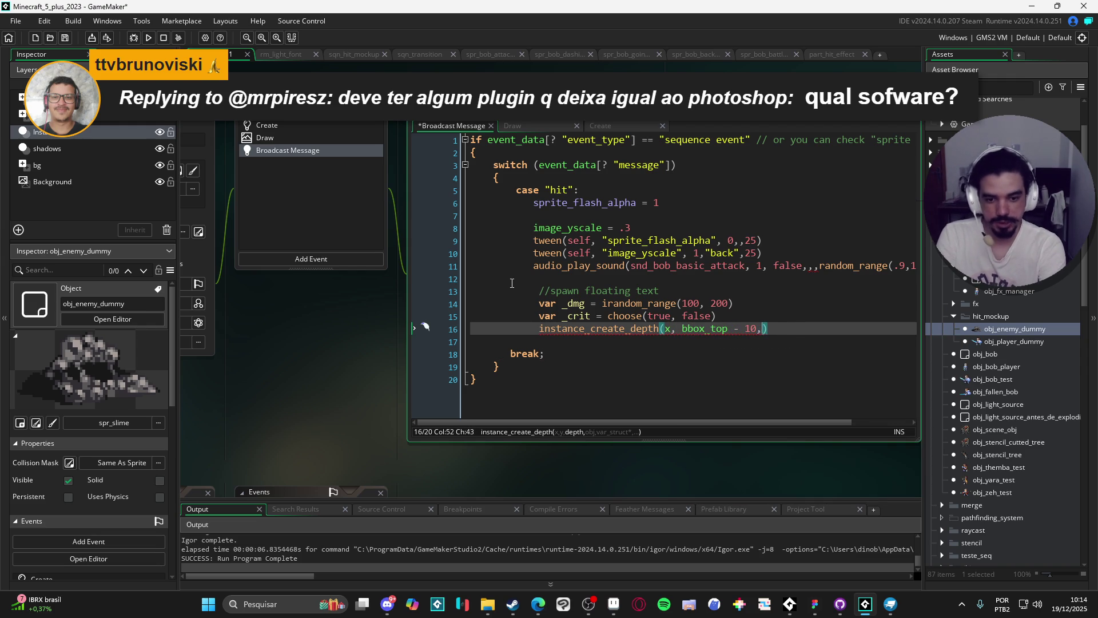
text(epth - 1, o)
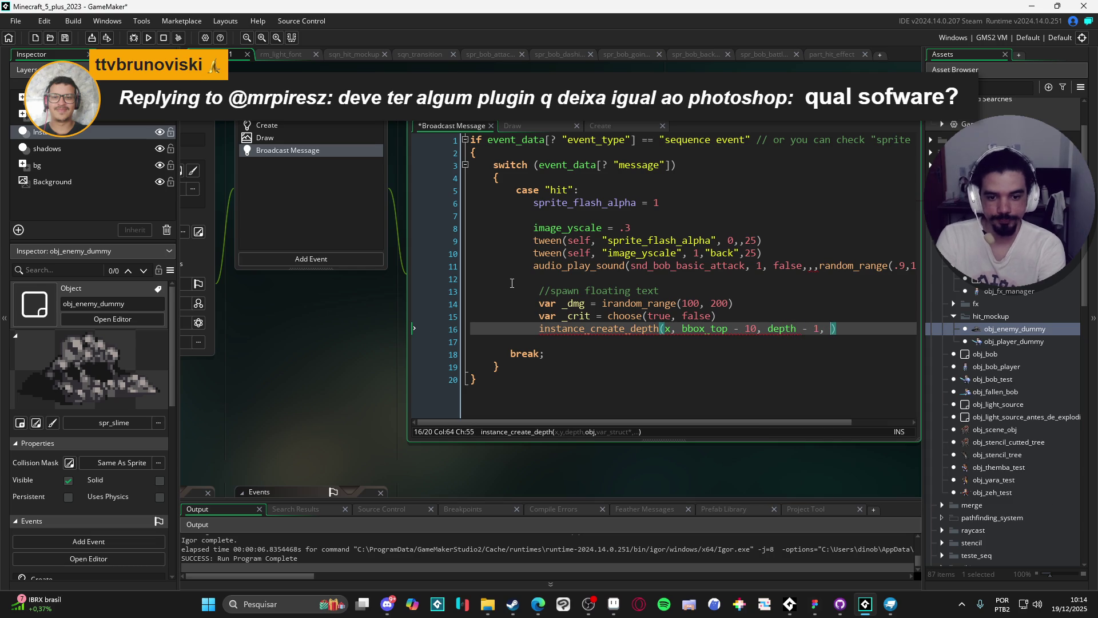
text(bj_flo)
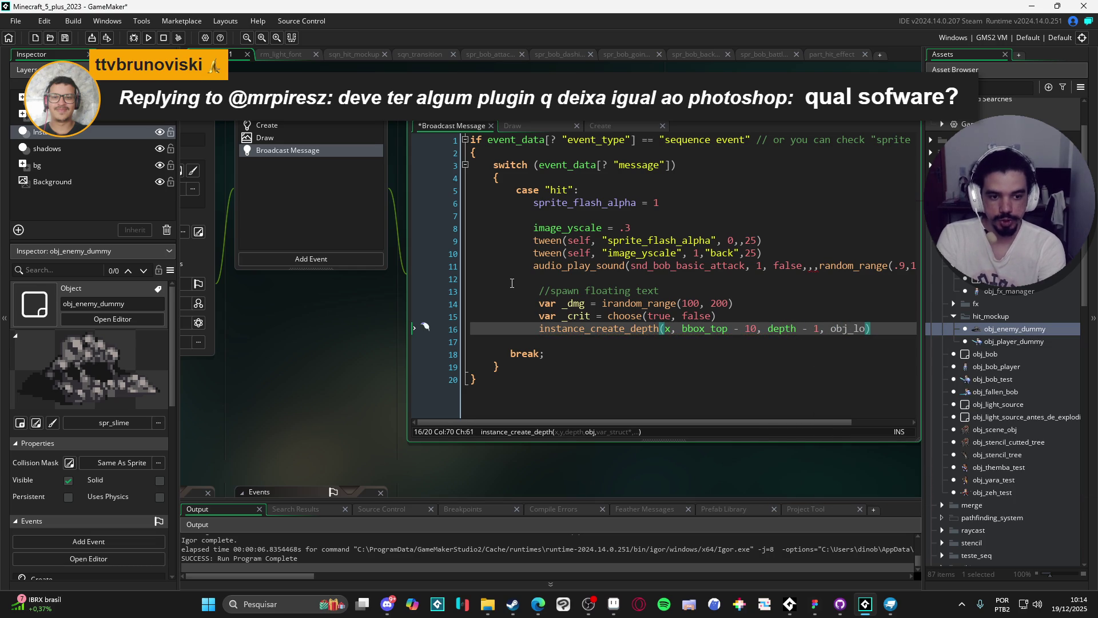
text(a)
key(Return)
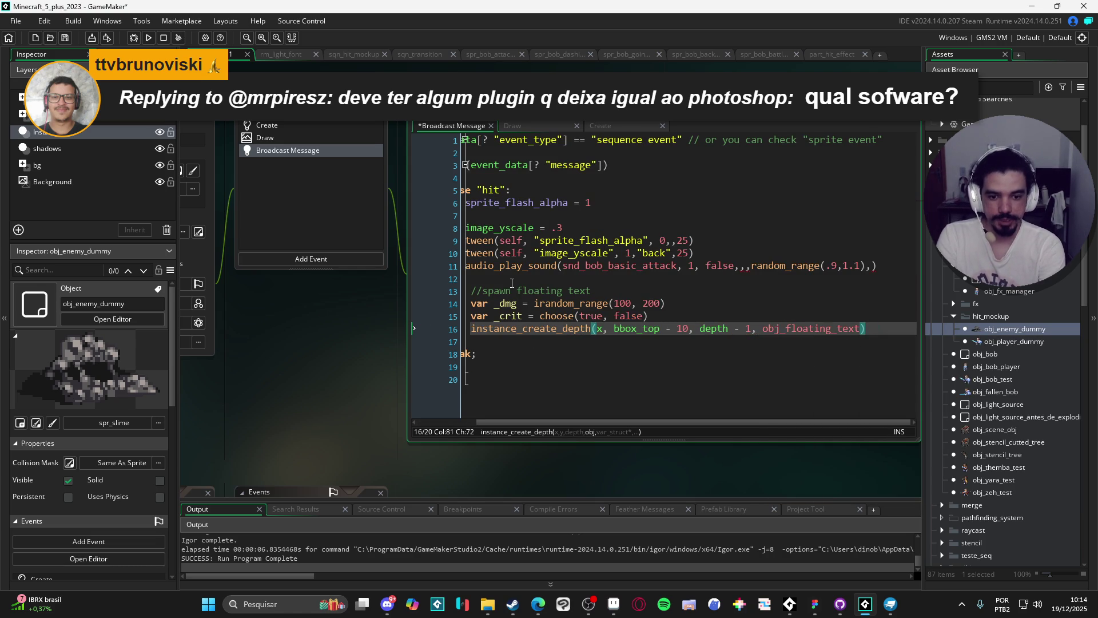
key(ctrl+Left)
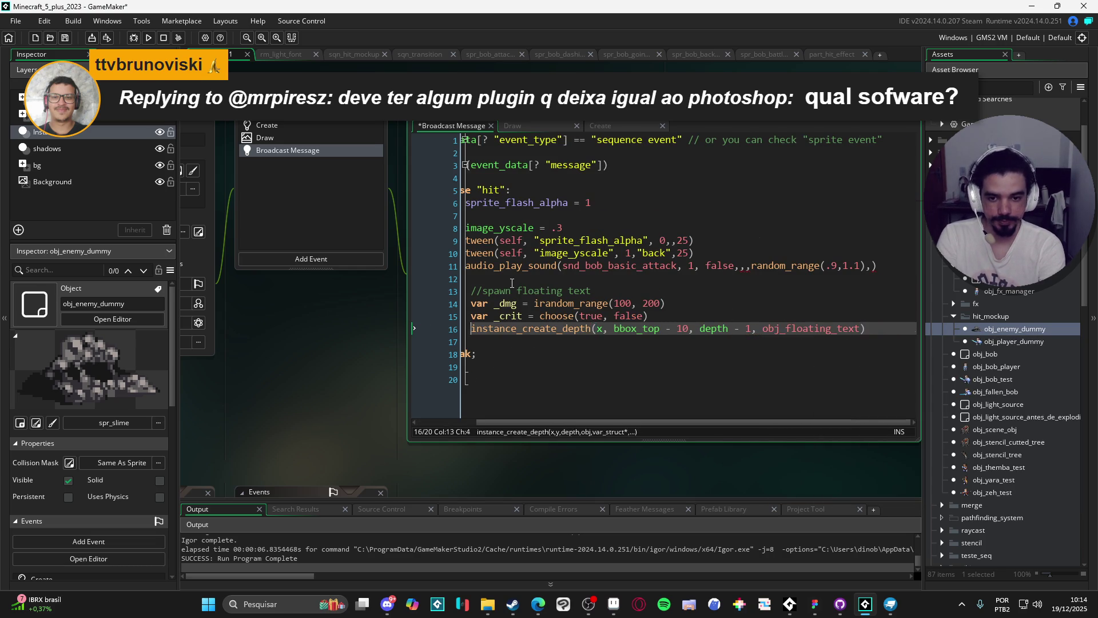
key(Home)
- Store the spawn in var _text and call _text.set_properties(_crit ? "critical" : "hit")
text(var _text =)
key(Down)
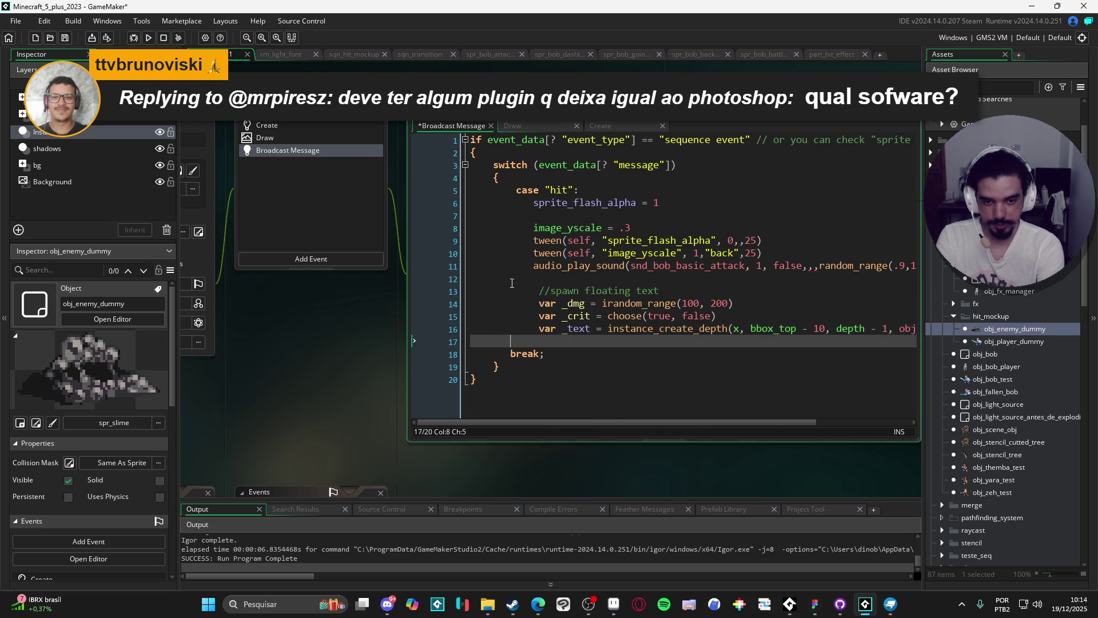
key(Tab)
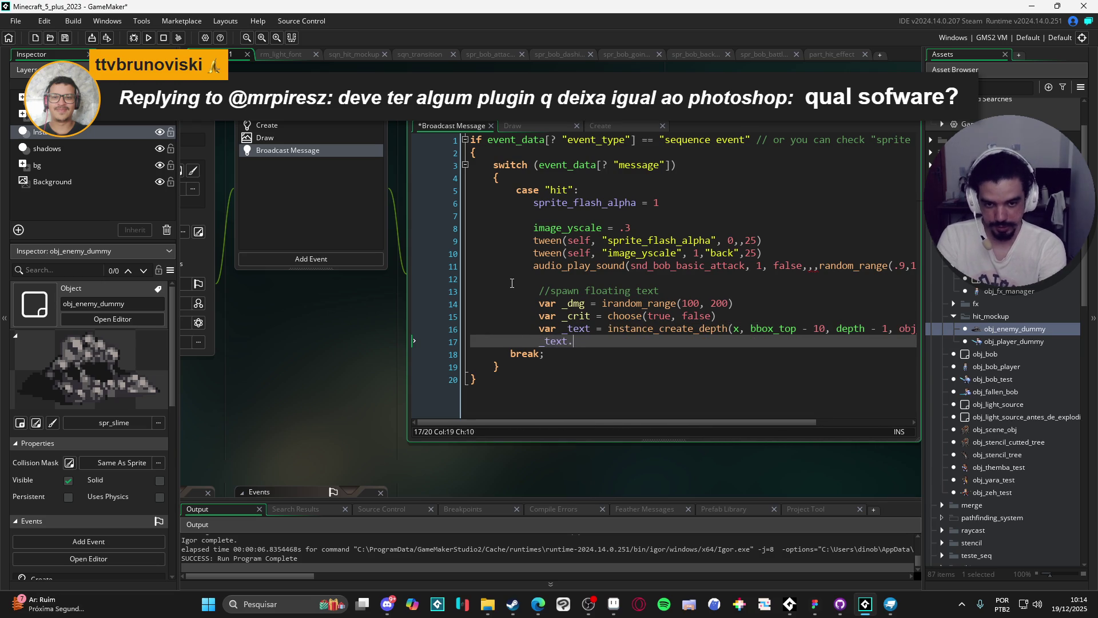
text(set])
key(BackSpace)
key(BackSpace)
key(BackSpace)
text(t)
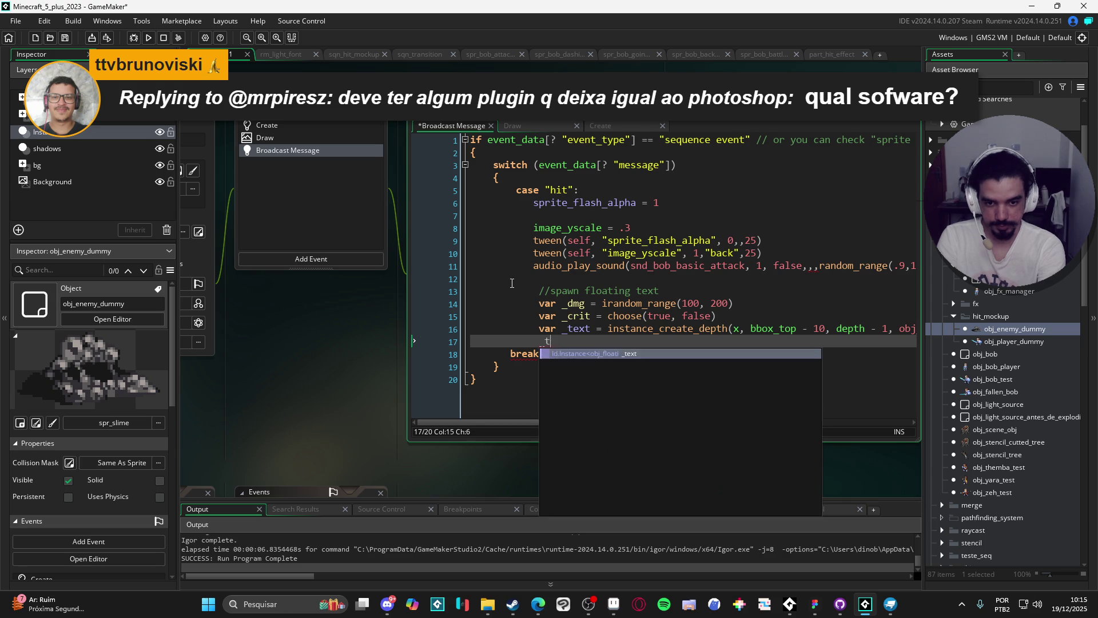
text(.se)
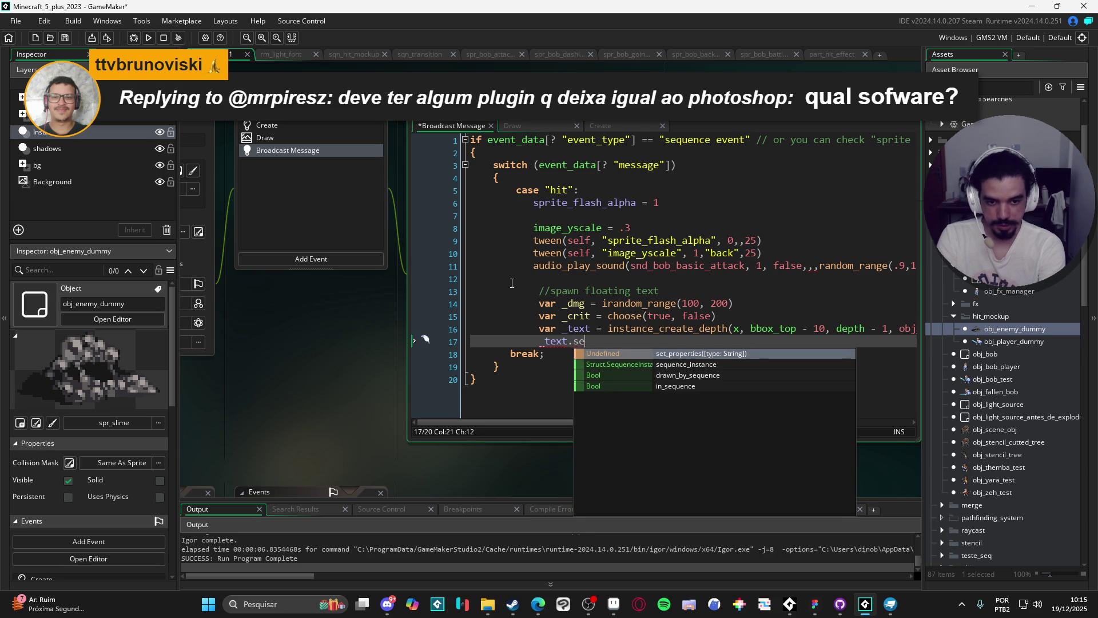
key(Return)
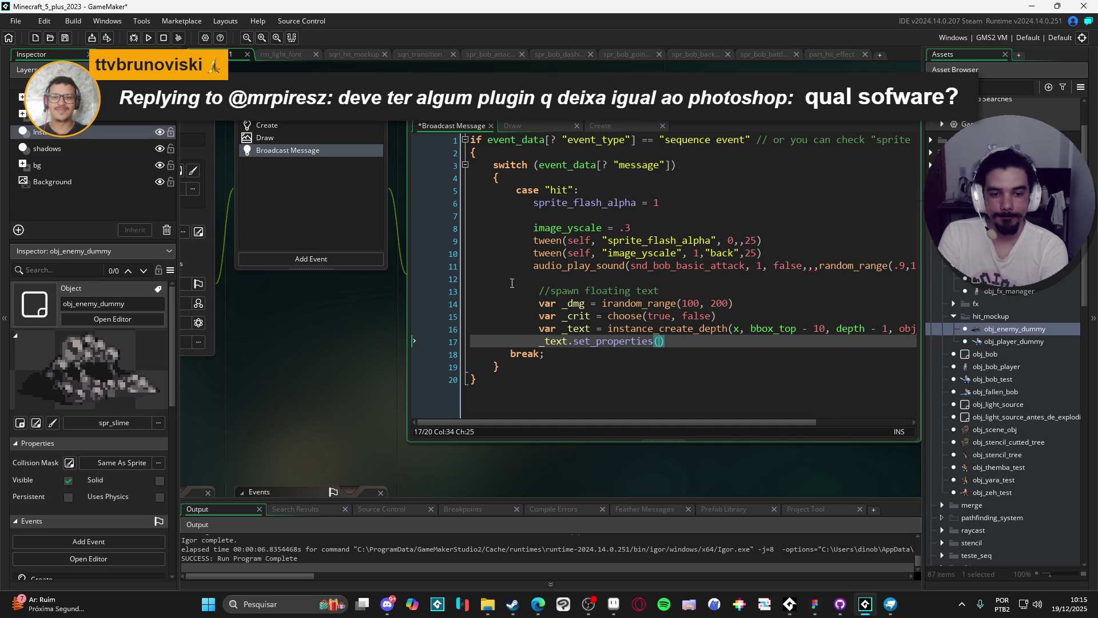
key(ctrl+Left)
key(ctrl+Left)
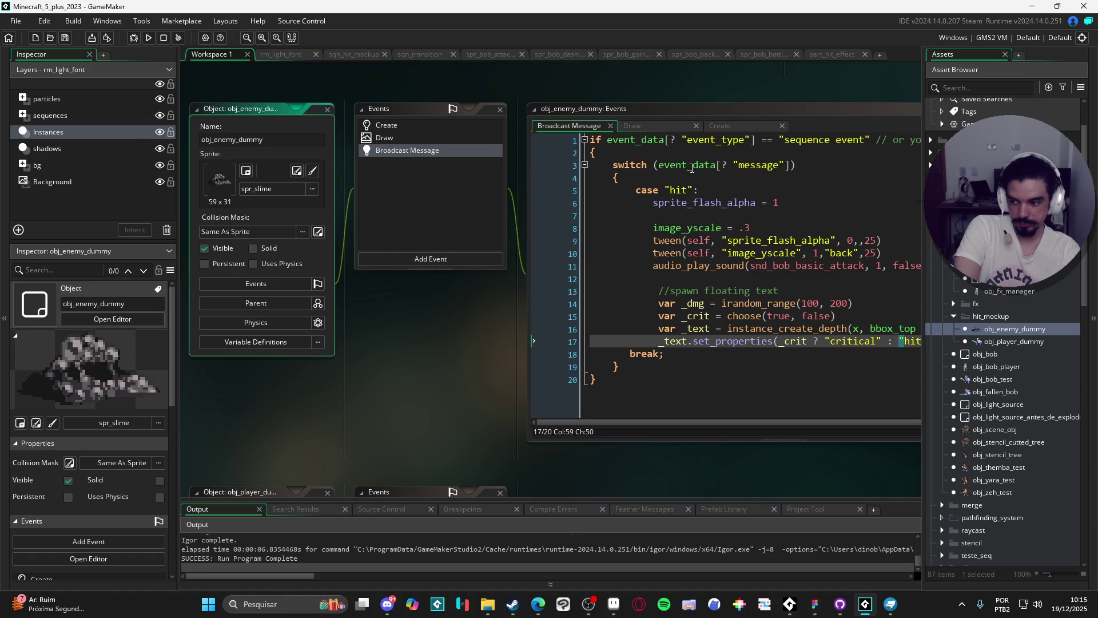
- Move to the end of line 17 and switch to the web browser
click(803, 110)
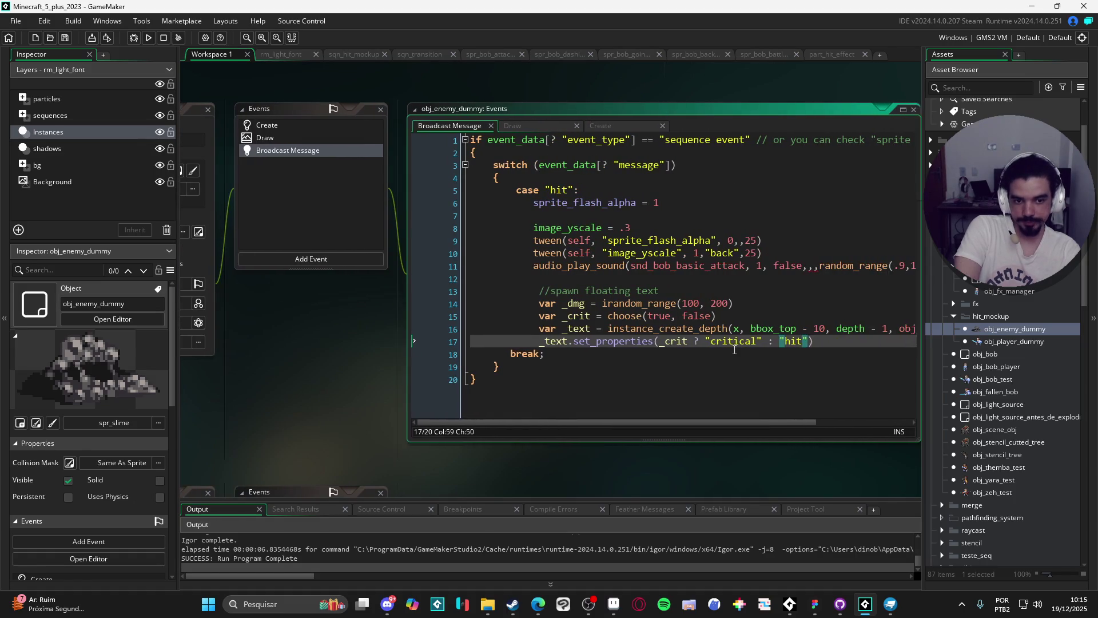
click(853, 339)
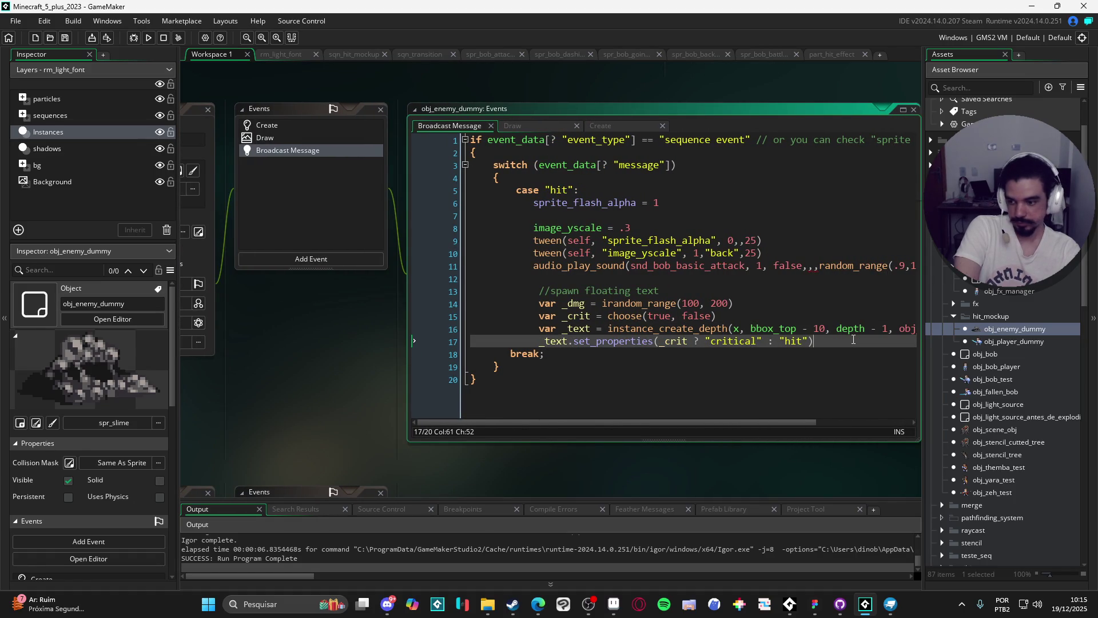
key(alt+Tab)
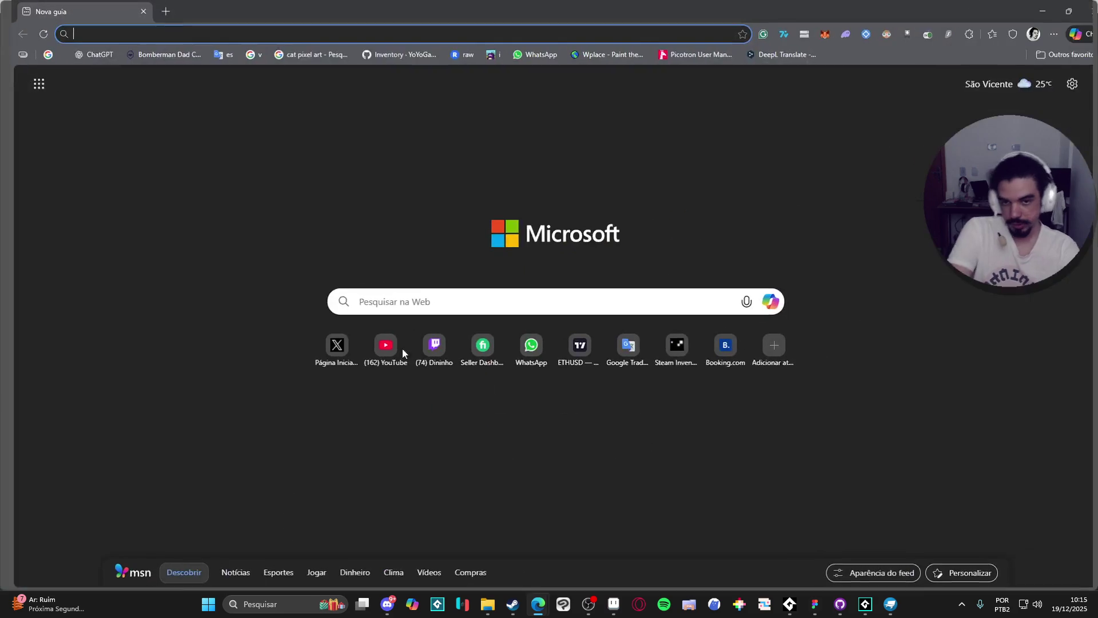
- Open YouTube from Edge's new tab shortcuts and begin typing 'how' in its search box
click(374, 350)
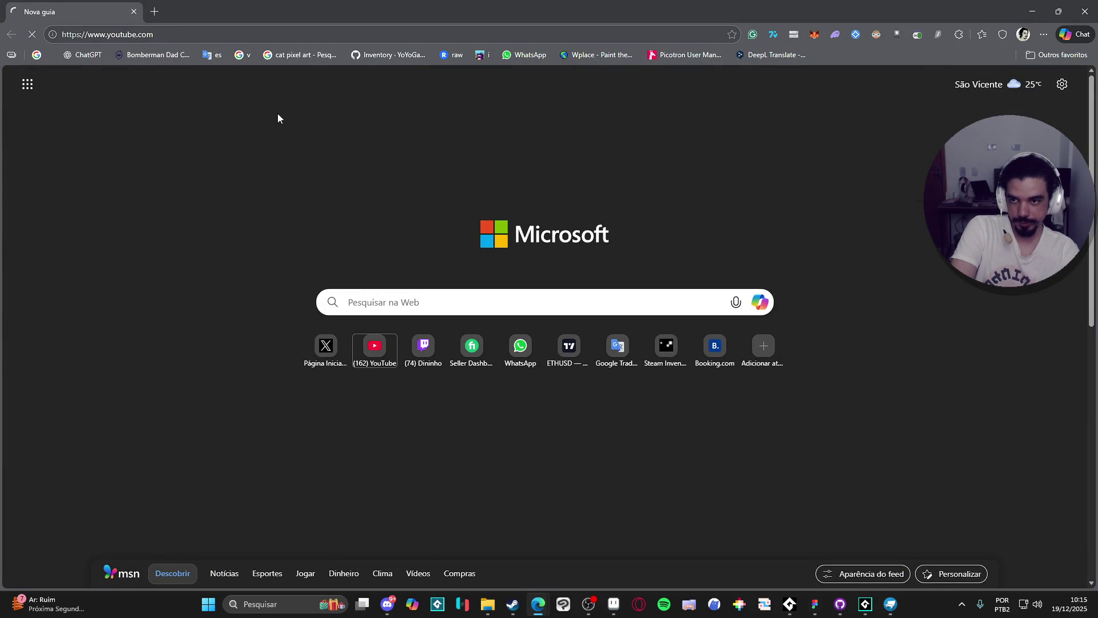
click(589, 605)
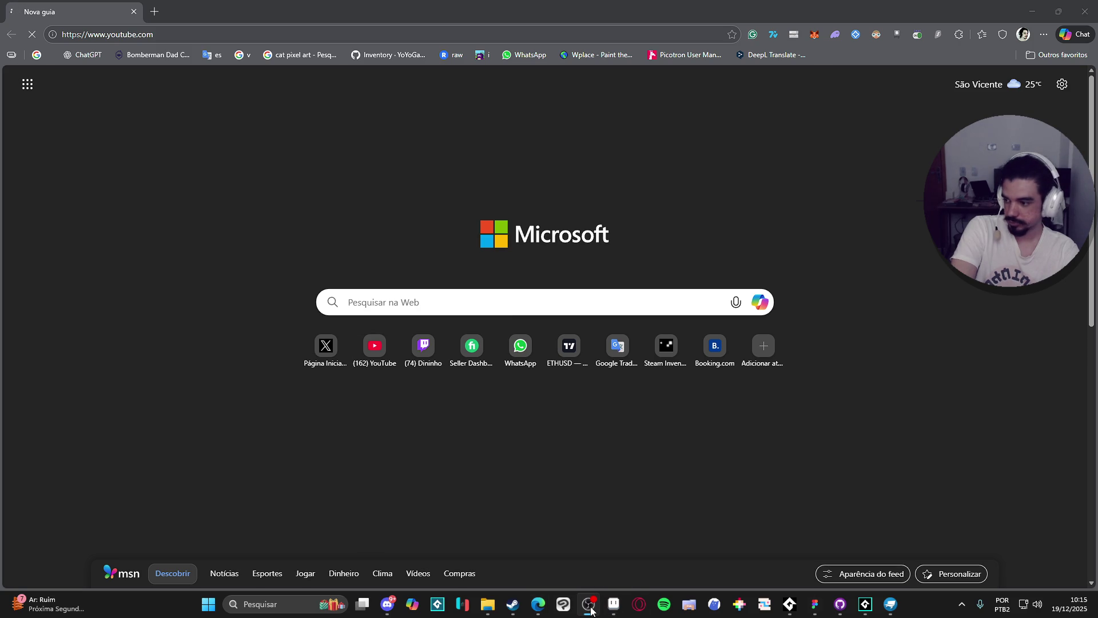
click(591, 611)
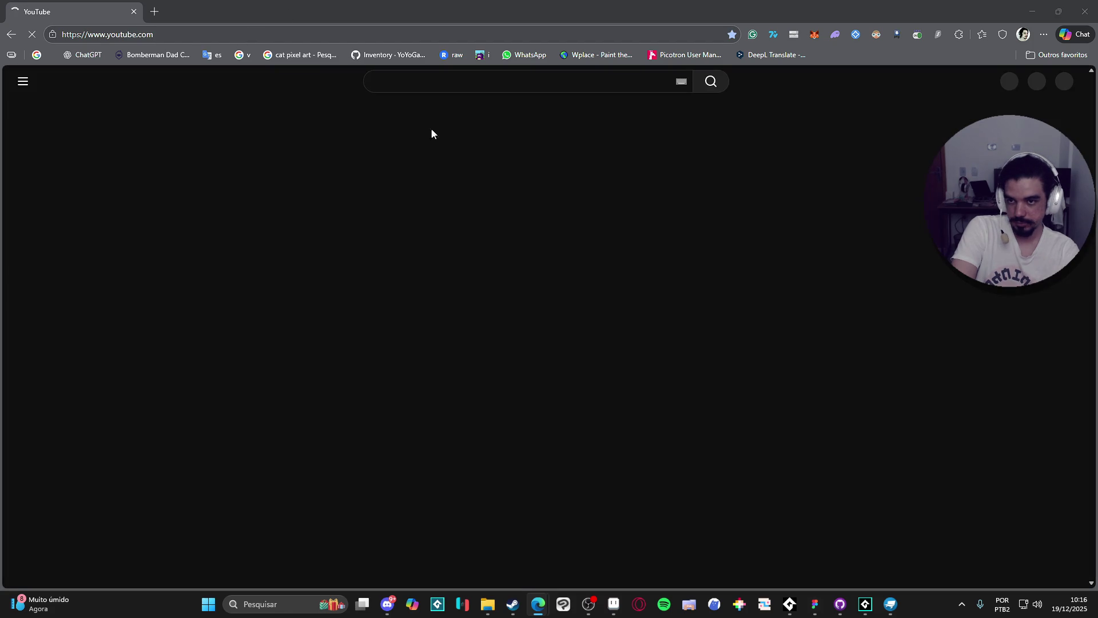
click(516, 82)
text(how)
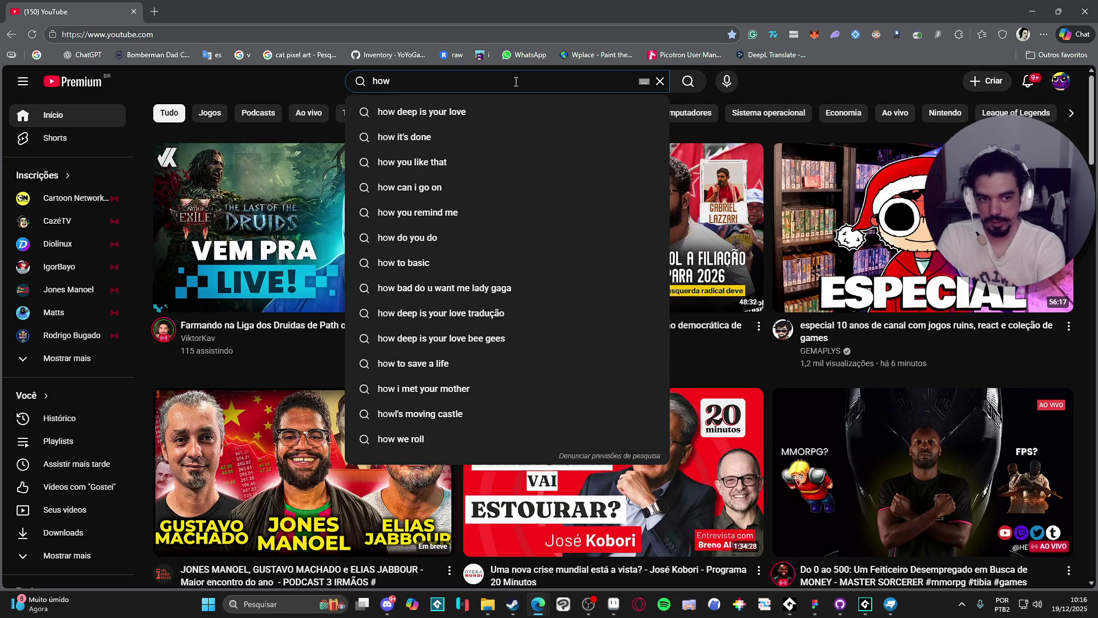
- Search YouTube for 'krita doing animations' and open GameMaker's Krita character animation video
key(ctrl+a)
text(krita )
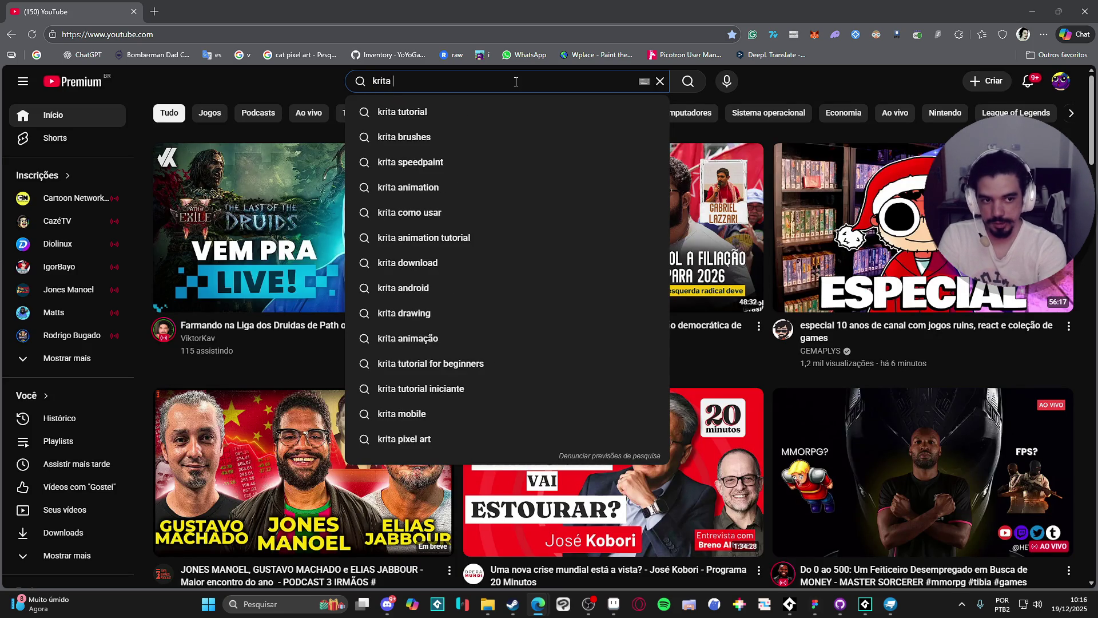
text(doing animations)
key(Return)
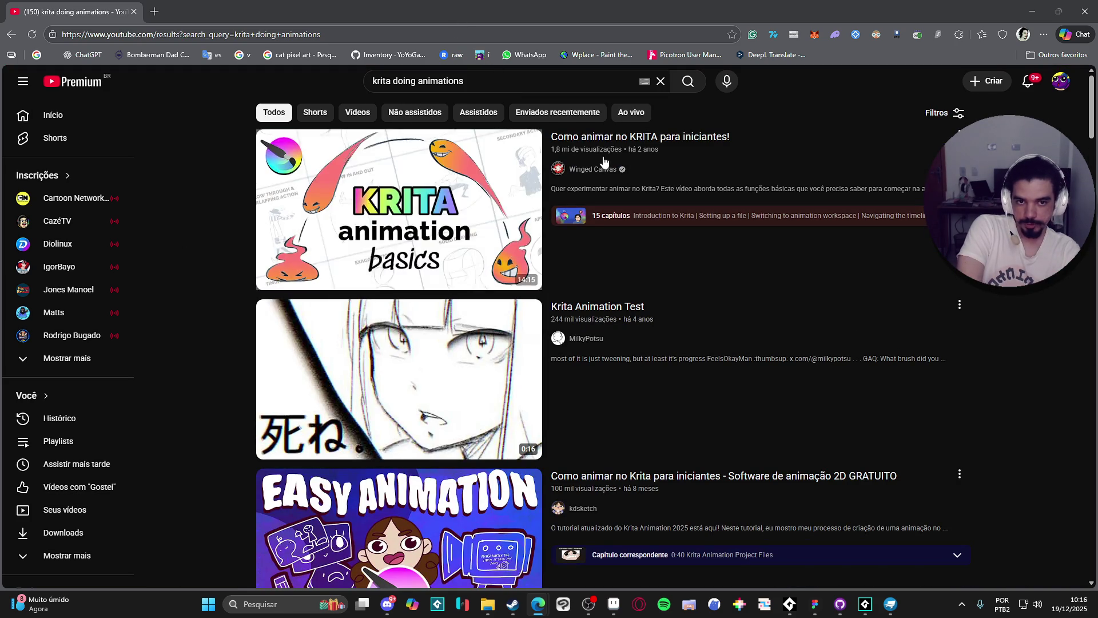
mouse_move(606, 163)
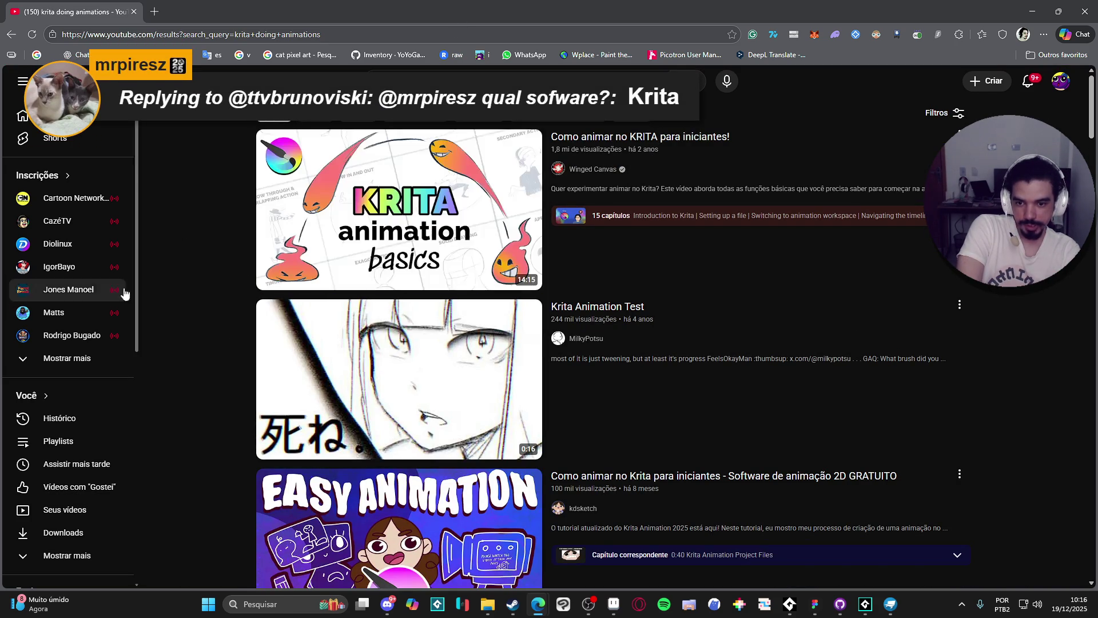
scroll(248, 160, down, 4)
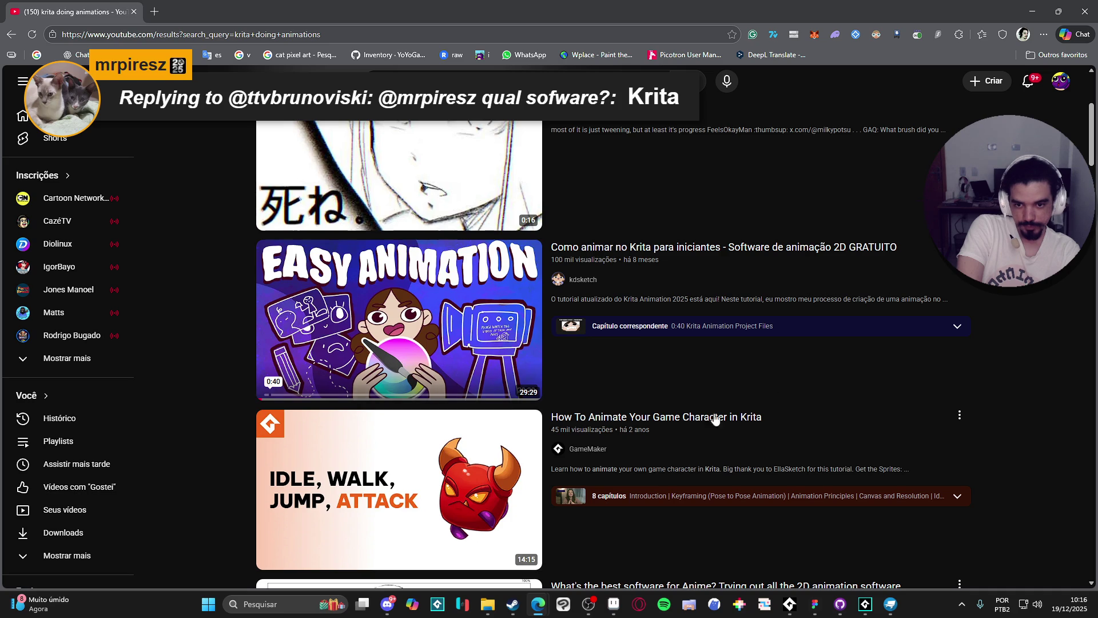
mouse_move(439, 297)
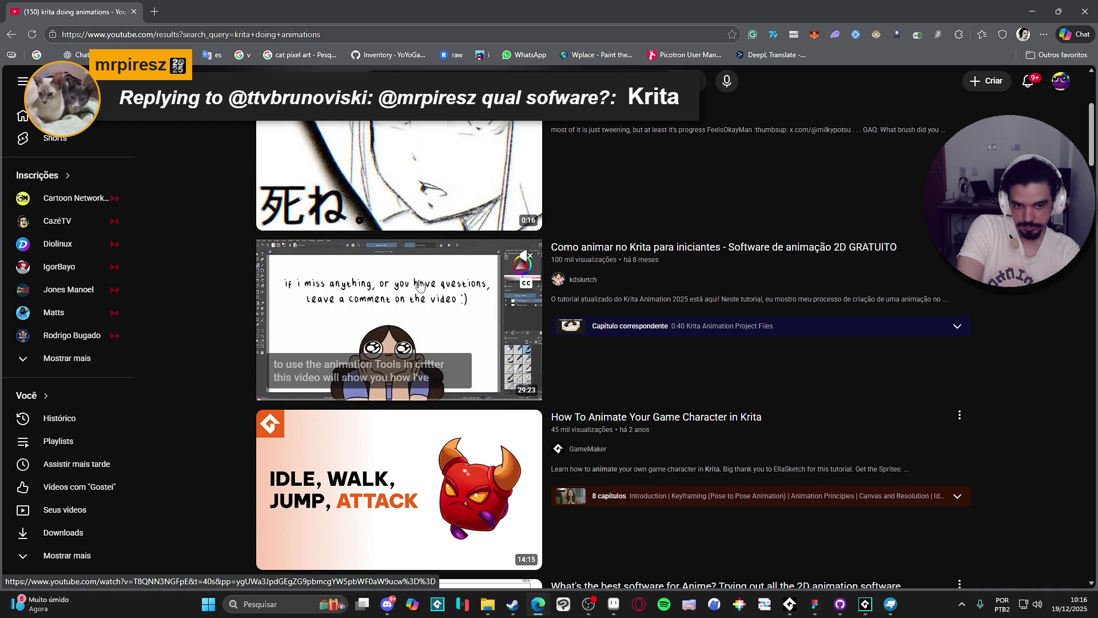
scroll(583, 372, down, 1)
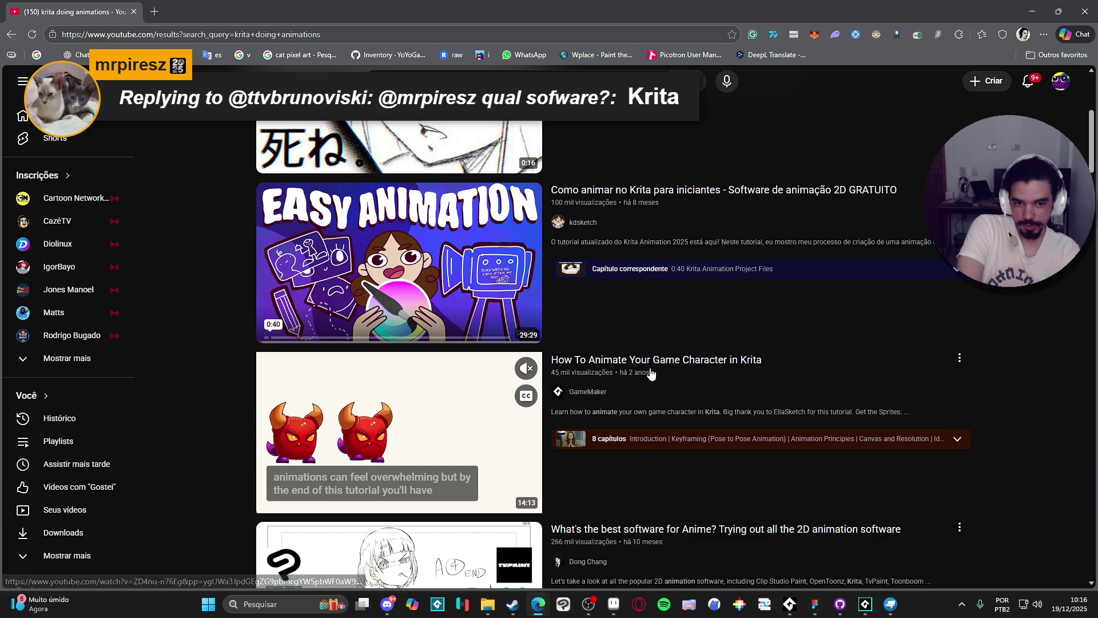
mouse_move(403, 440)
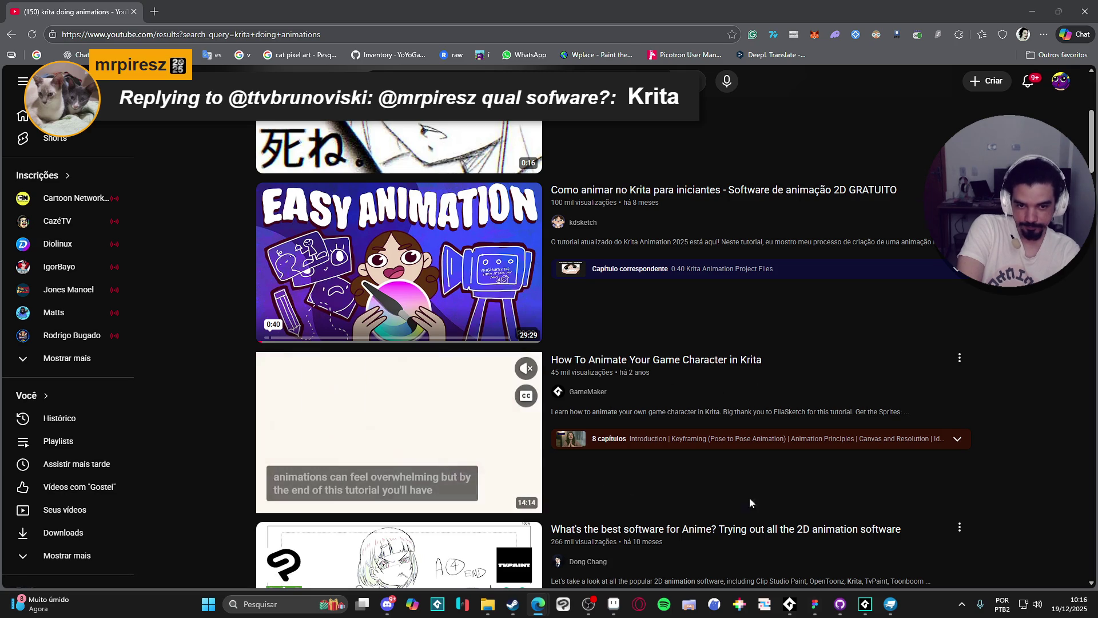
scroll(453, 428, down, 2)
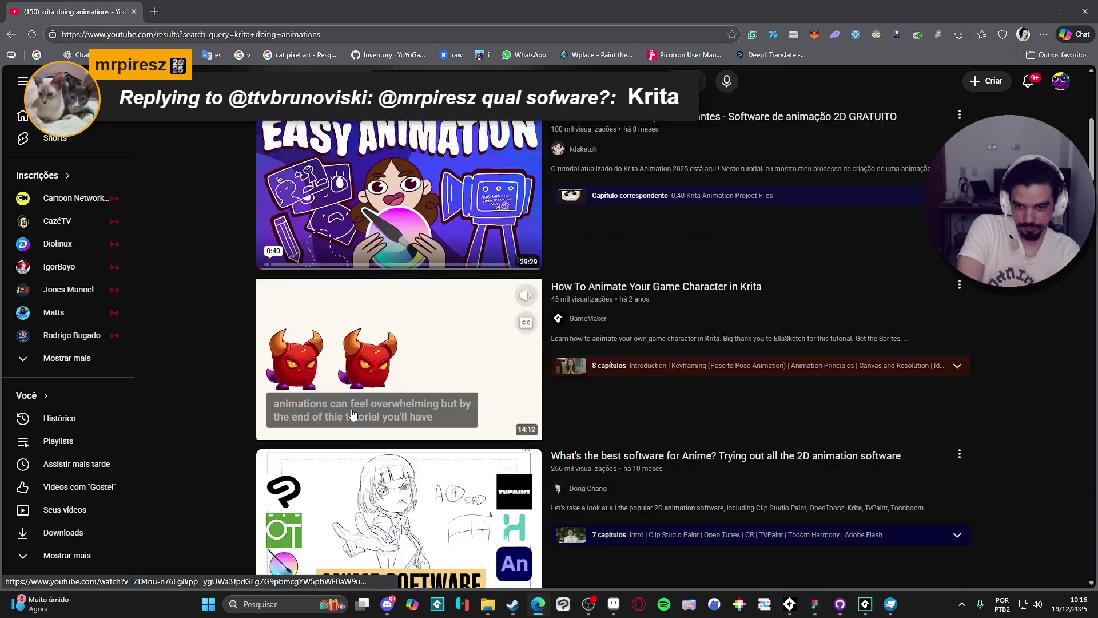
click(400, 305)
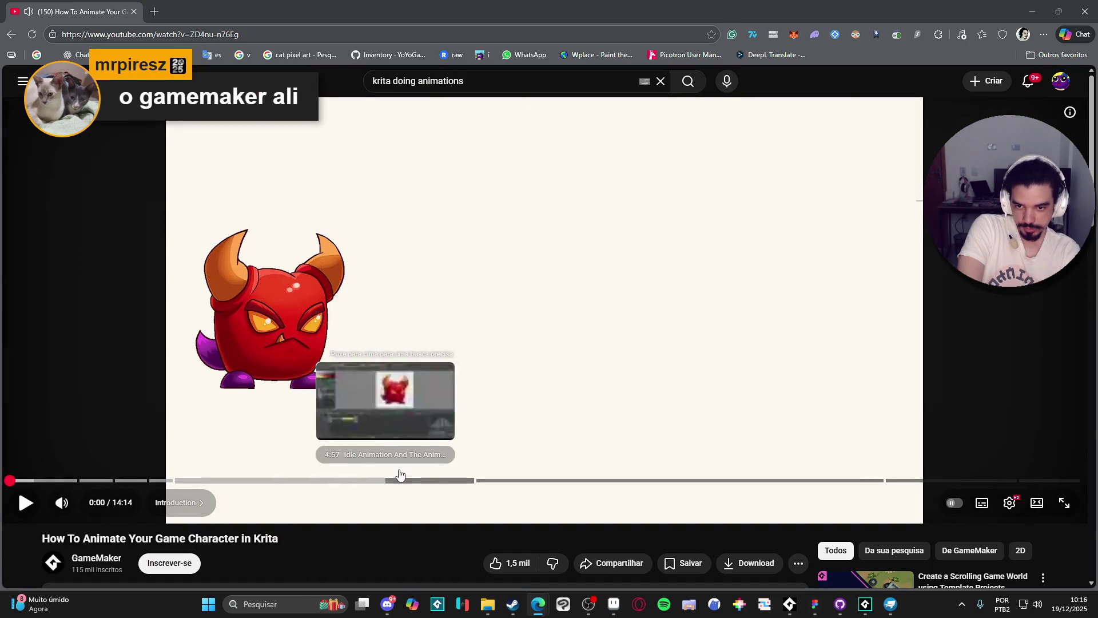
- Jump the video to 5:35, 6:37 and back to 0:00, then return to GameMaker
click(433, 480)
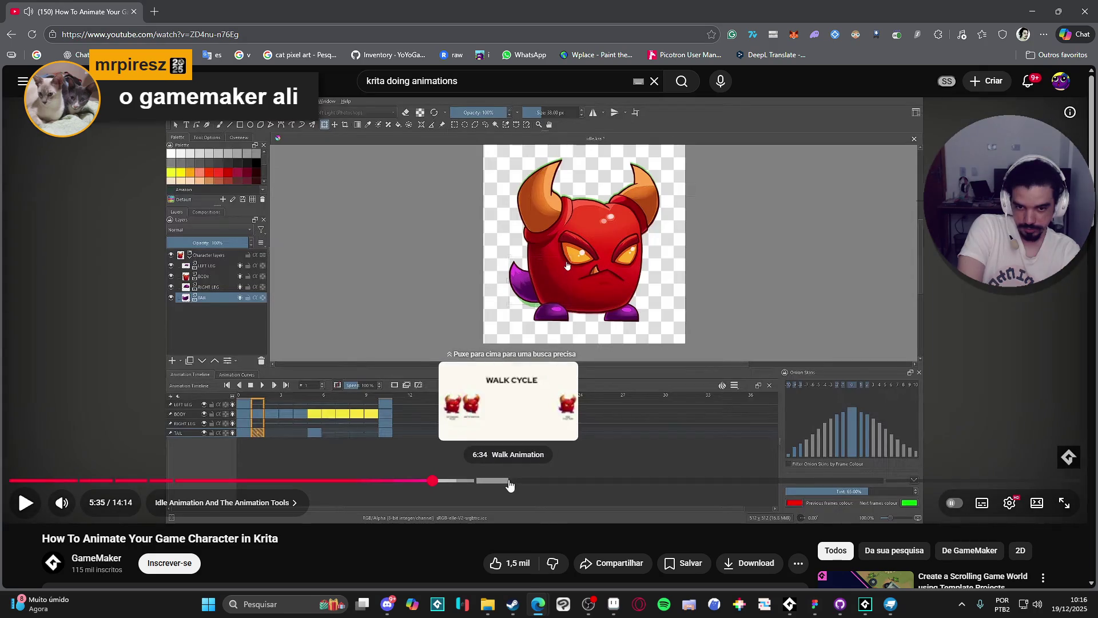
click(513, 481)
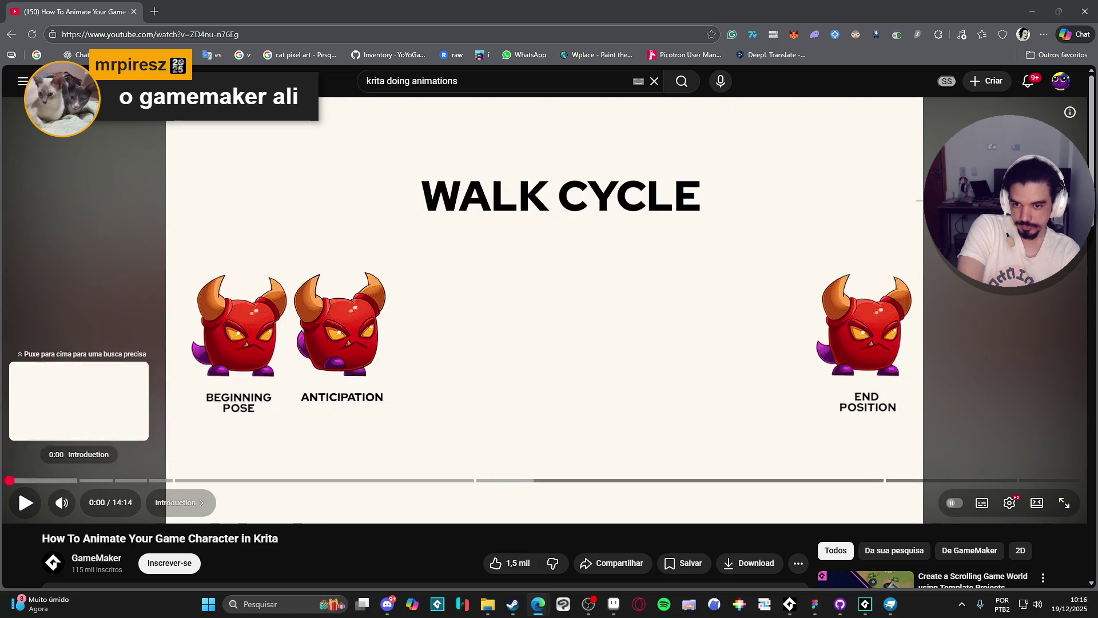
click(10, 480)
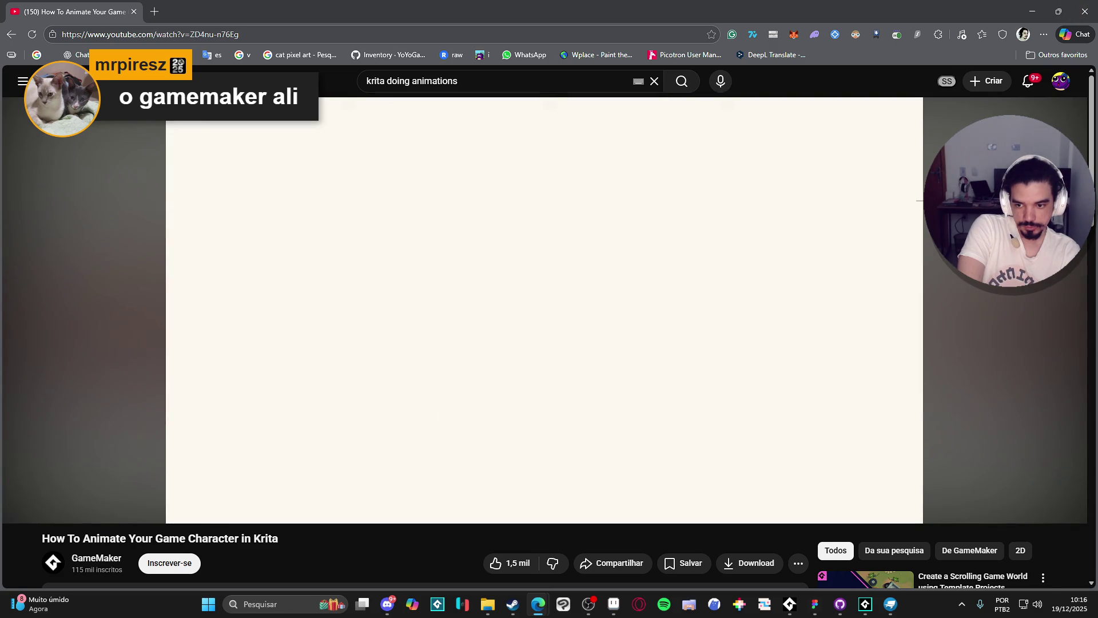
key(alt+Tab)
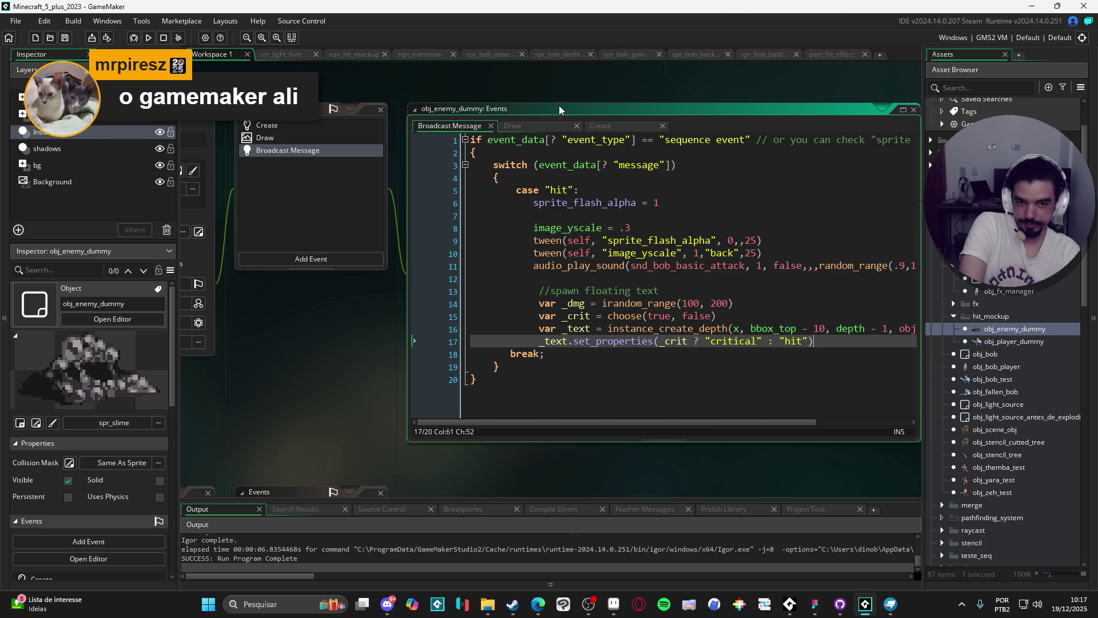
- Run the game and confirm hits show floating damage numbers such as 1905 and 653, then close it
click(569, 303)
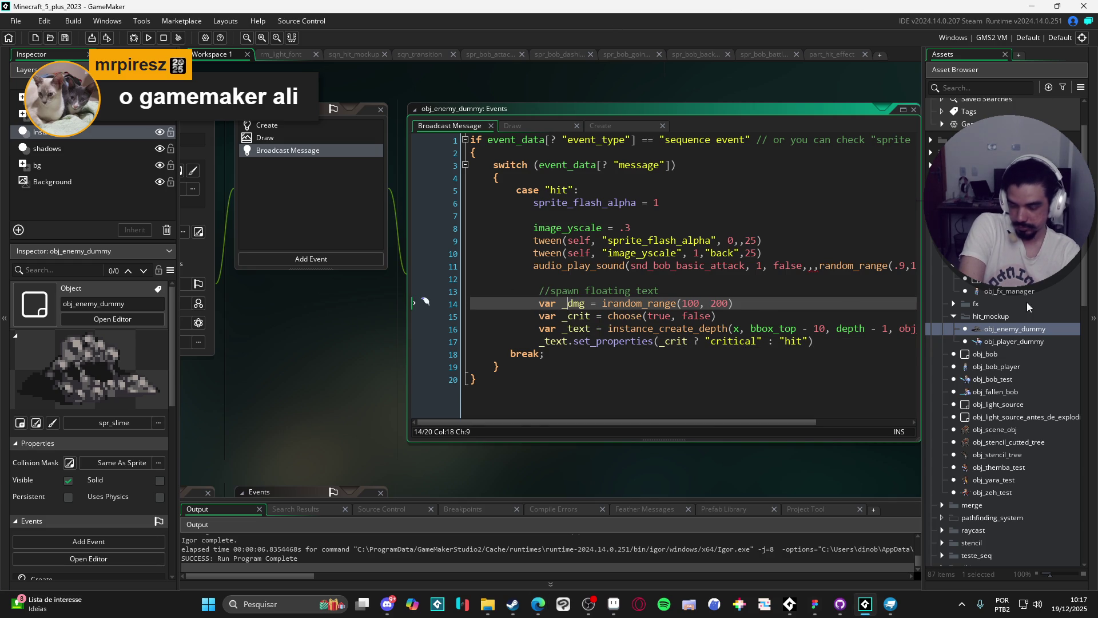
key(ctrl+End)
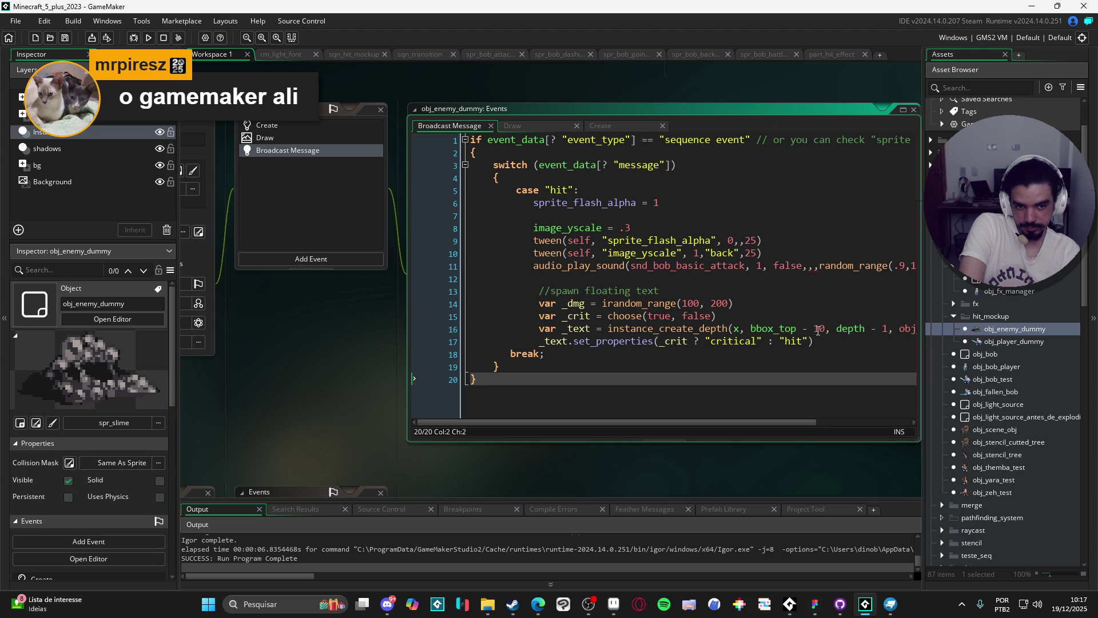
click(828, 342)
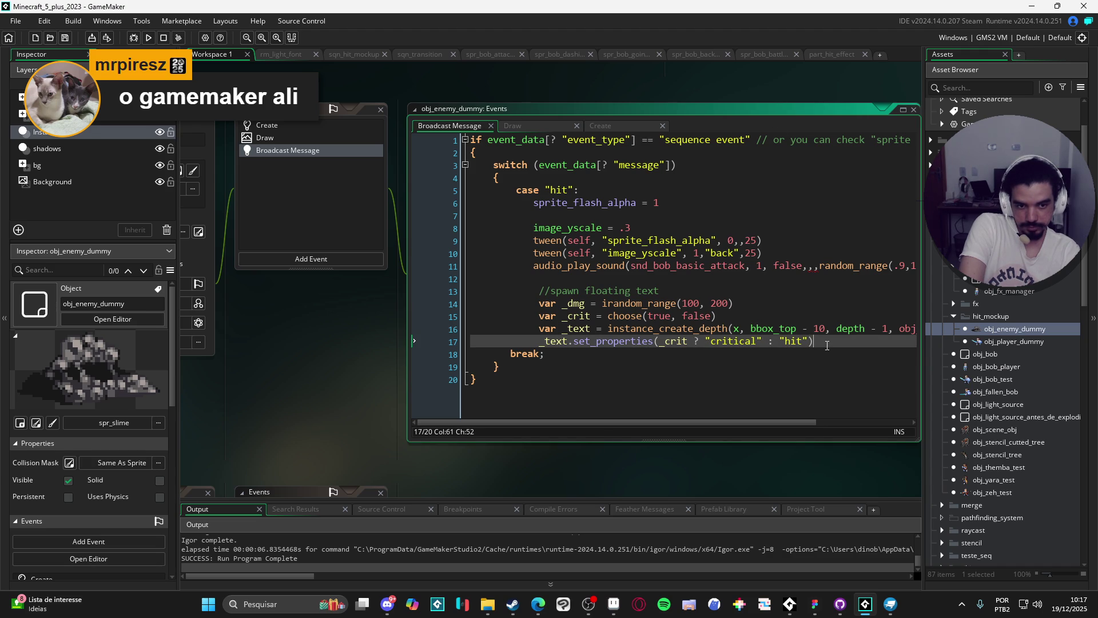
key(F5)
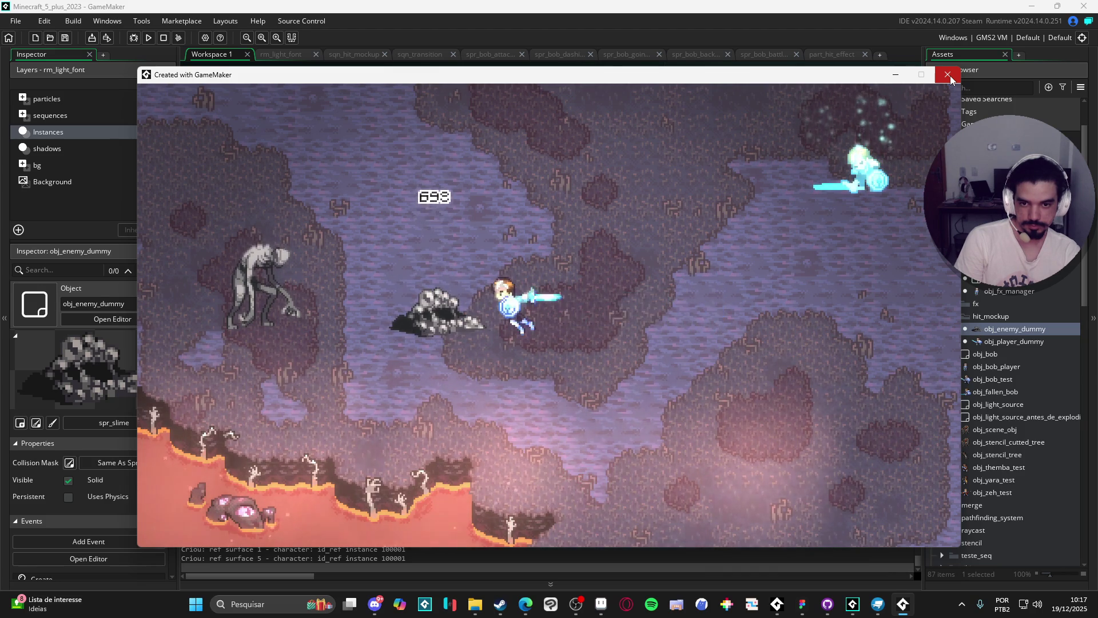
click(948, 76)
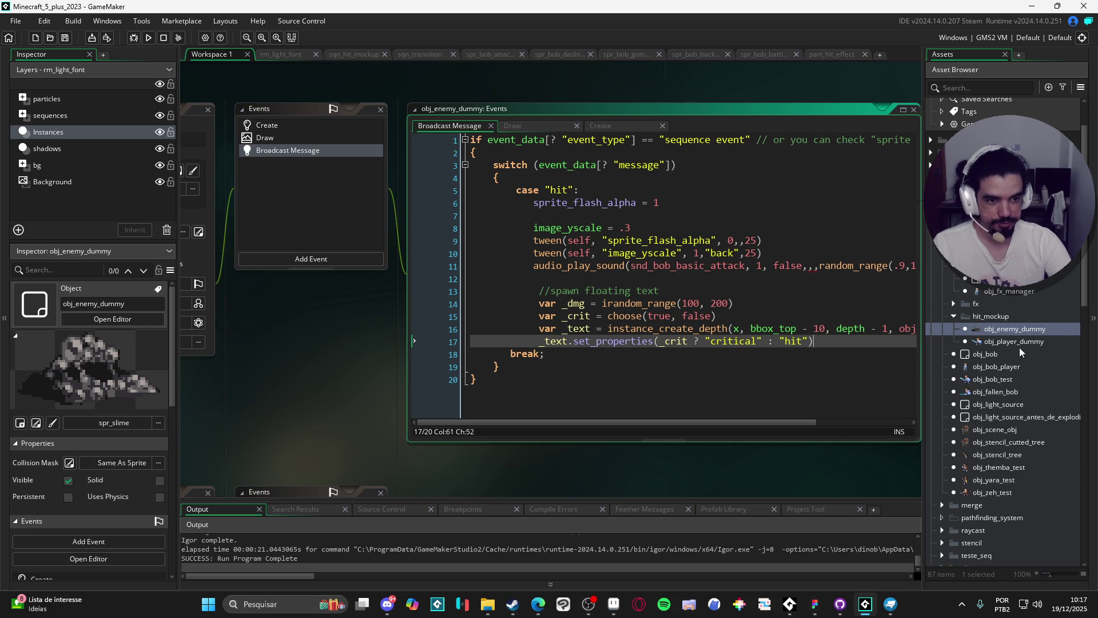
- Open obj_floating_text's Draw event and put the caret in the draw_text_outlined call on line 14
click(1018, 280)
double_click(1018, 283)
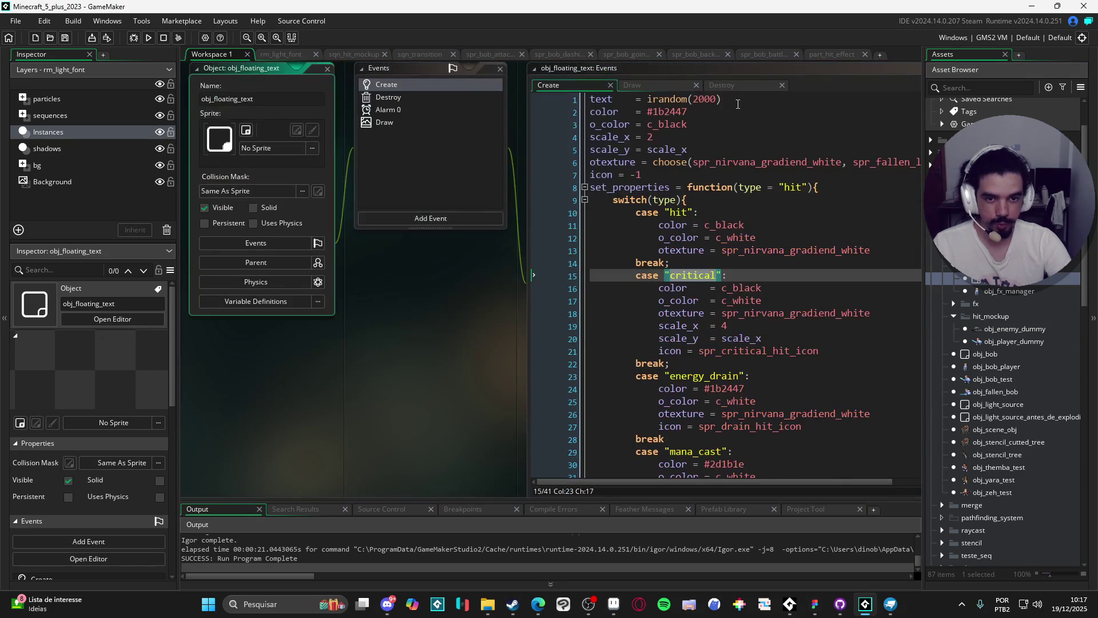
click(437, 125)
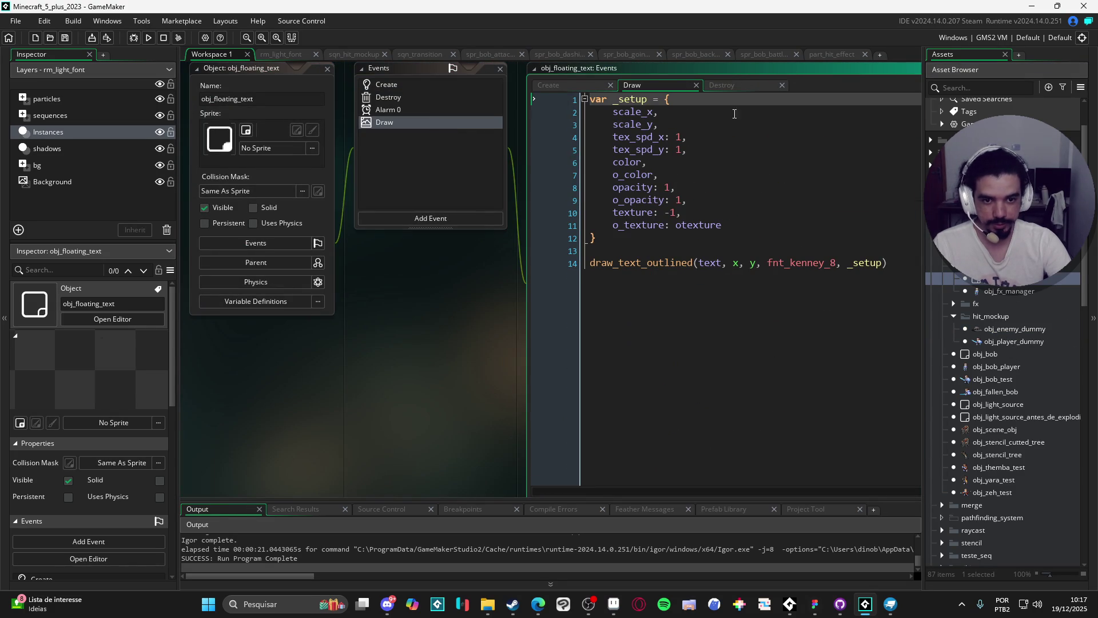
click(776, 70)
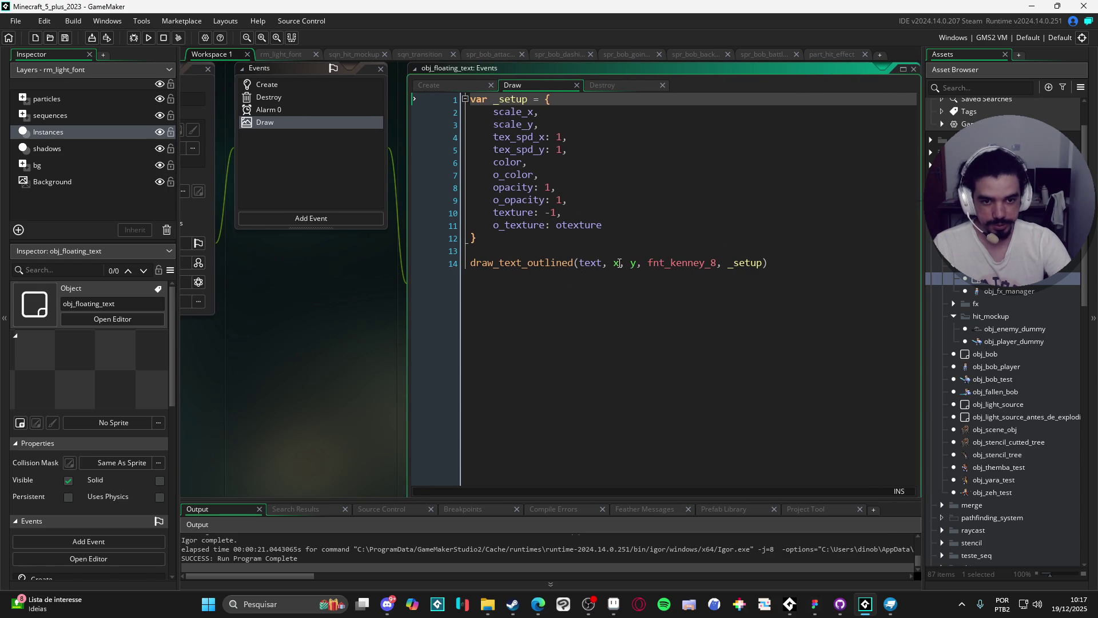
click(616, 265)
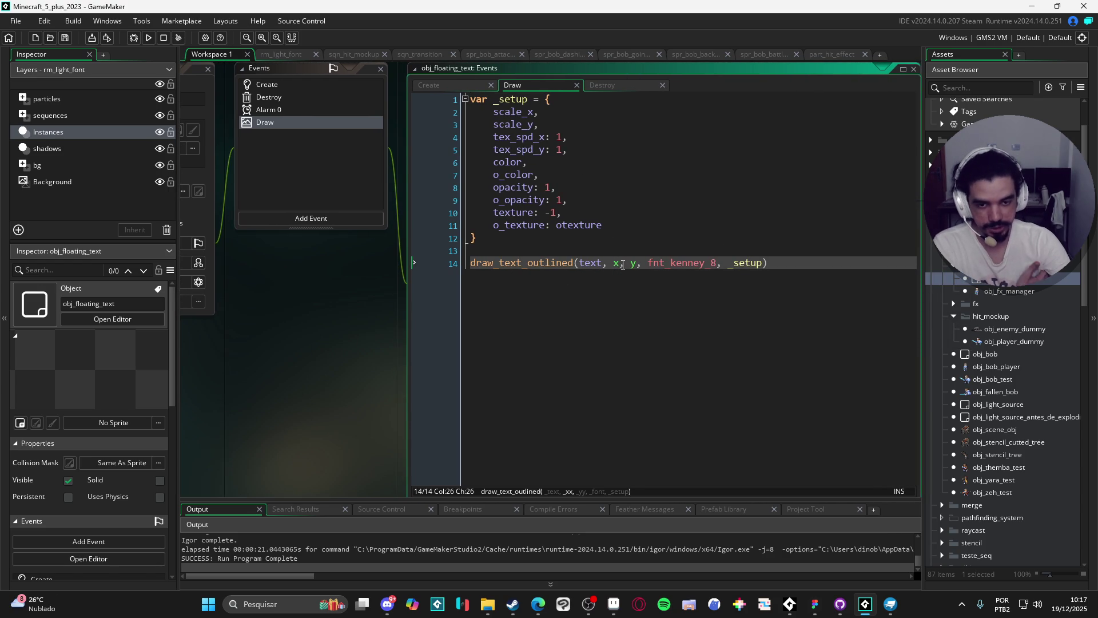
- Below the outlined text call, add a //draw icon comment and an if(icon != -1) block
mouse_move(622, 264)
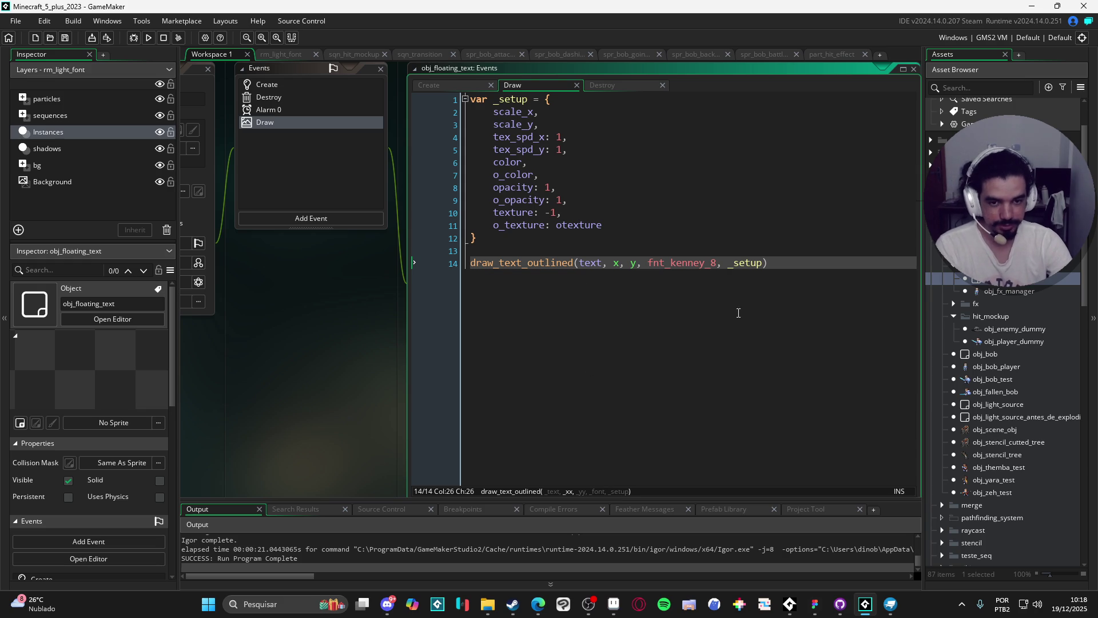
click(788, 269)
key(Return)
key(Return)
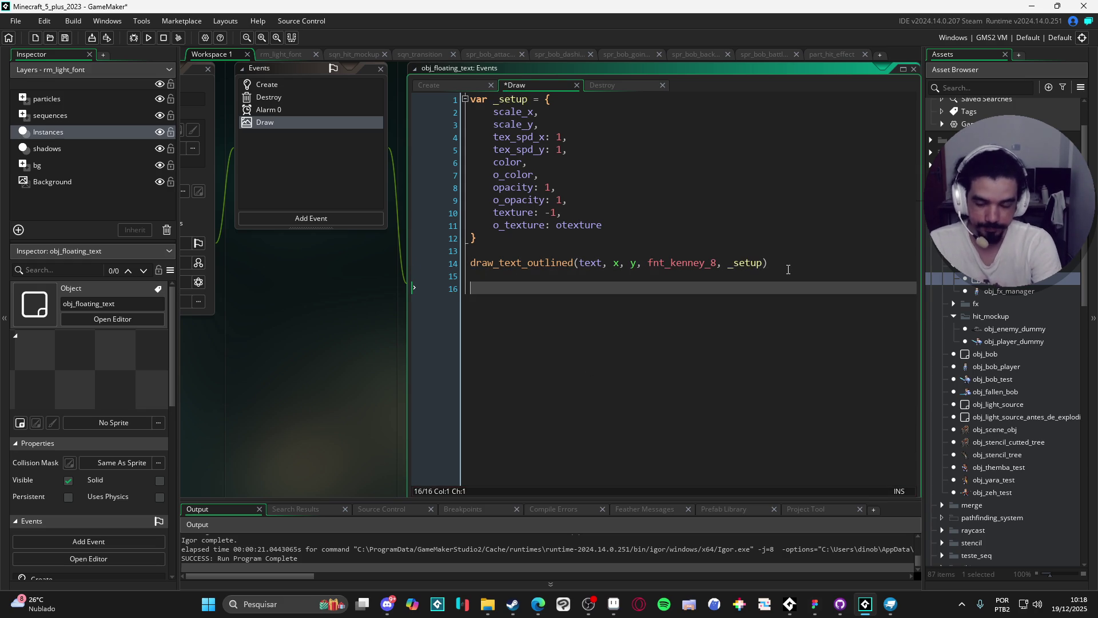
text(//draw icon)
key(Return)
text(if(icon != -1){)
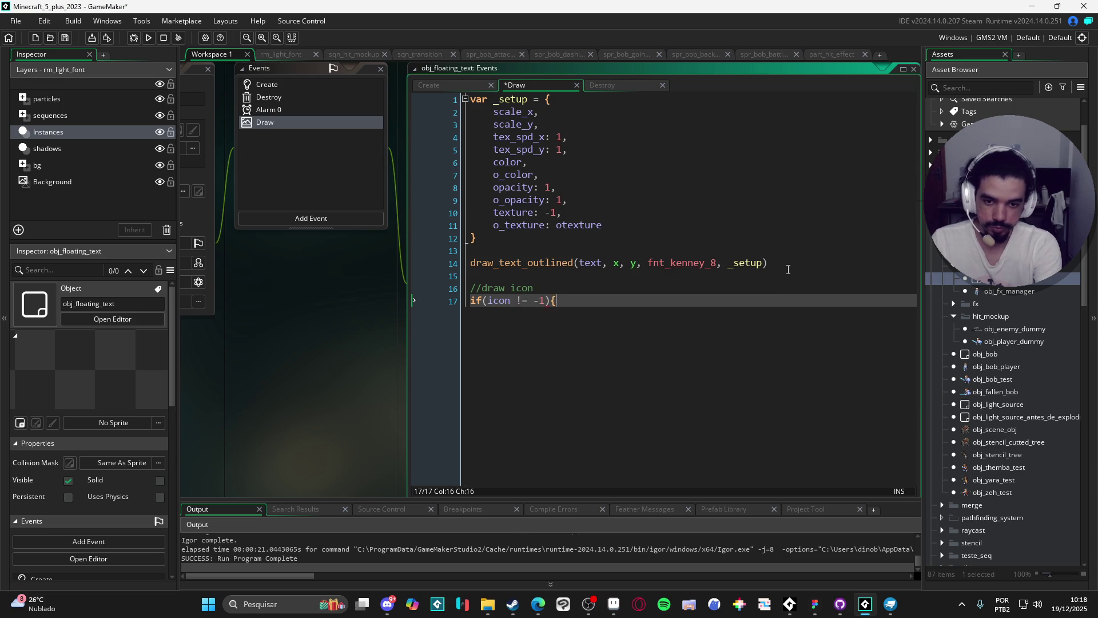
key(Return)
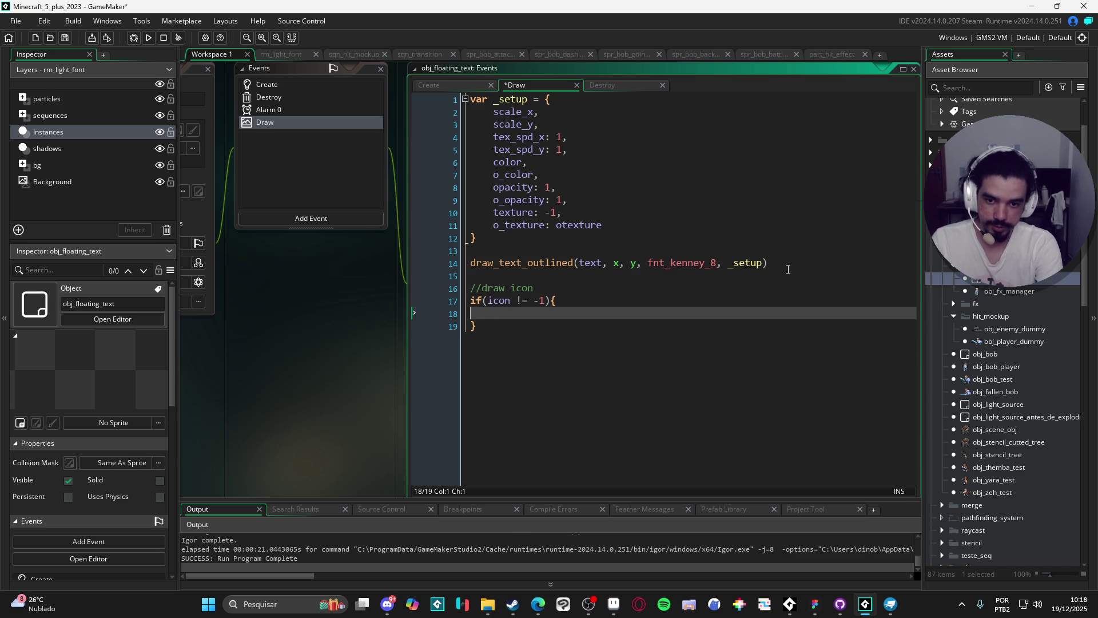
- Inside the block, call draw_sprite_ext(icon, 0, x, y, image_xscale, image_yscale, image_angle, image_blend, image_alpha)
text(draw_s)
text(p´r)
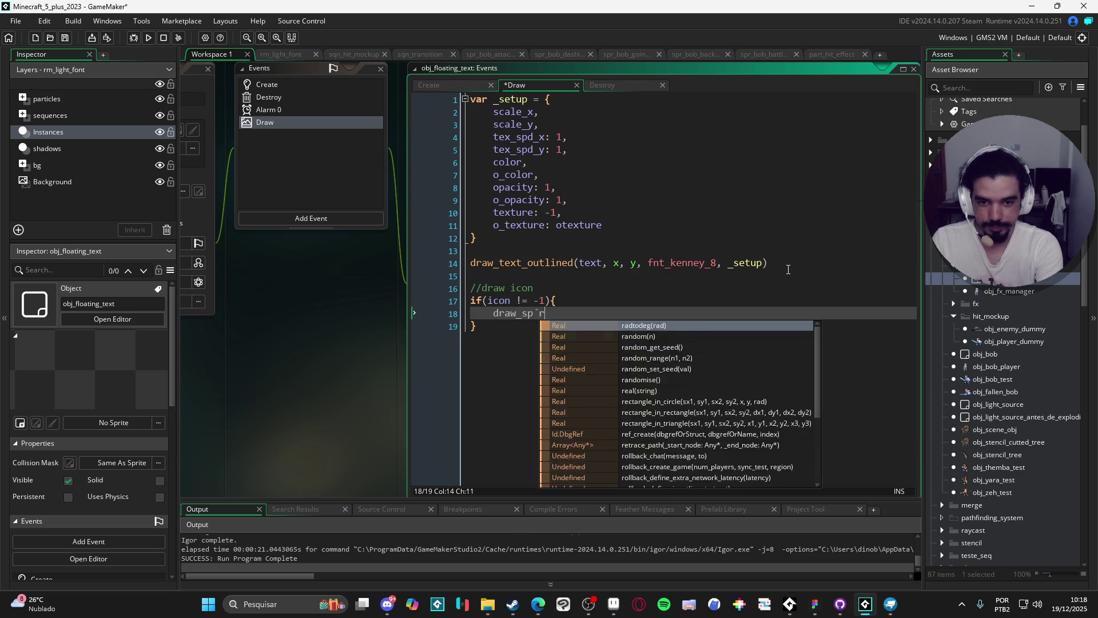
key(BackSpace)
key(BackSpace)
text(rite_e)
key(Return)
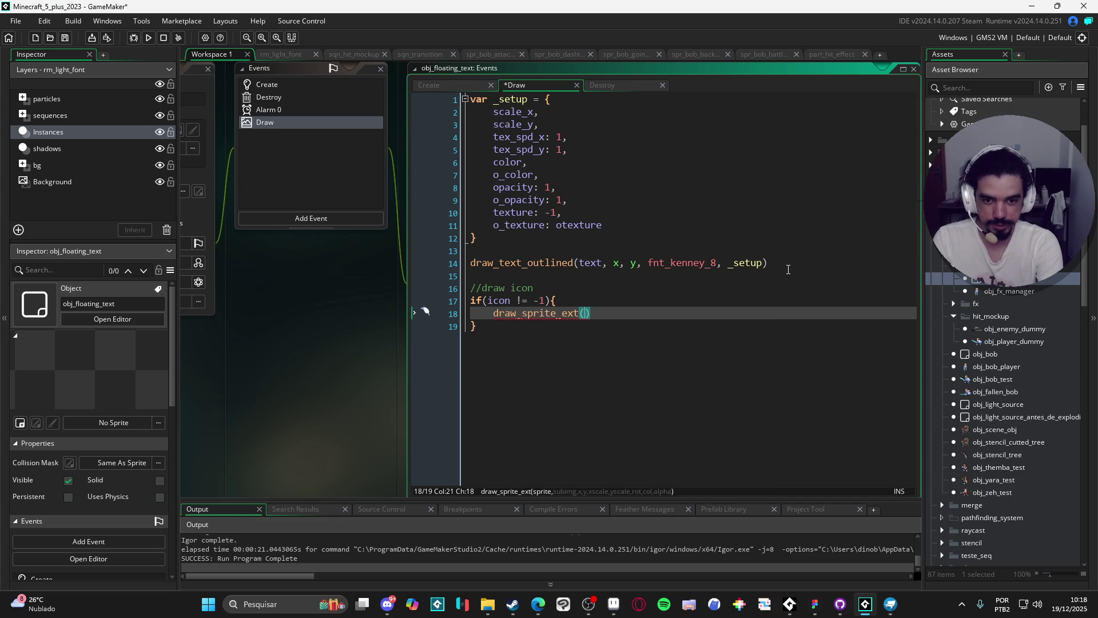
text(icon, 0)
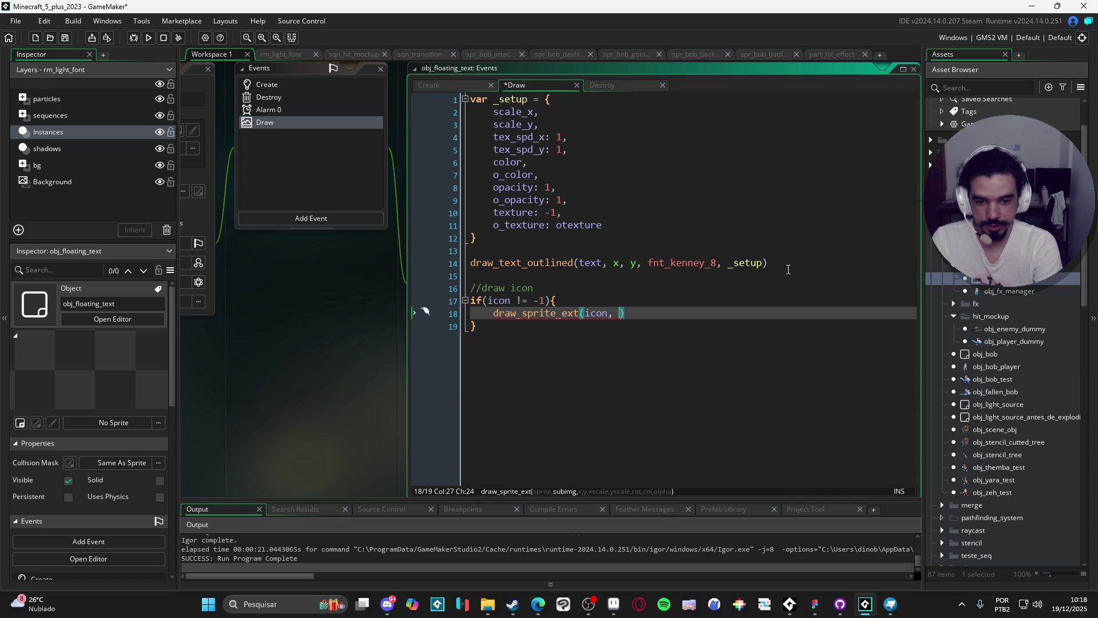
text(, x, y,)
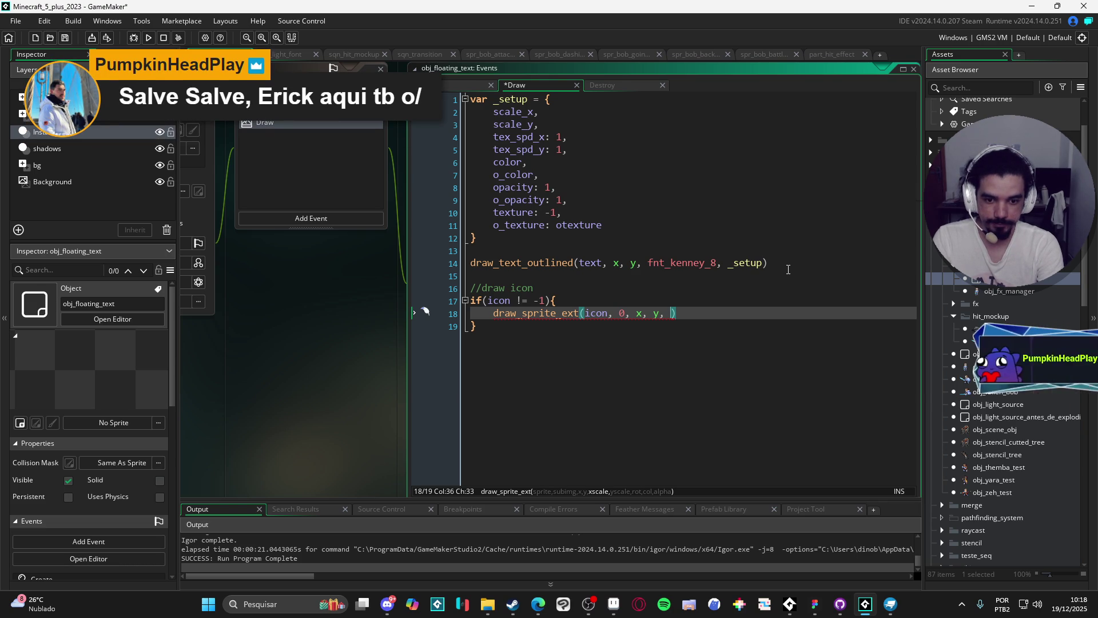
text(image_x)
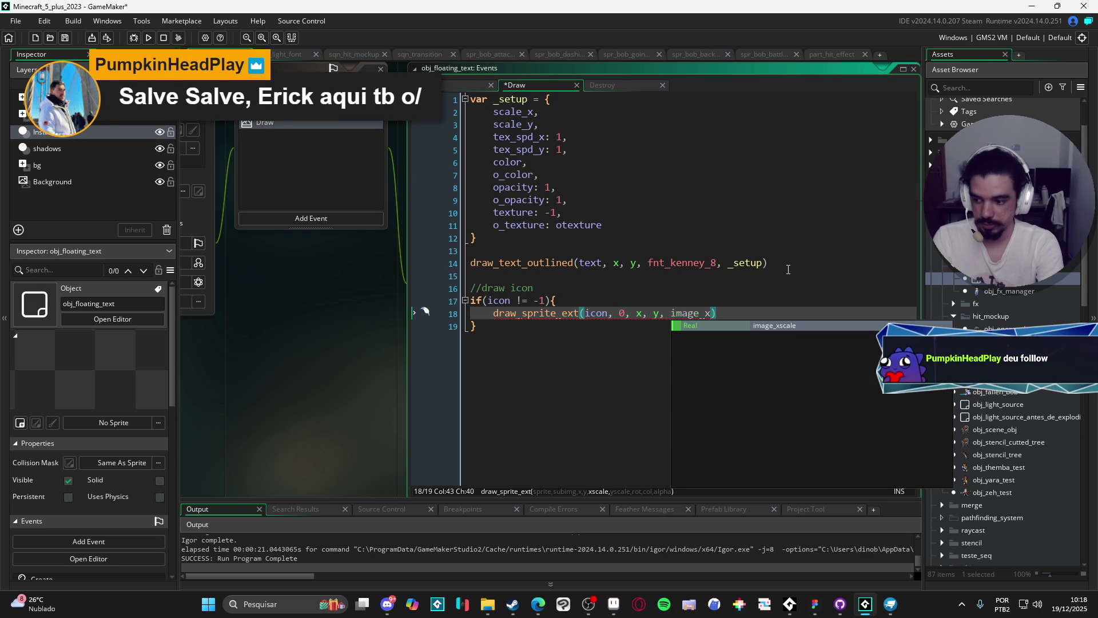
key(Return)
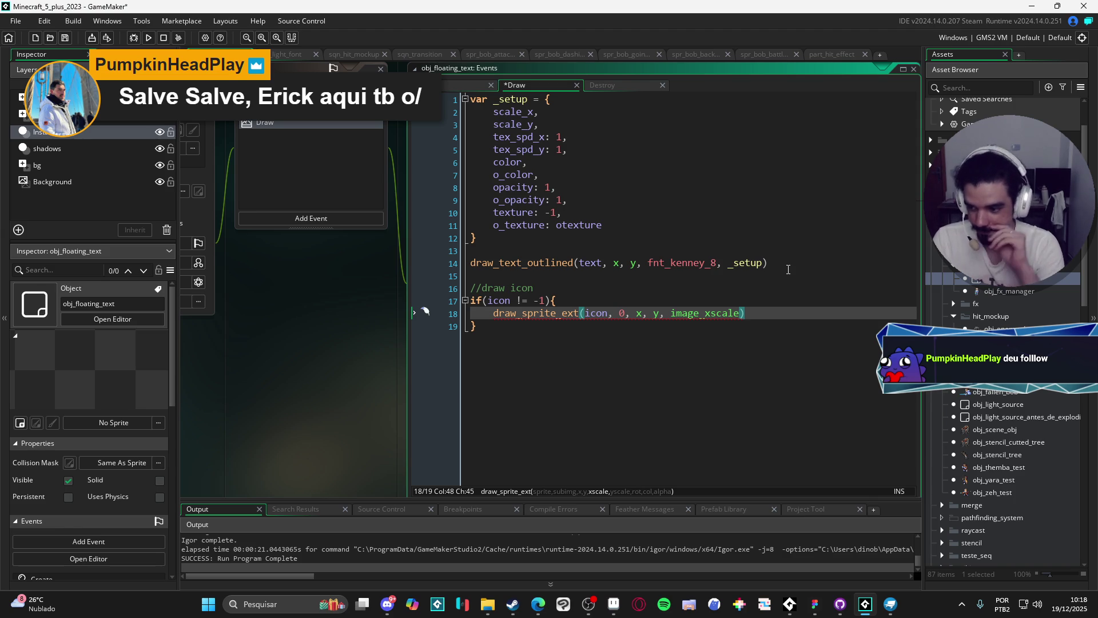
text(, image_y)
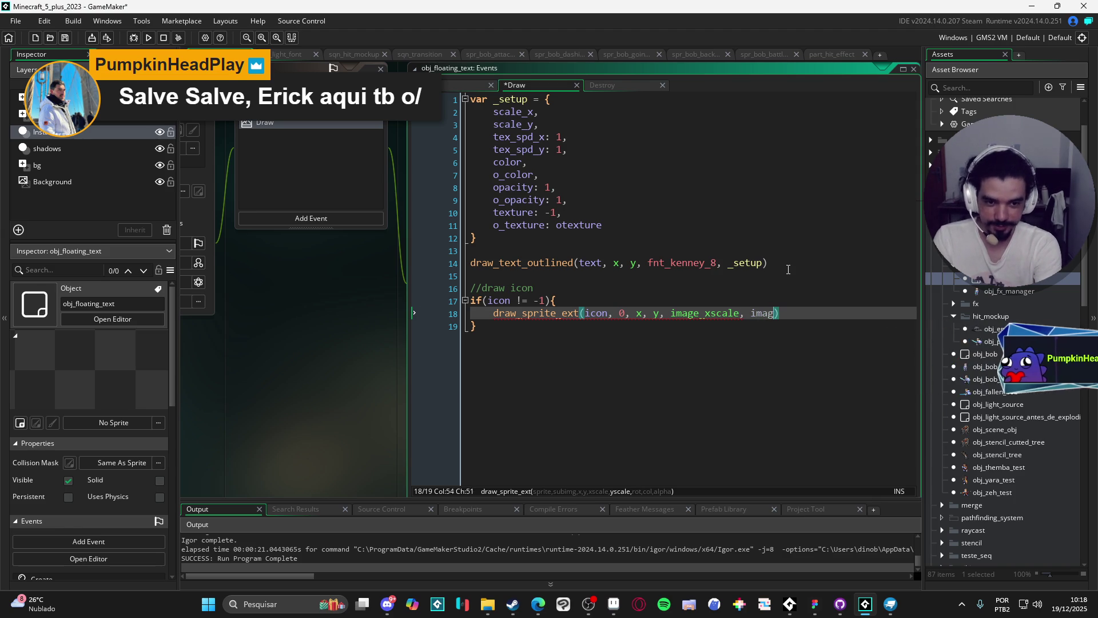
key(Return)
text(, imag)
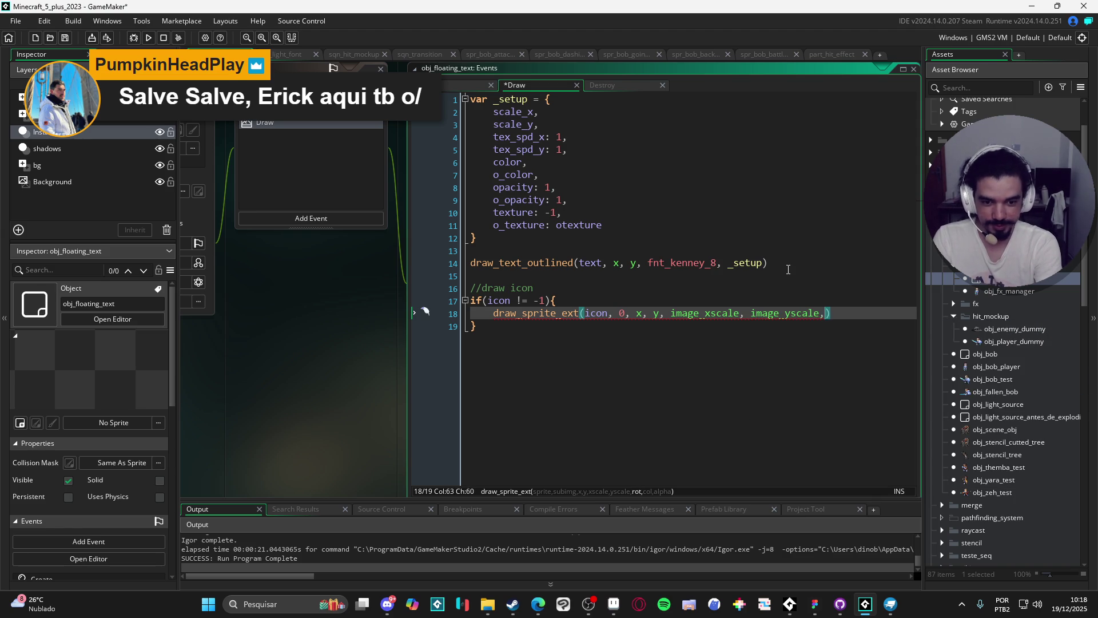
text(e_an)
key(Return)
text(, image_b)
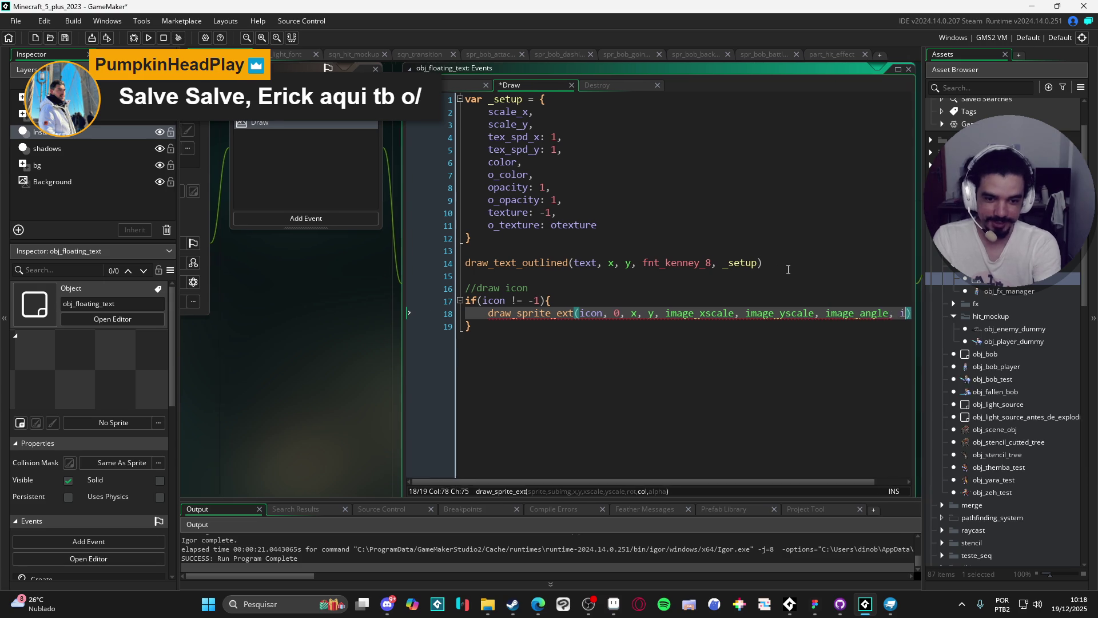
text(lend, image_an)
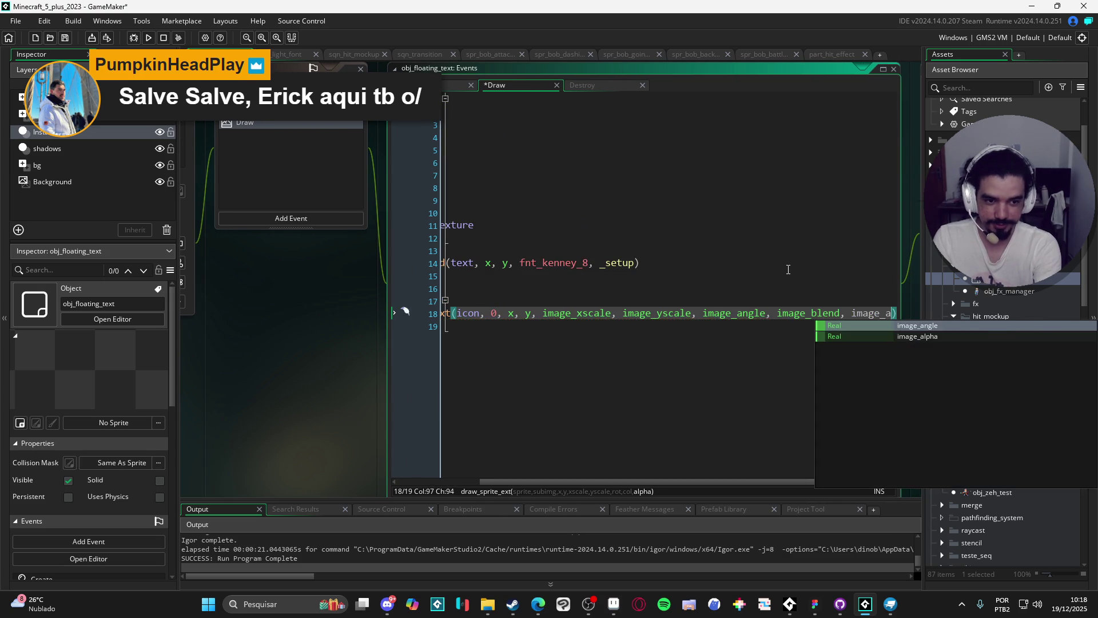
key(Return)
key(BackSpace)
key(BackSpace)
key(BackSpace)
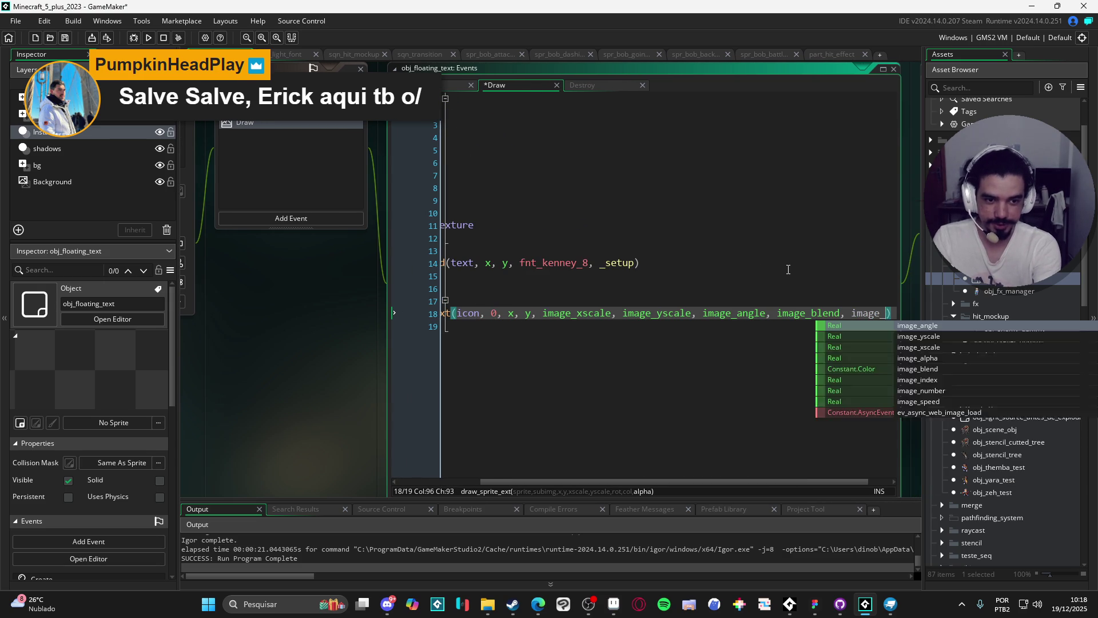
key(Down)
key(Return)
key(F5)
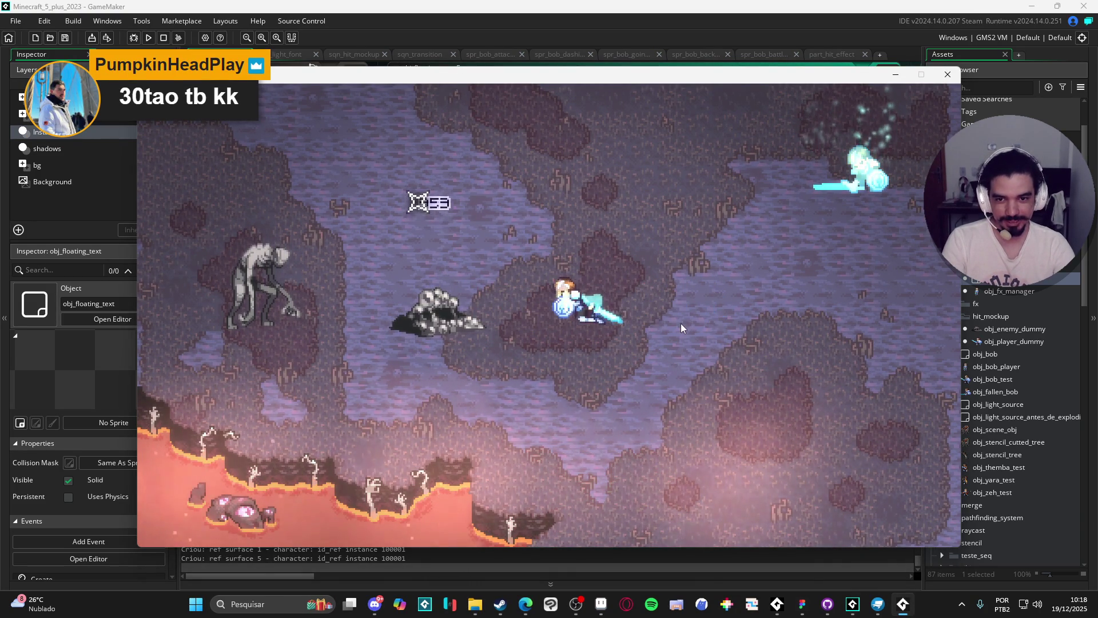
click(948, 76)
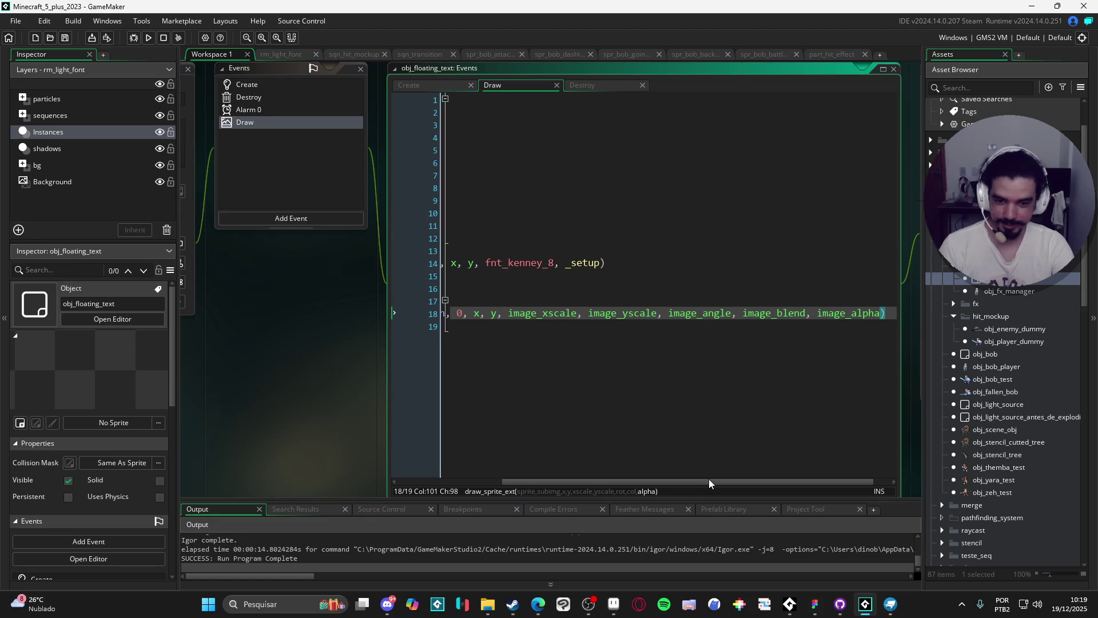
drag(708, 482, 603, 482)
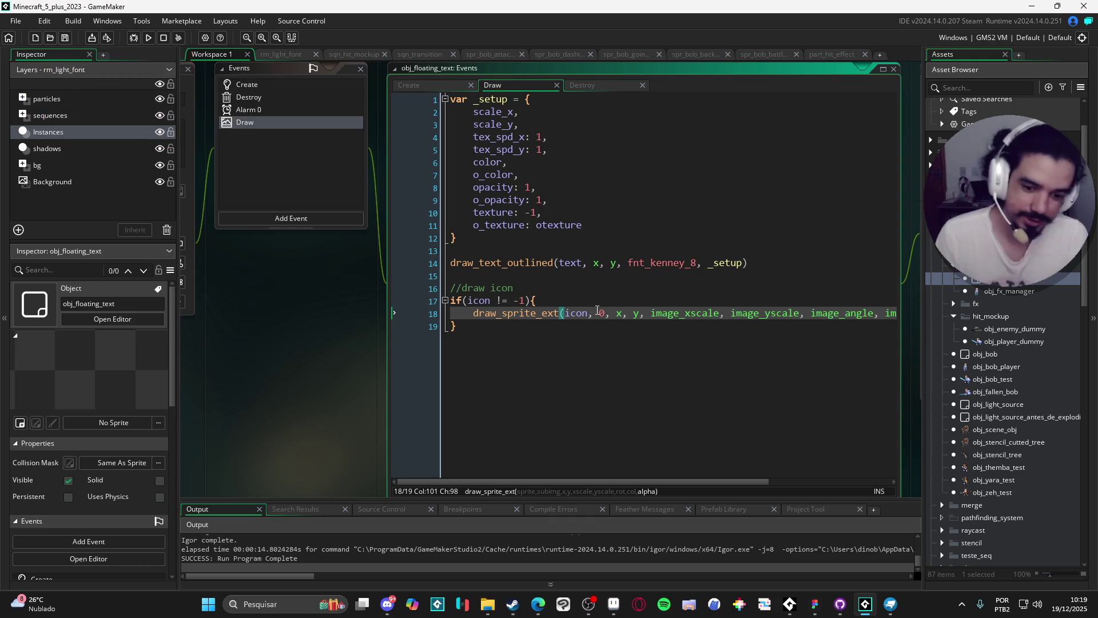
- In Steam, search the store and open the Dininho Adventures: Definitive Edition page
click(512, 612)
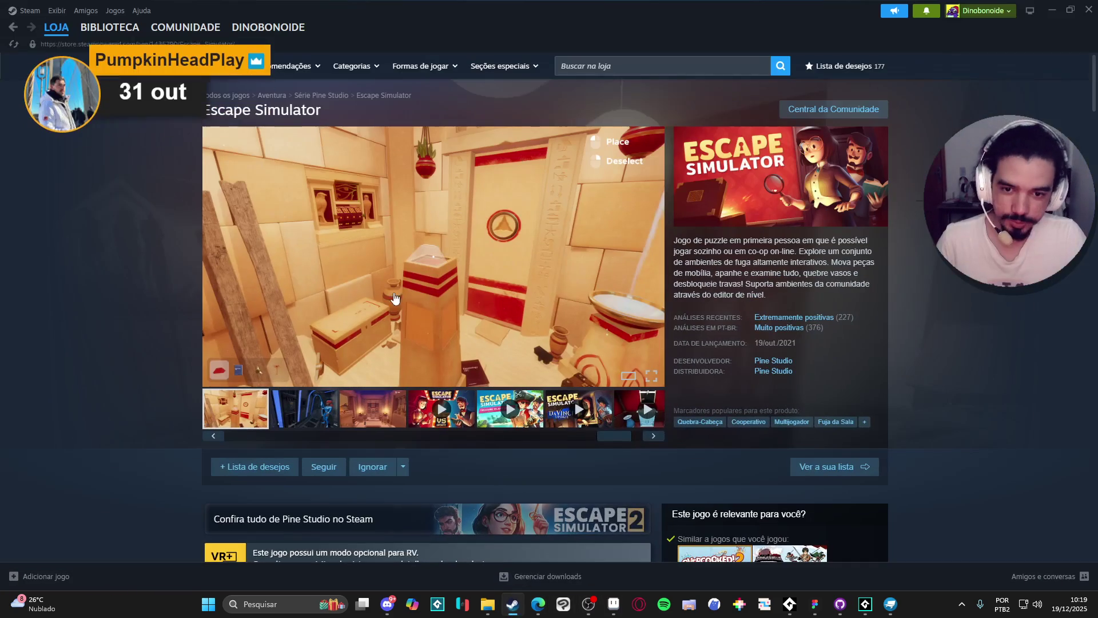
click(692, 65)
text(dininh)
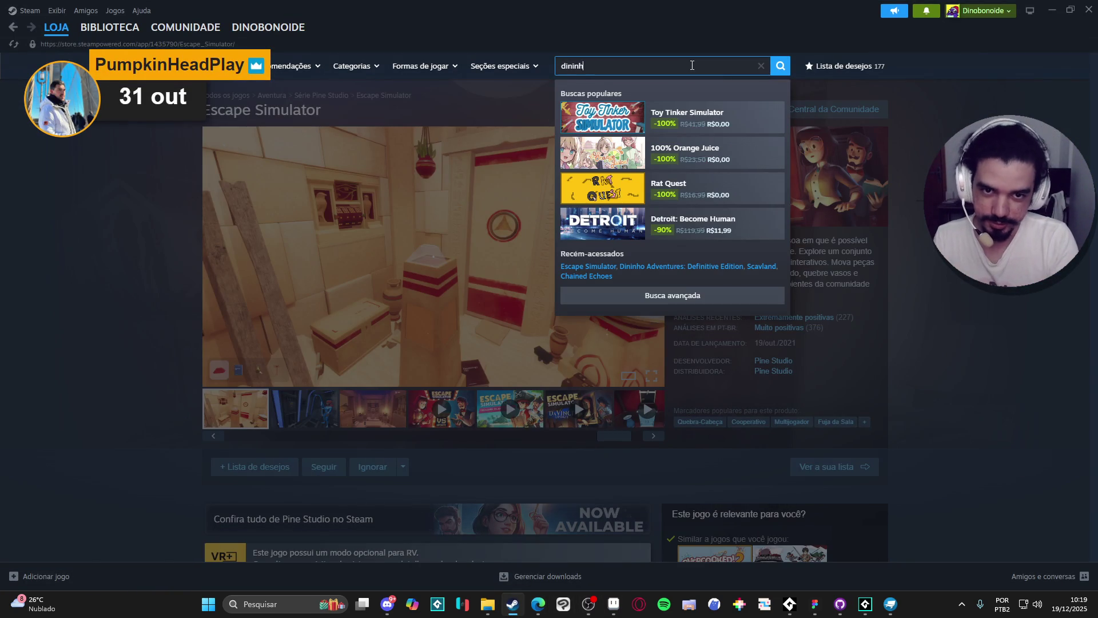
text(o)
click(715, 117)
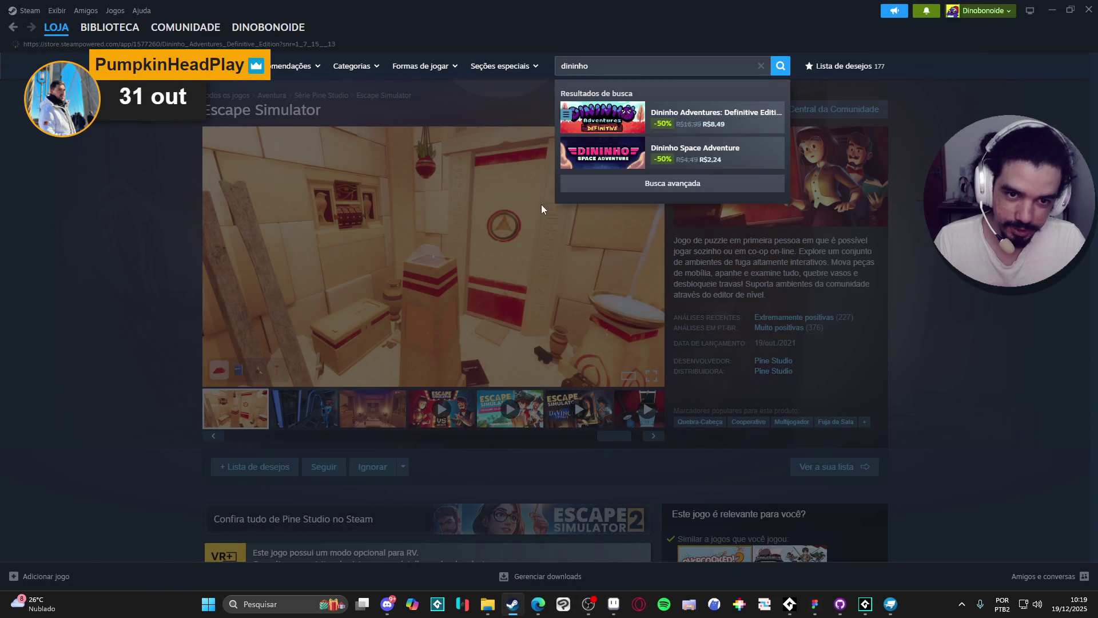
scroll(167, 311, down, 10)
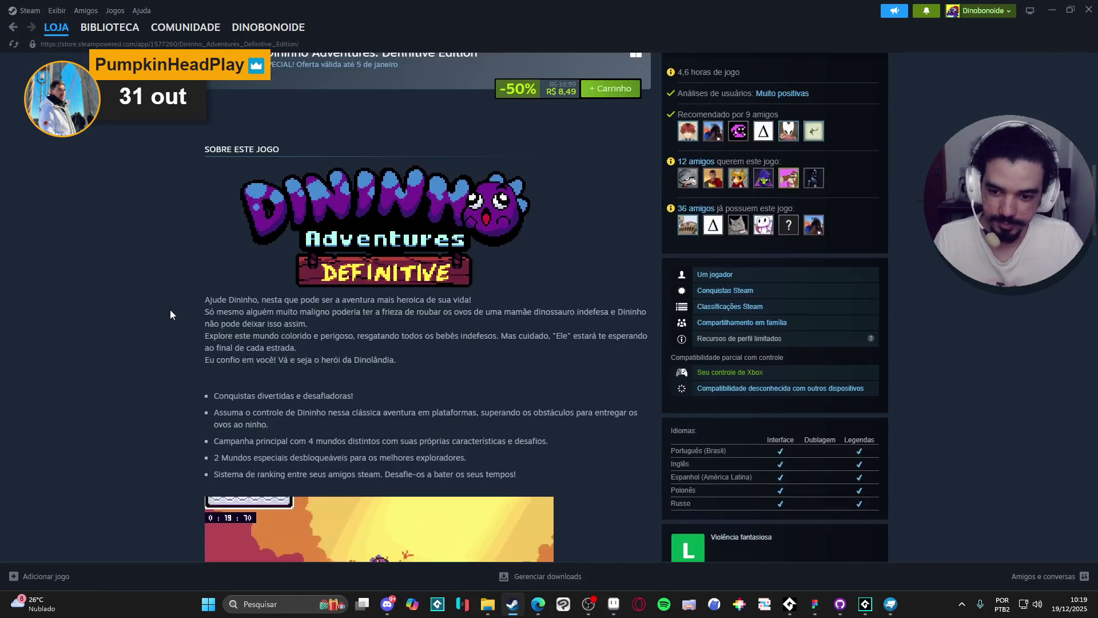
scroll(170, 314, down, 5)
scroll(177, 306, up, 15)
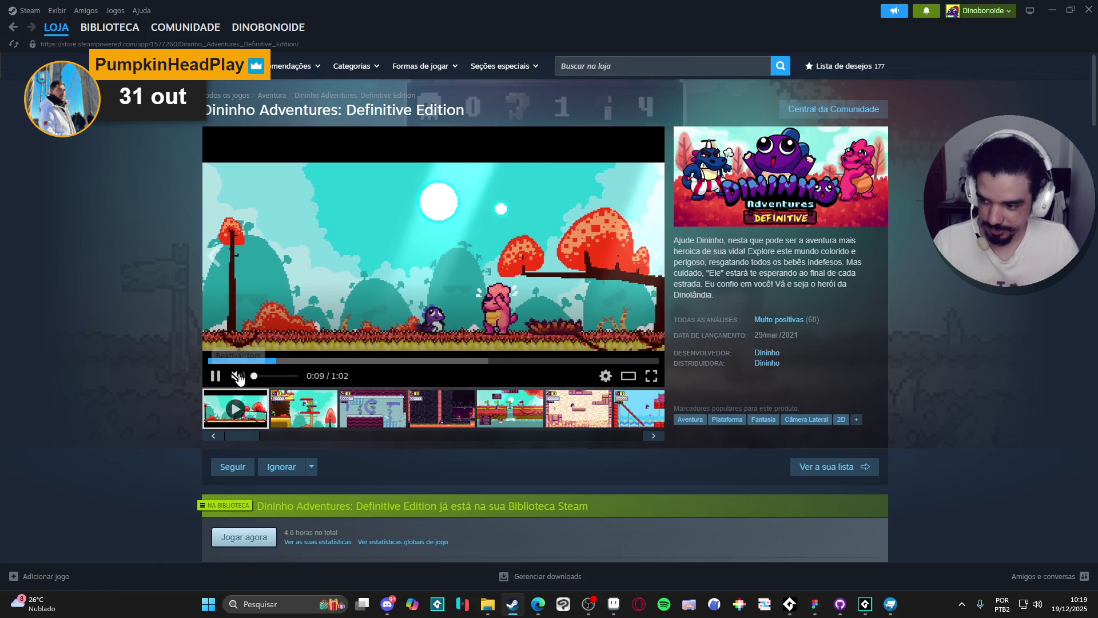
- Browse the Dininho Adventures page's screenshots and scroll through its details
click(304, 408)
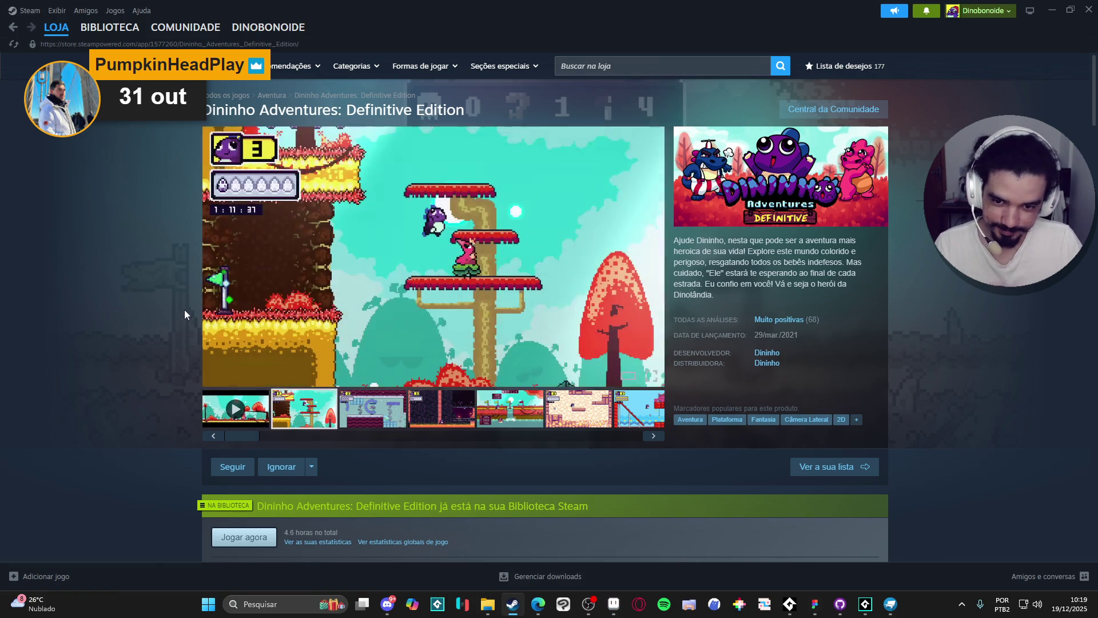
scroll(194, 303, down, 3)
scroll(206, 282, up, 2)
scroll(151, 286, down, 4)
scroll(147, 265, down, 4)
right_click(174, 125)
click(229, 195)
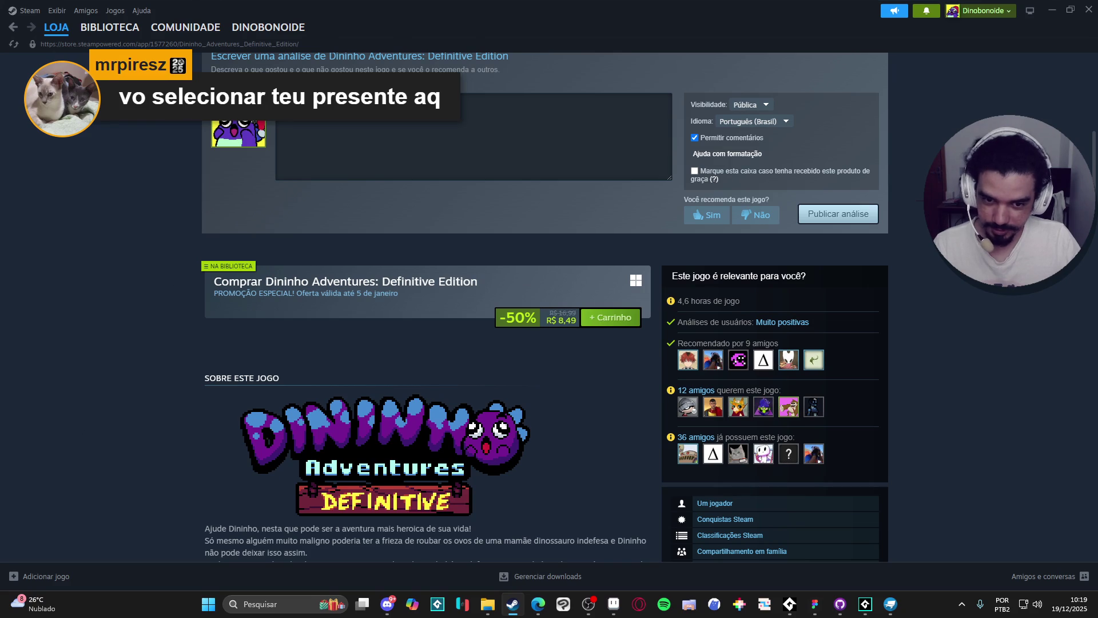
- Return to GameMaker and place the caret before image_xscale on line 18
key(alt+Tab)
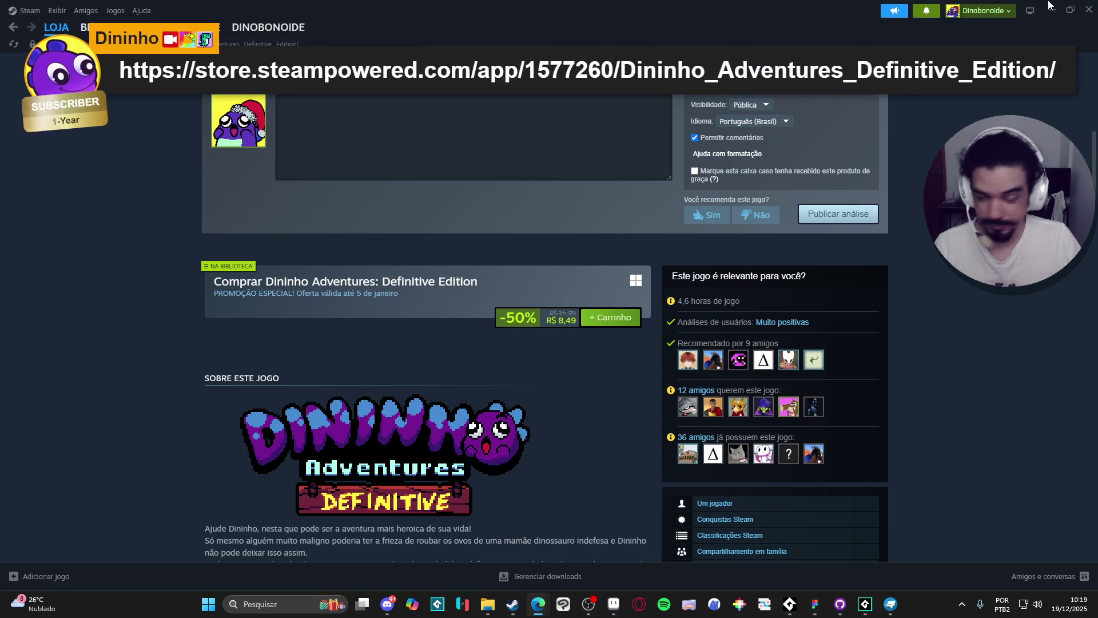
key(alt+Tab)
click(648, 309)
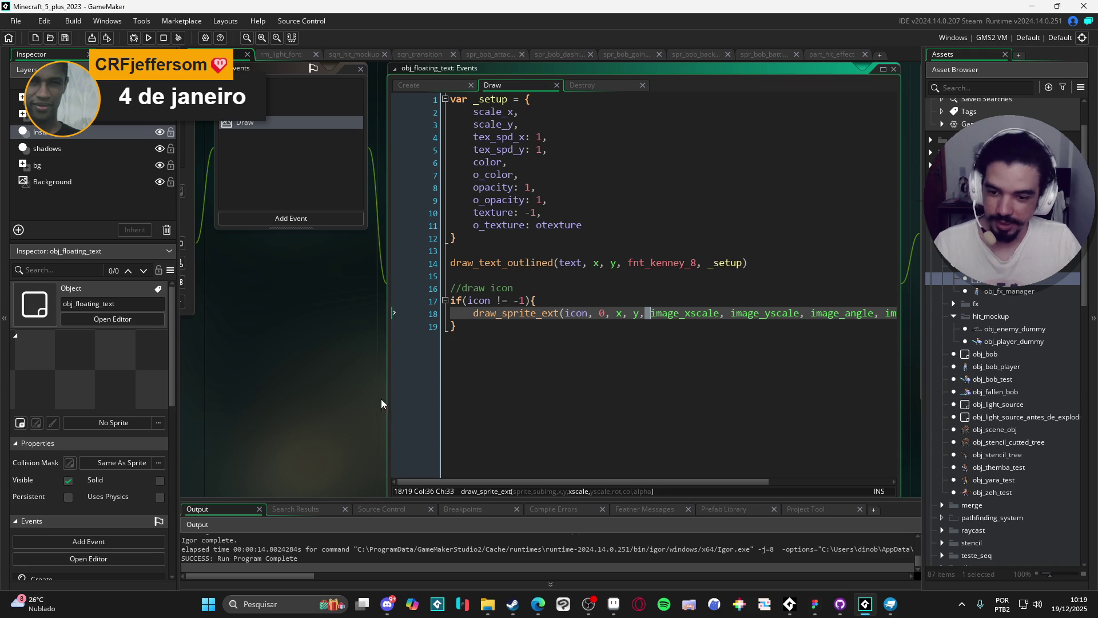
- Review the icon's draw_sprite_ext line, then jump to draw_text_outlined's definition in scr_draw_fx_functions
drag(382, 406, 311, 396)
click(629, 340)
drag(366, 329, 371, 316)
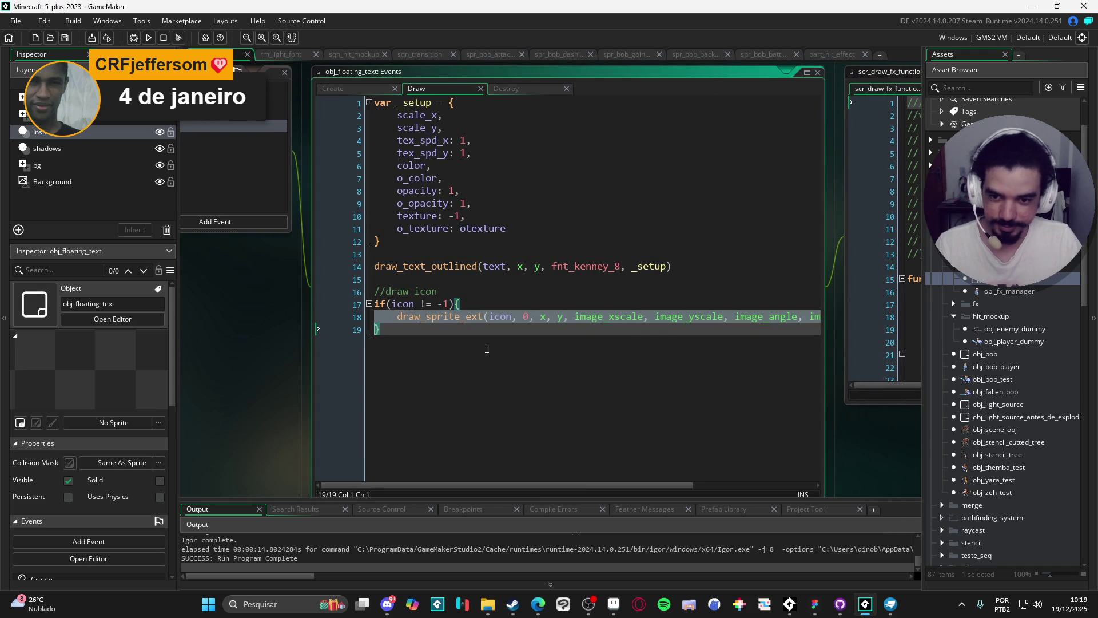
click(389, 336)
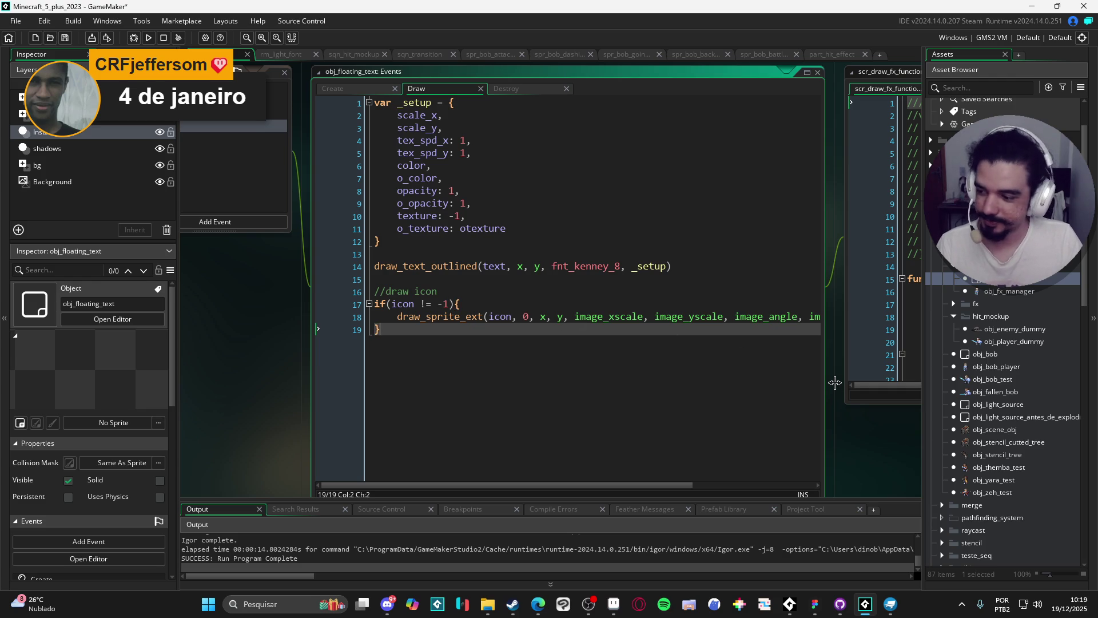
click(556, 322)
click(375, 329)
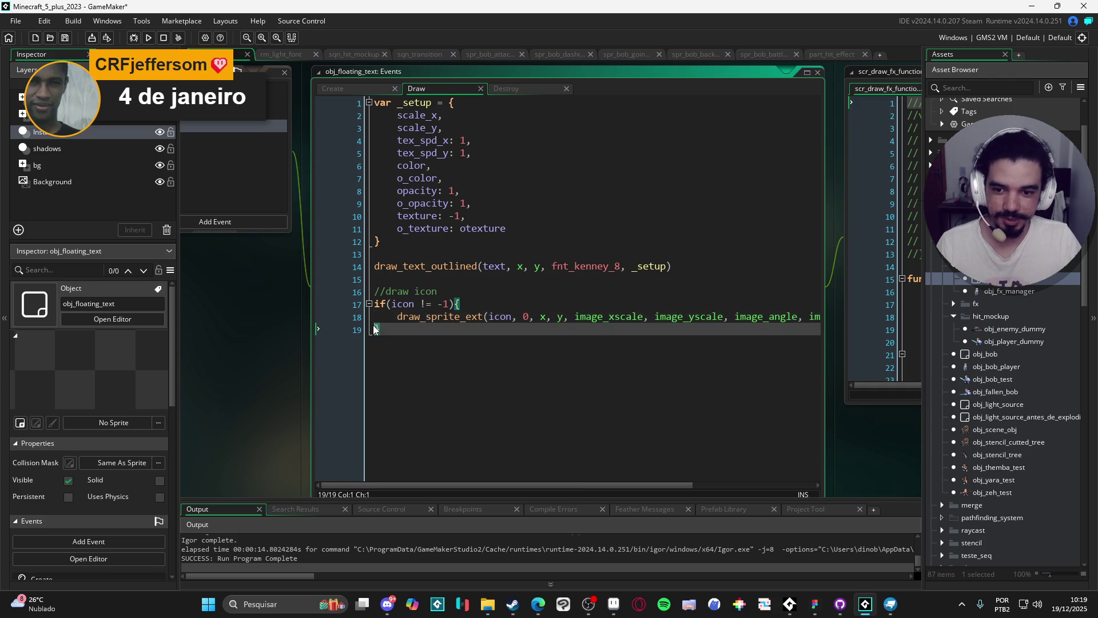
click(495, 312)
scroll(572, 317, right, 3)
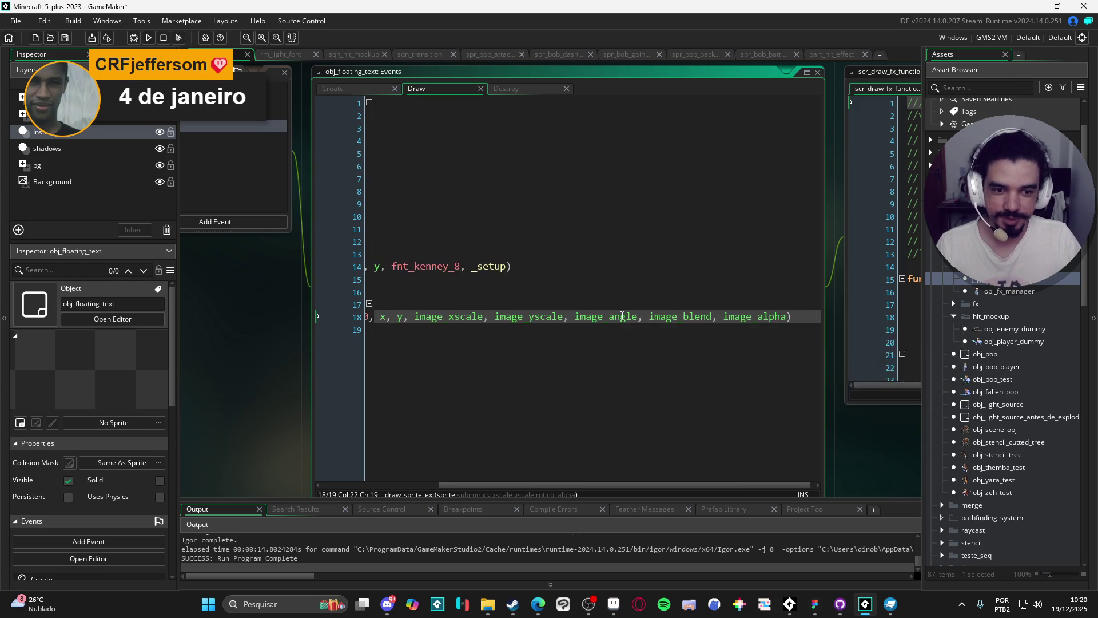
scroll(623, 317, left, 3)
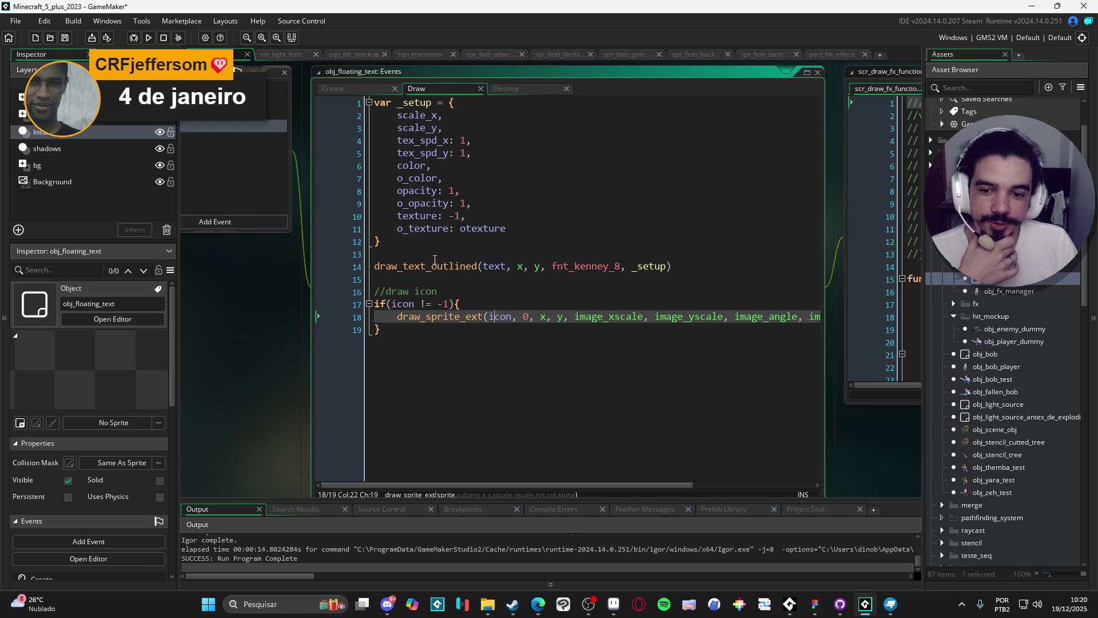
mouse_move(424, 266)
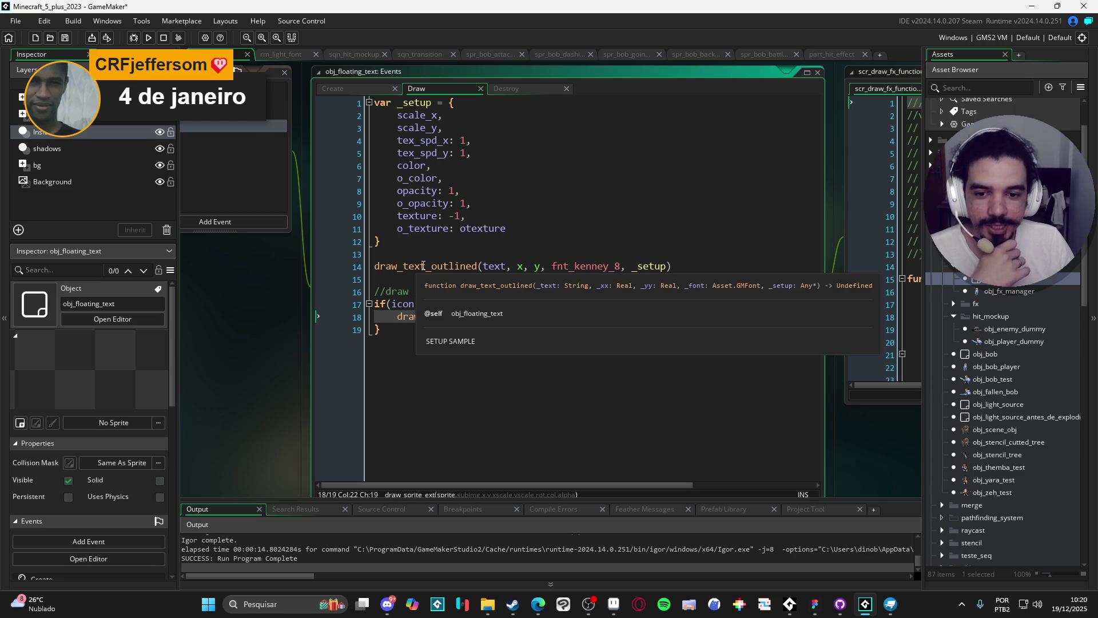
middle_click(424, 266)
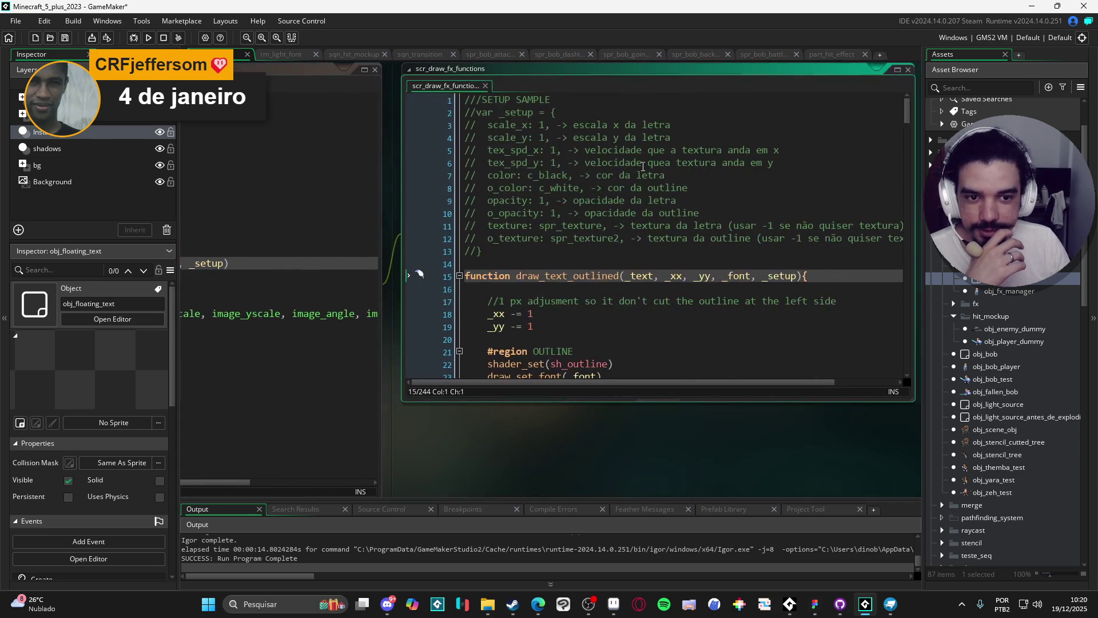
- Dock the script and highlight every use of _string_w, including the return on line 118
click(888, 69)
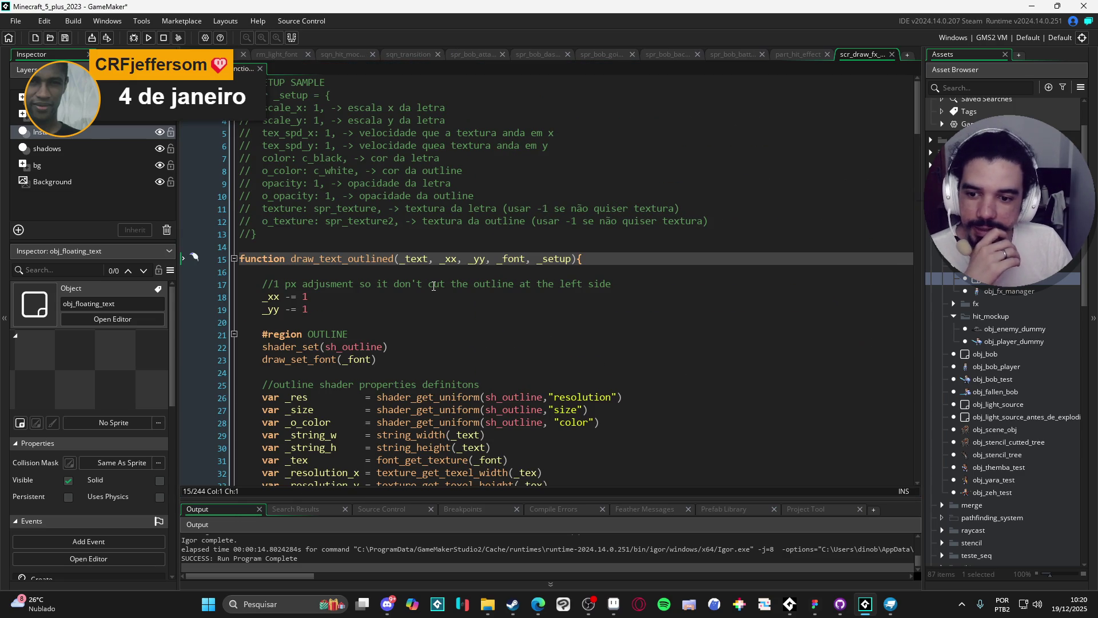
scroll(434, 286, down, 4)
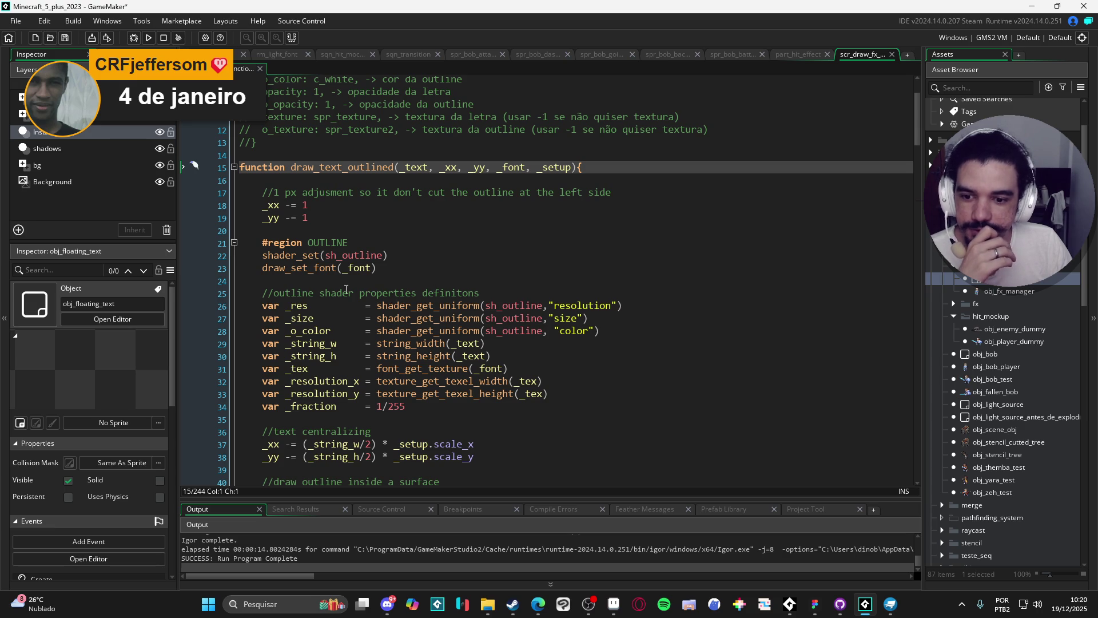
double_click(329, 344)
mouse_move(919, 135)
mouse_down()
mouse_move(901, 318)
mouse_move(907, 287)
mouse_up()
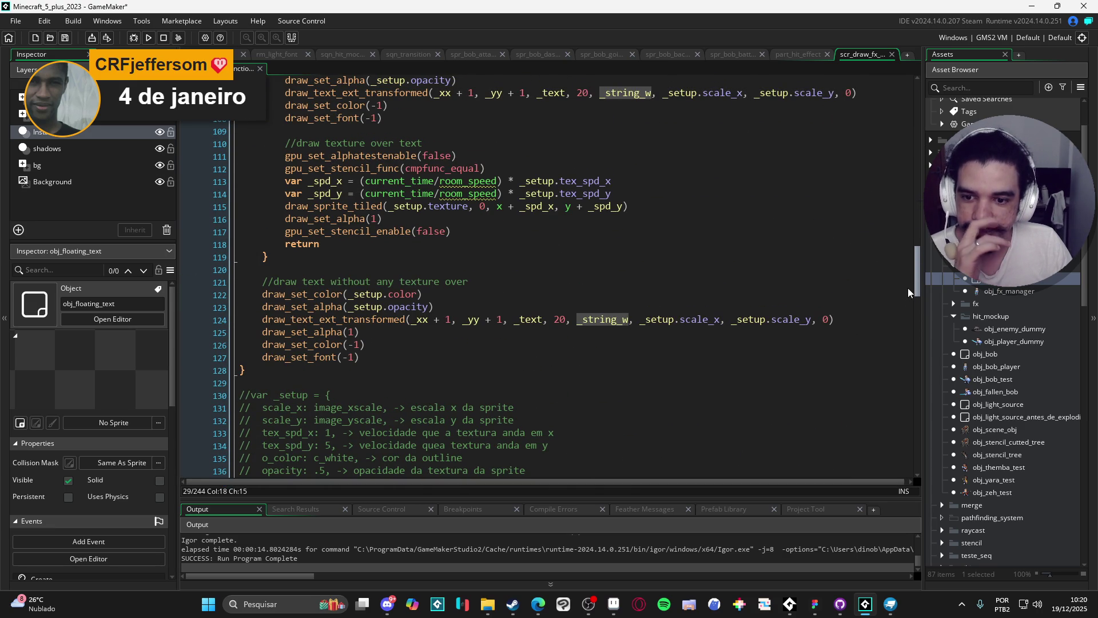
click(424, 357)
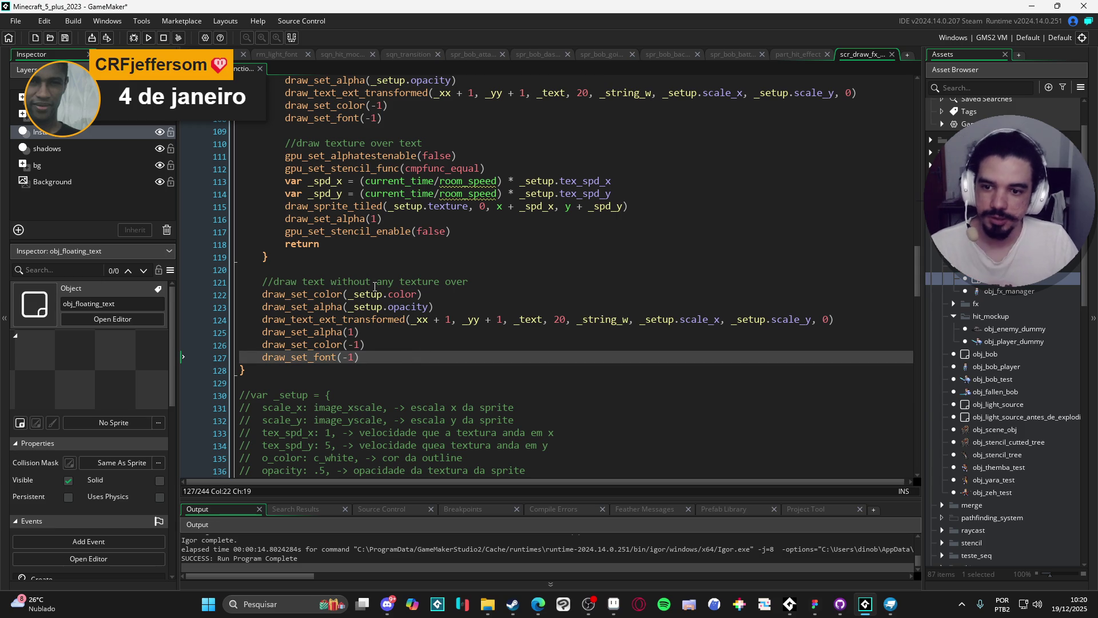
scroll(380, 284, up, 2)
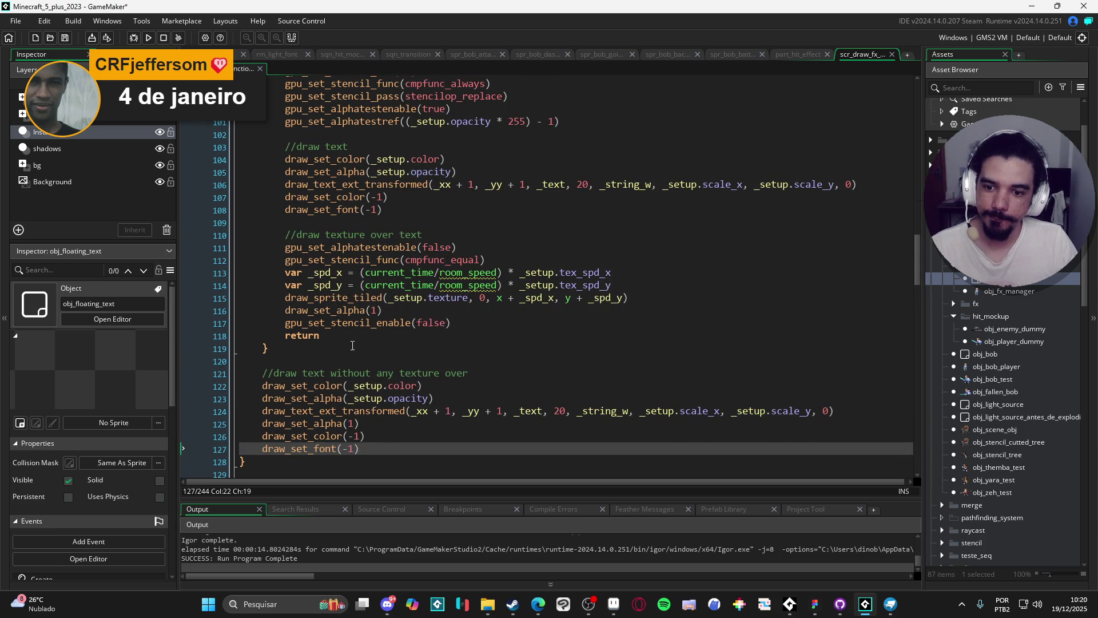
click(358, 342)
click(375, 336)
- Look through draw_text_outlined, from the text drawing on line 106 to the stencil setup on line 70
scroll(427, 348, up, 7)
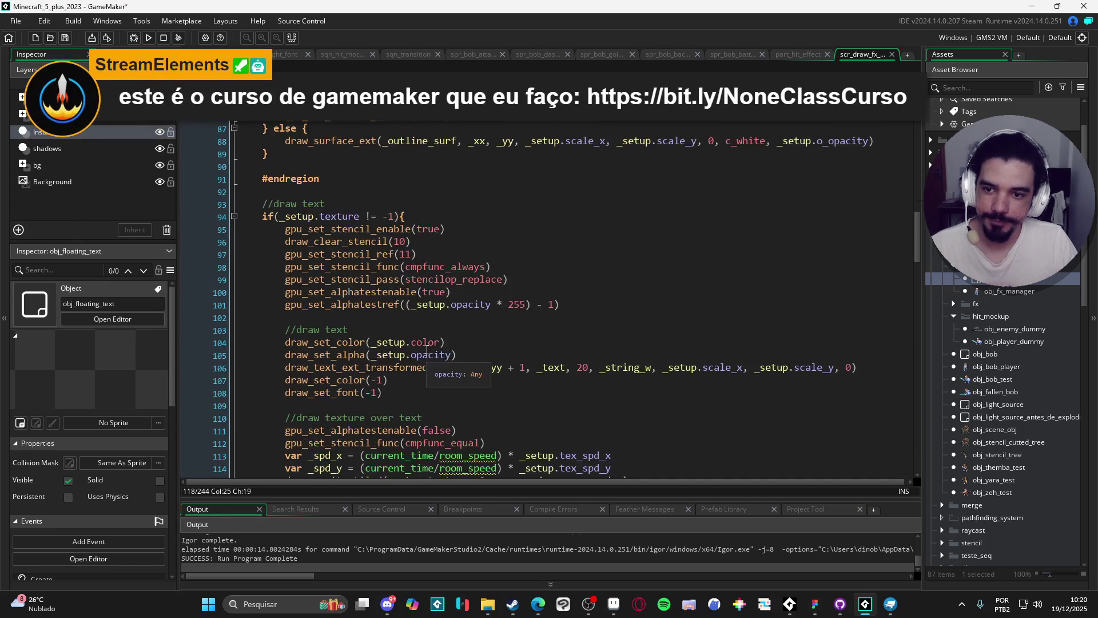
scroll(426, 348, up, 10)
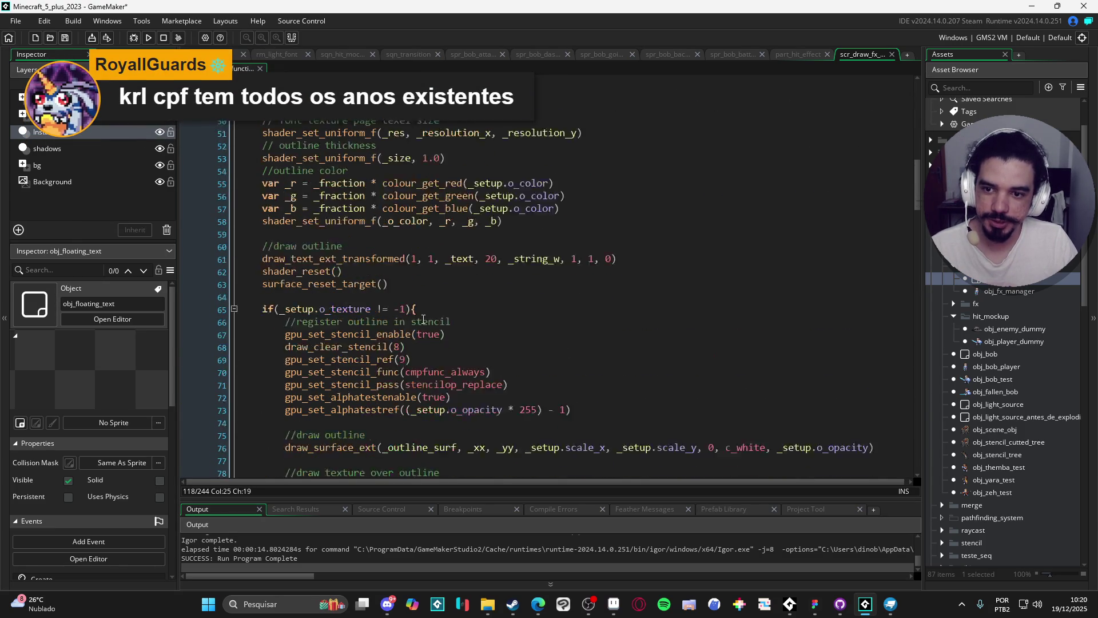
scroll(423, 319, up, 13)
scroll(441, 310, down, 10)
scroll(441, 310, down, 20)
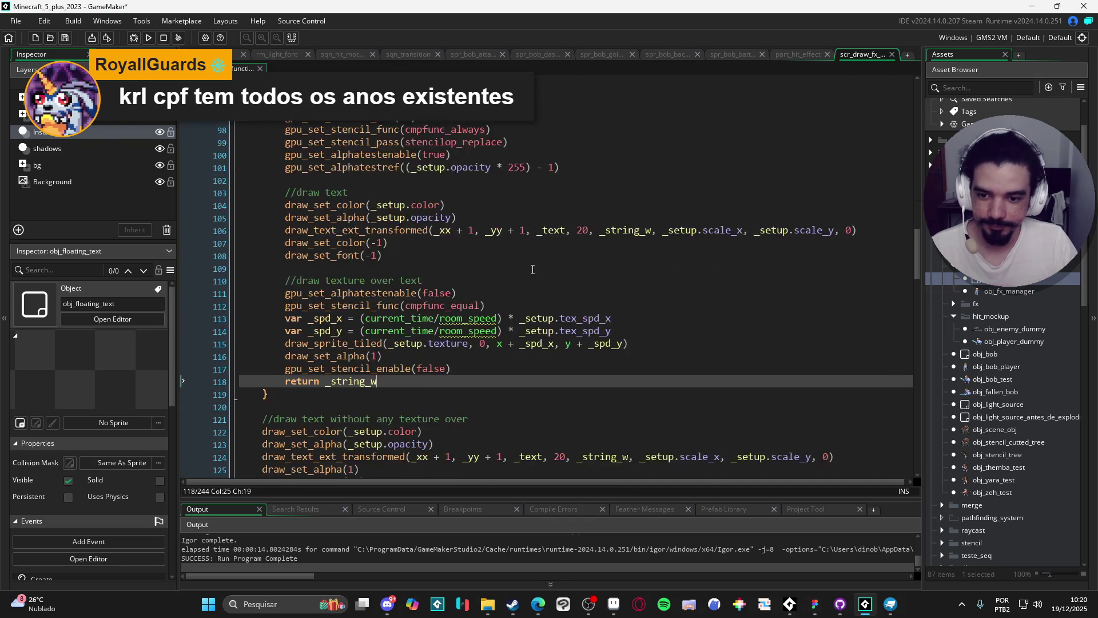
click(467, 139)
scroll(492, 240, up, 16)
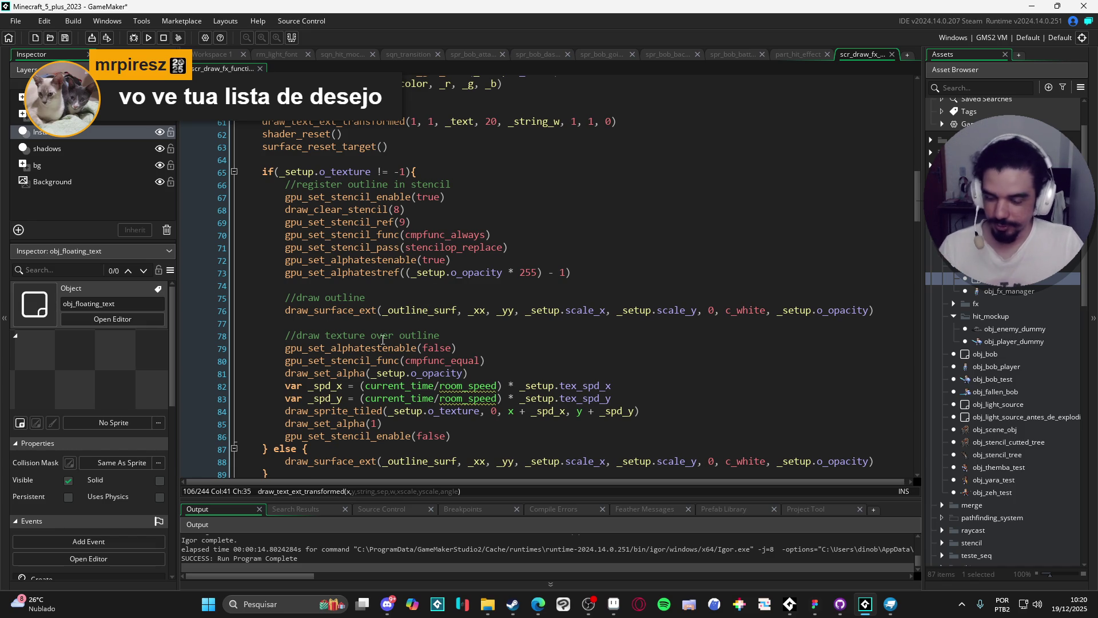
click(433, 234)
- Search the script for 'return' to locate its return statements
key(ctrl+f)
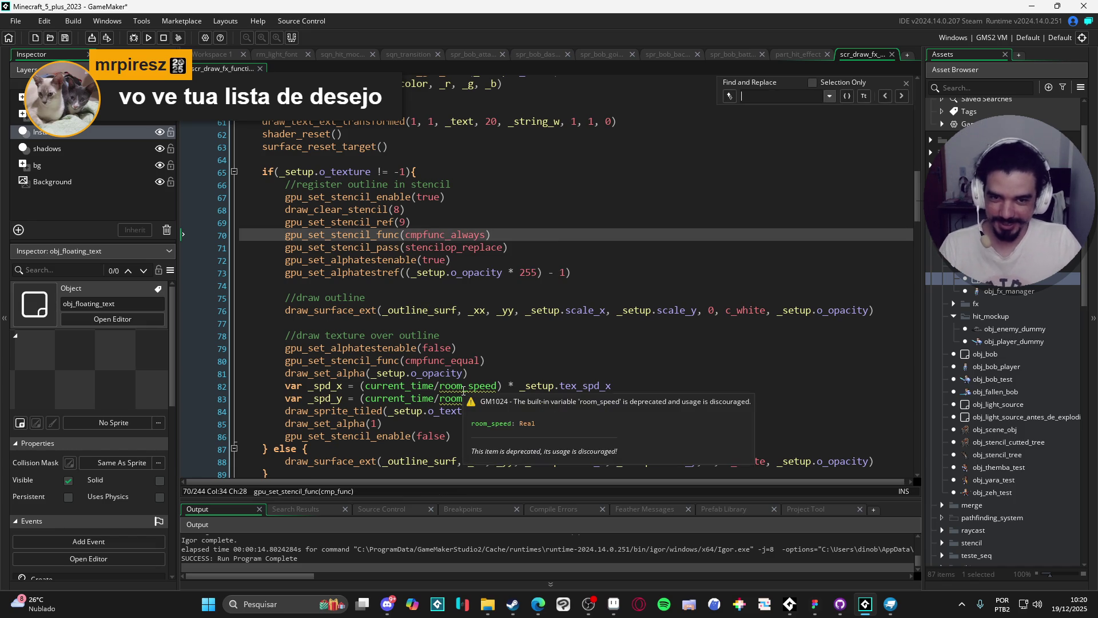
text(re)
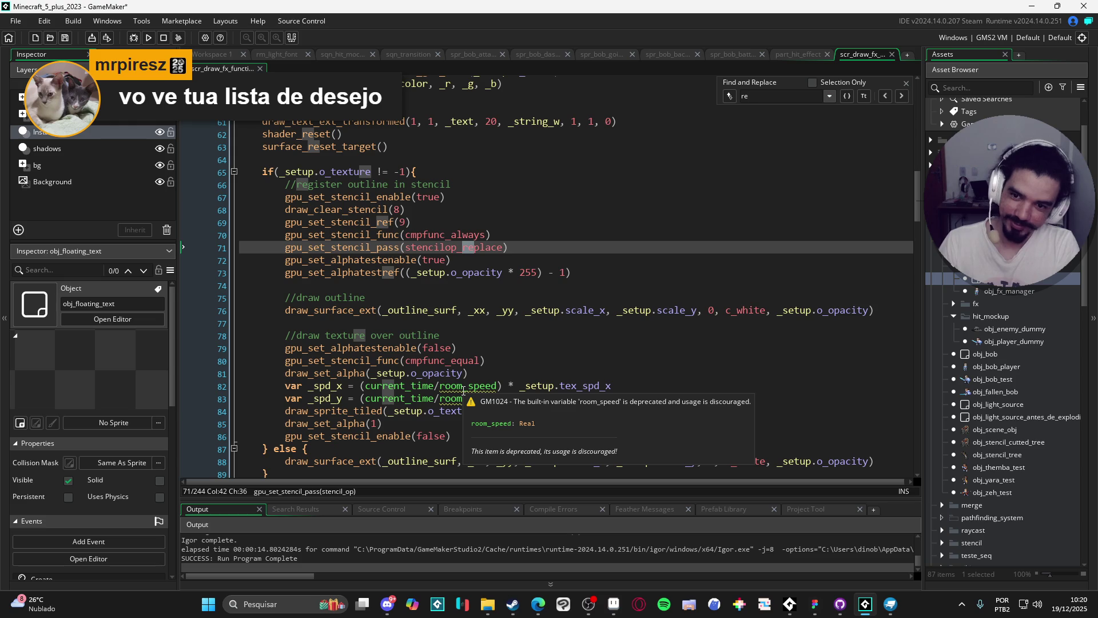
key(BackSpace)
key(BackSpace)
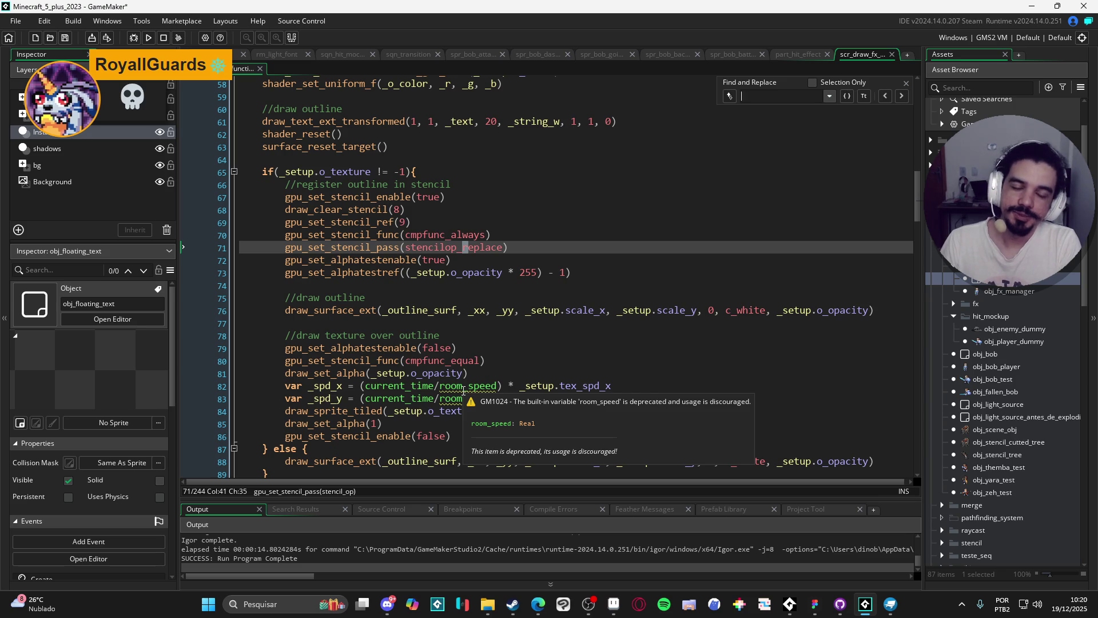
text(return)
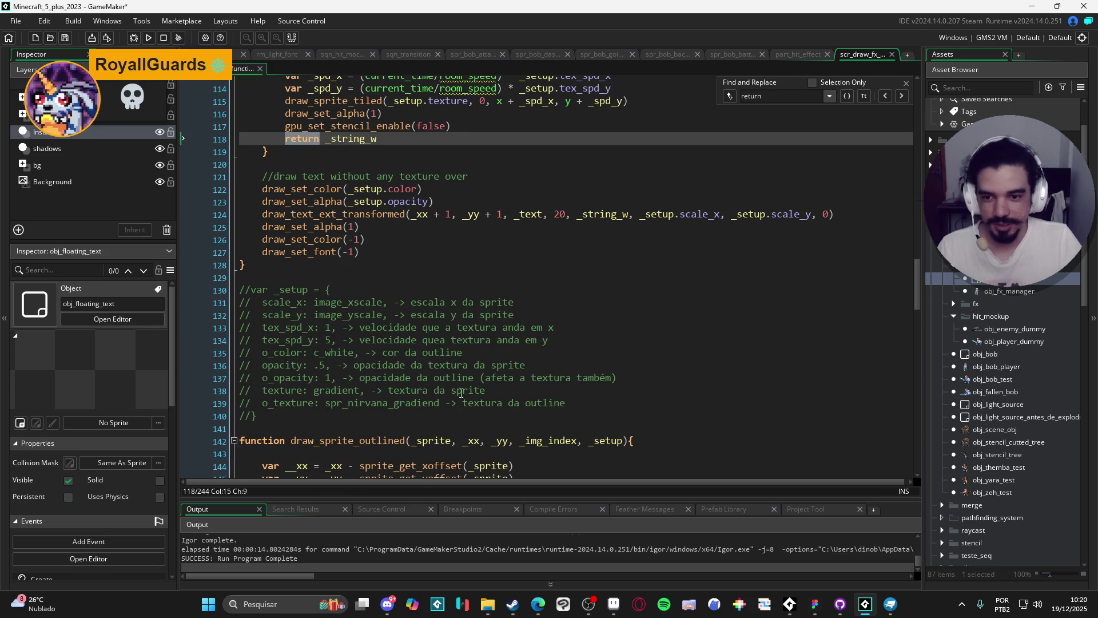
- Add 'return _string_w' after line 127 at the end of the function and close Find and Replace
click(417, 247)
key(Return)
text(reu)
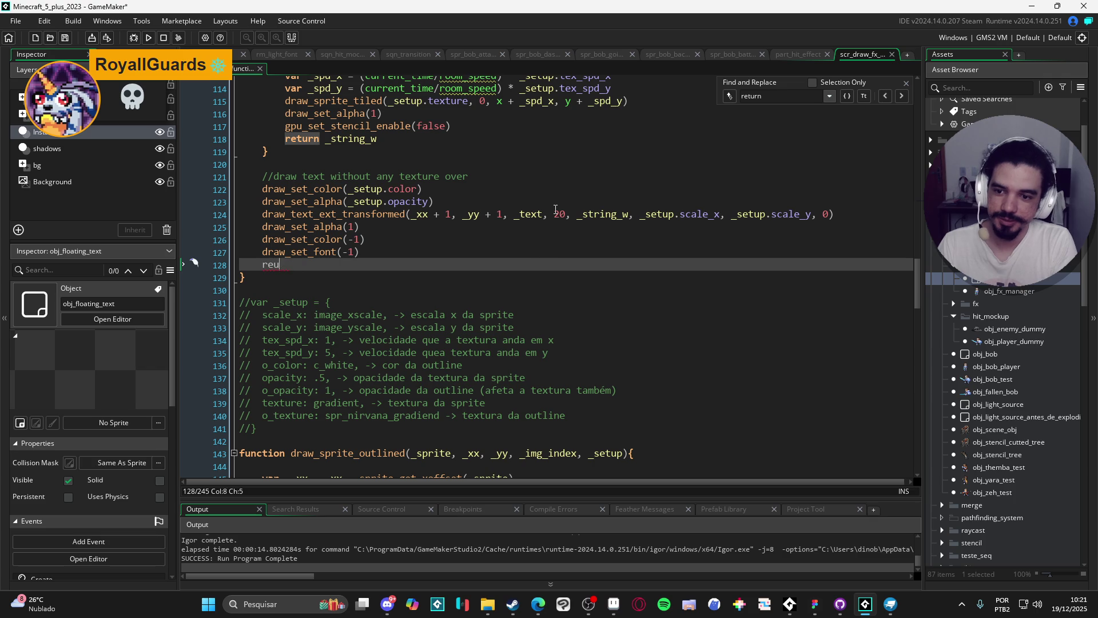
key(BackSpace)
text(turn _string_w)
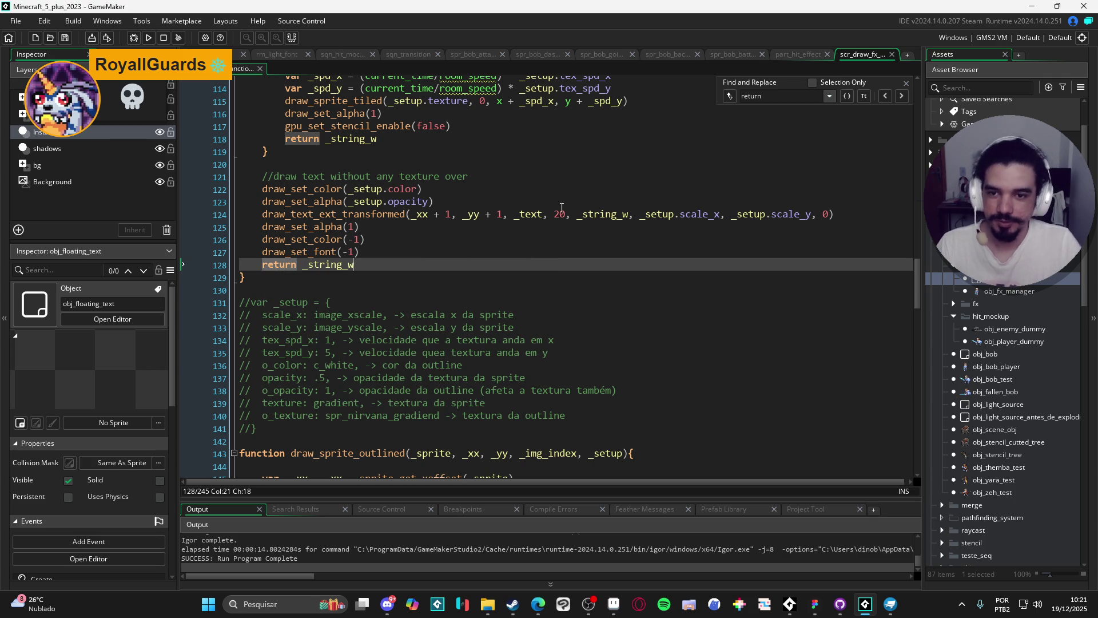
click(906, 84)
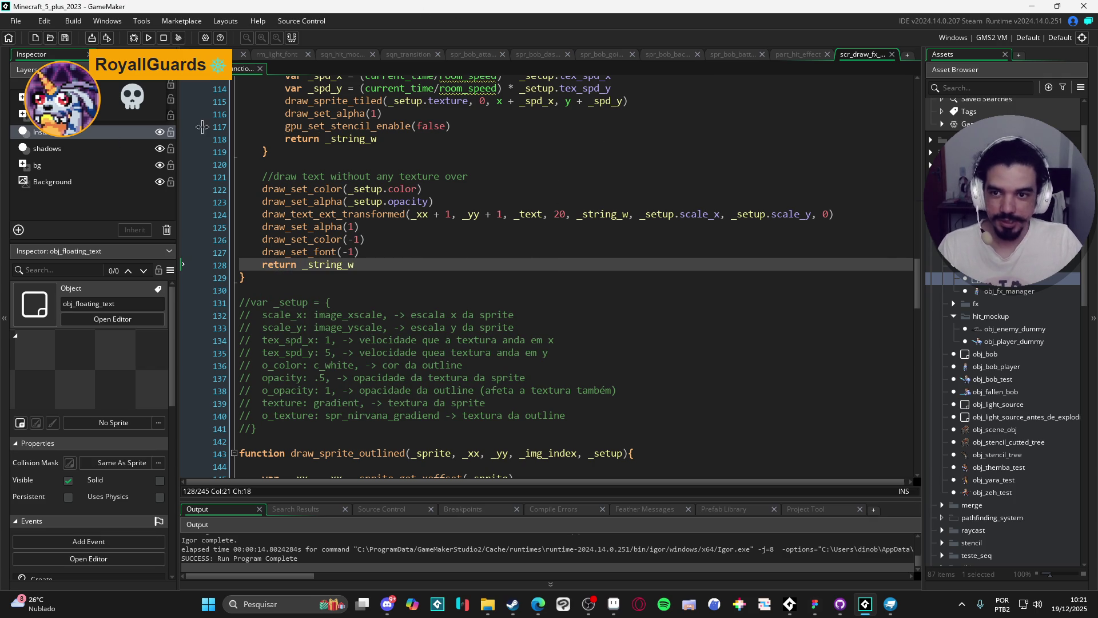
double_click(938, 279)
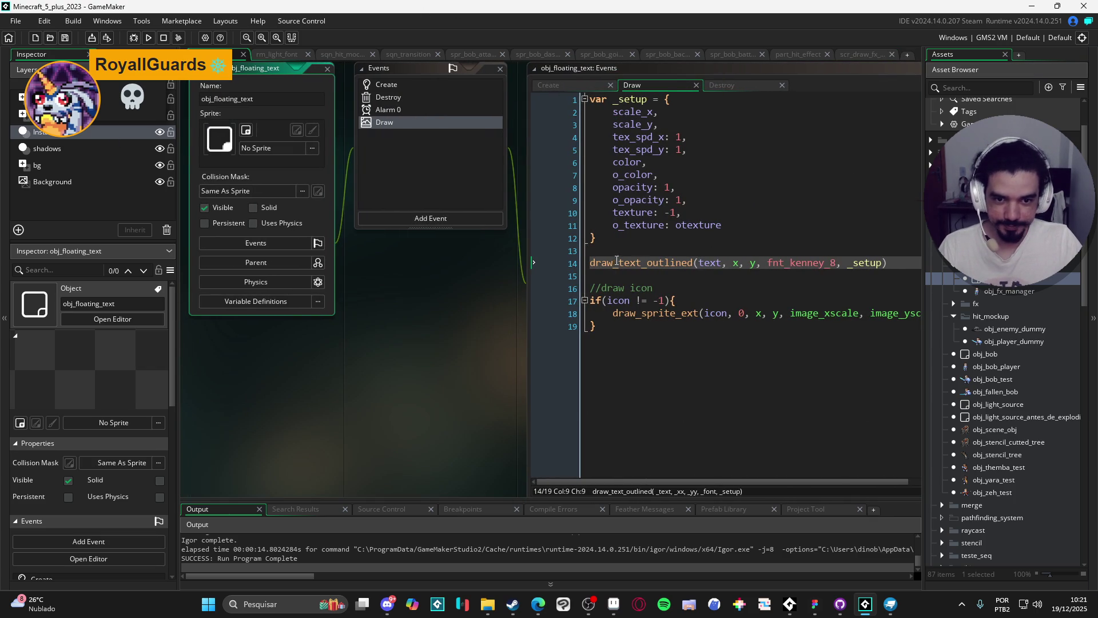
- Store the draw_text_outlined result on line 14 in var _str_w
key(Home)
text(var _str_w =)
click(795, 326)
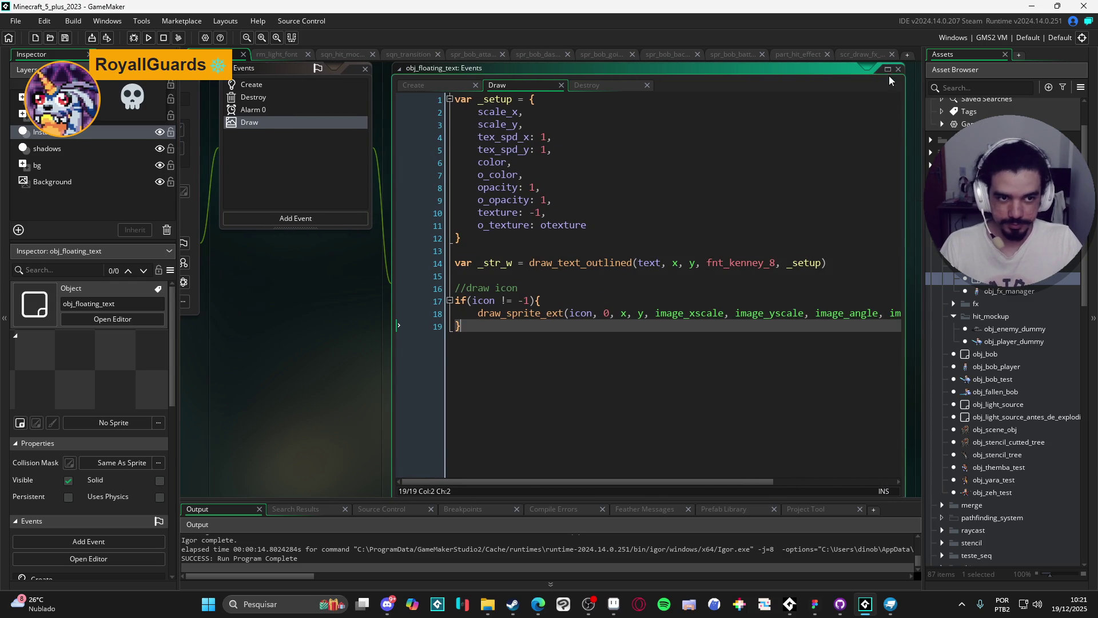
click(888, 70)
- Change the icon's x to x - (_str_w * .5) and run the game
click(904, 294)
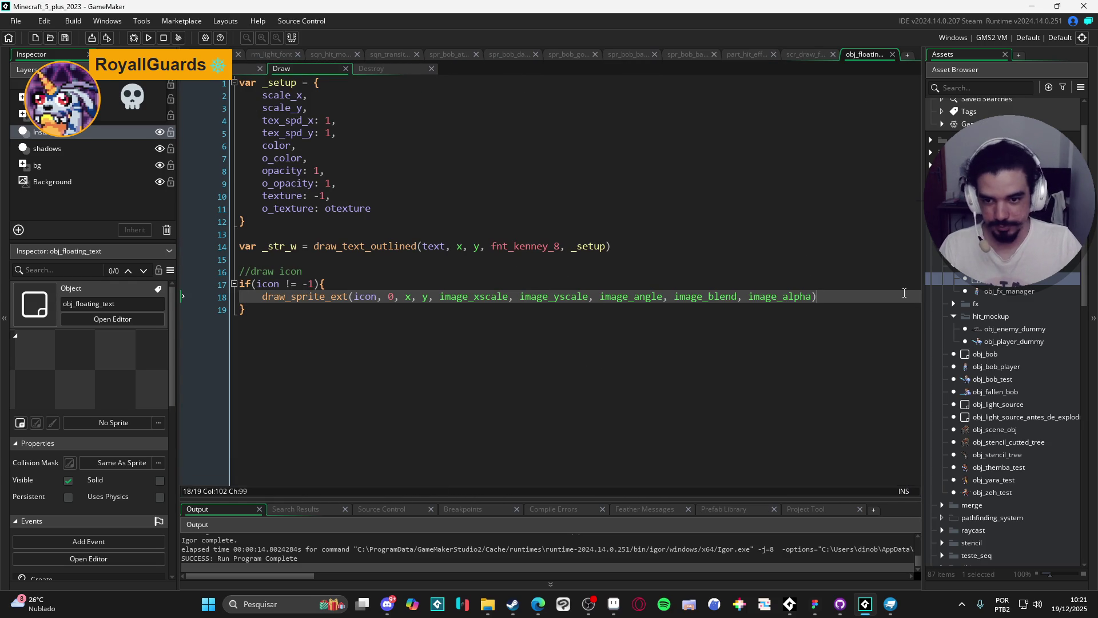
click(410, 297)
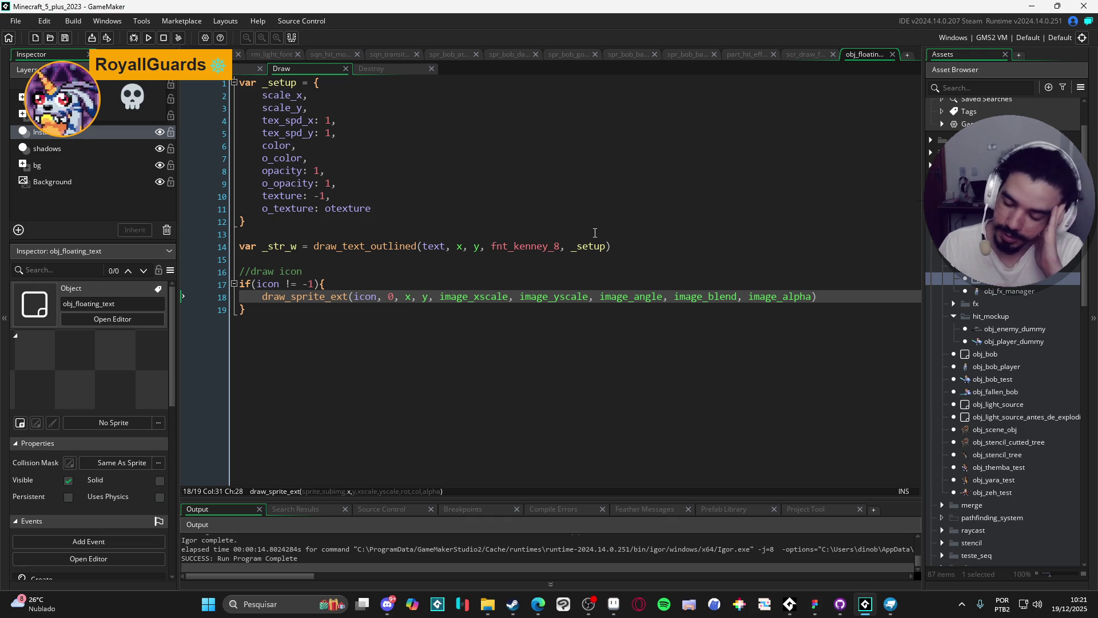
text(- )
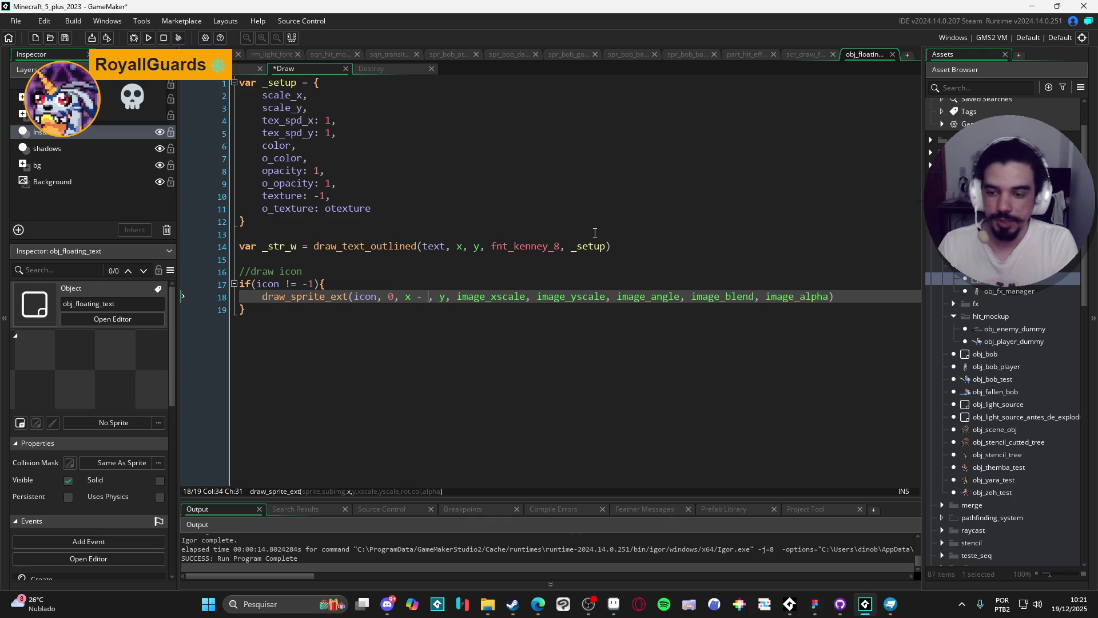
text((_s)
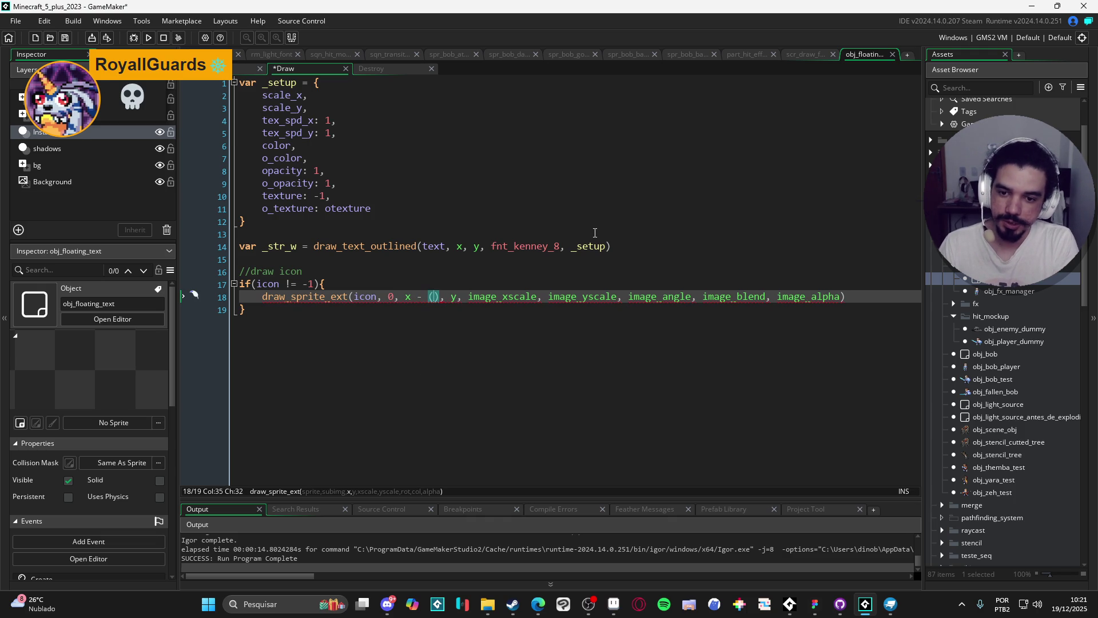
text(tr_w * .)
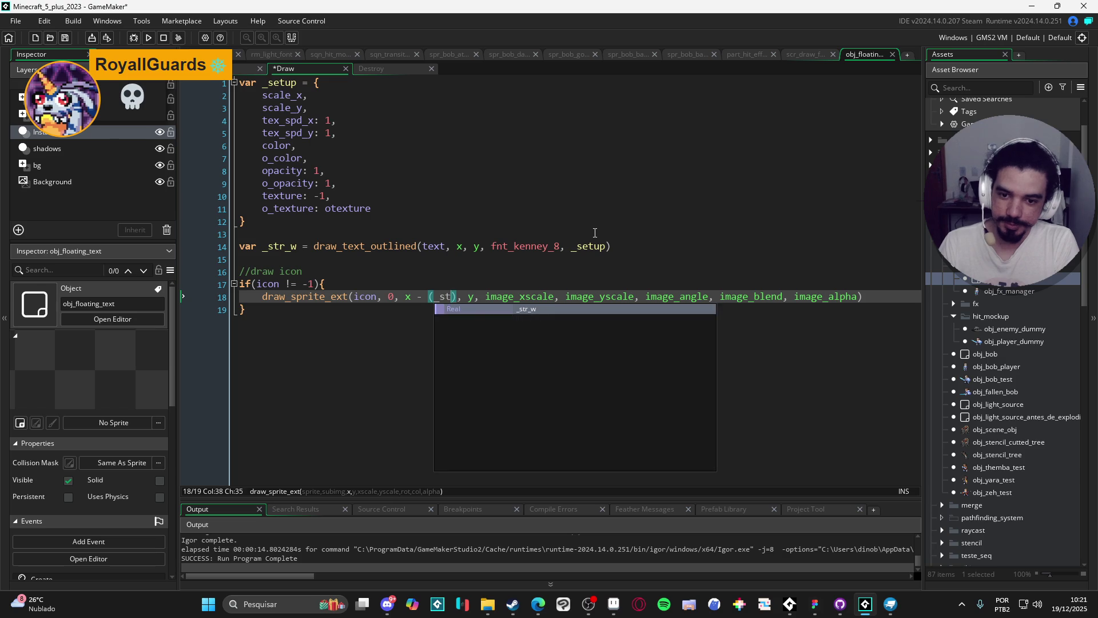
text(5)
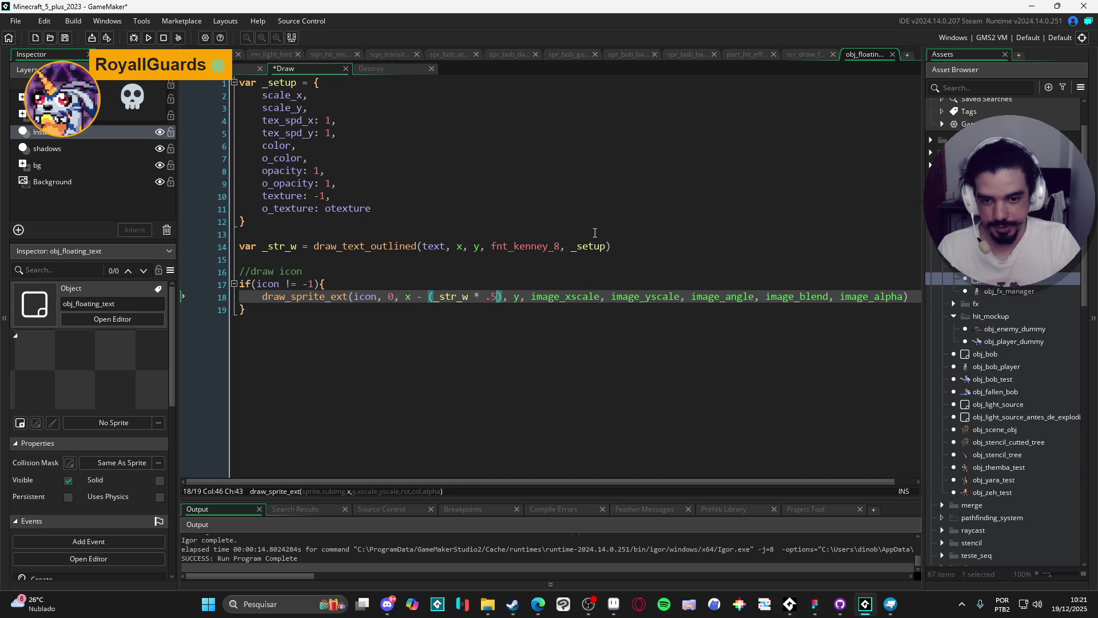
key(F5)
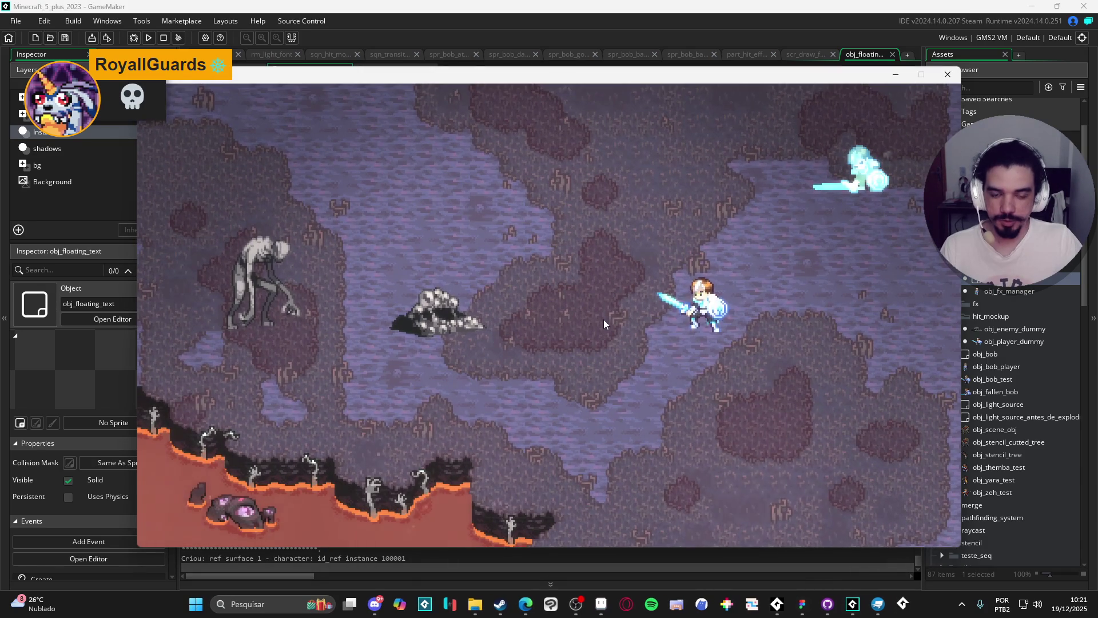
- Hit the rock repeatedly to check icons sit left of damage numbers like 736, then close the game
click(717, 308)
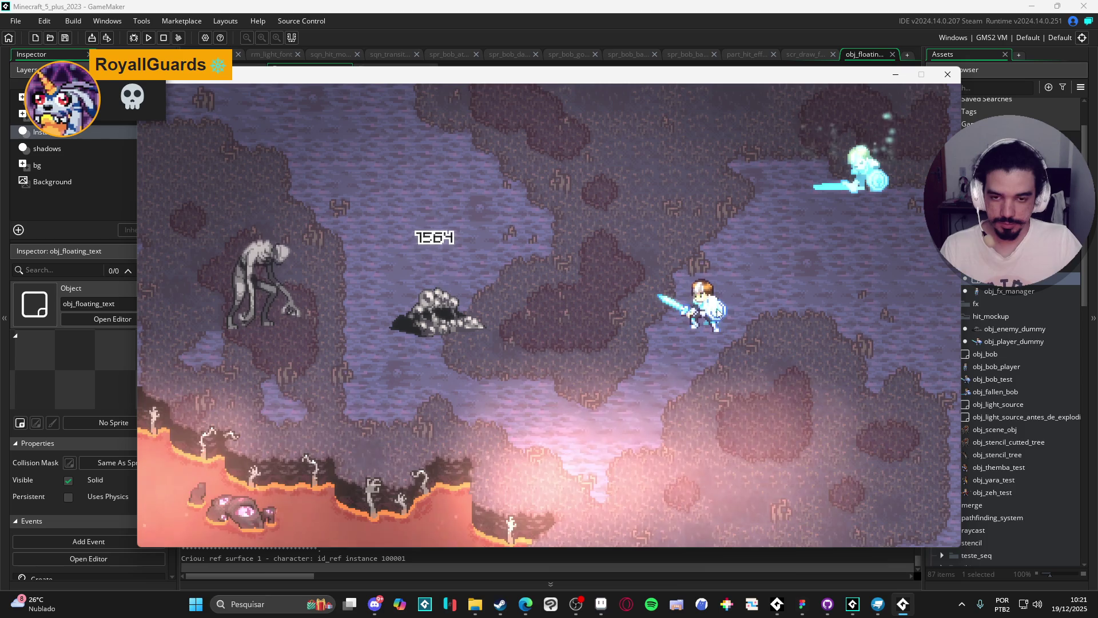
click(717, 308)
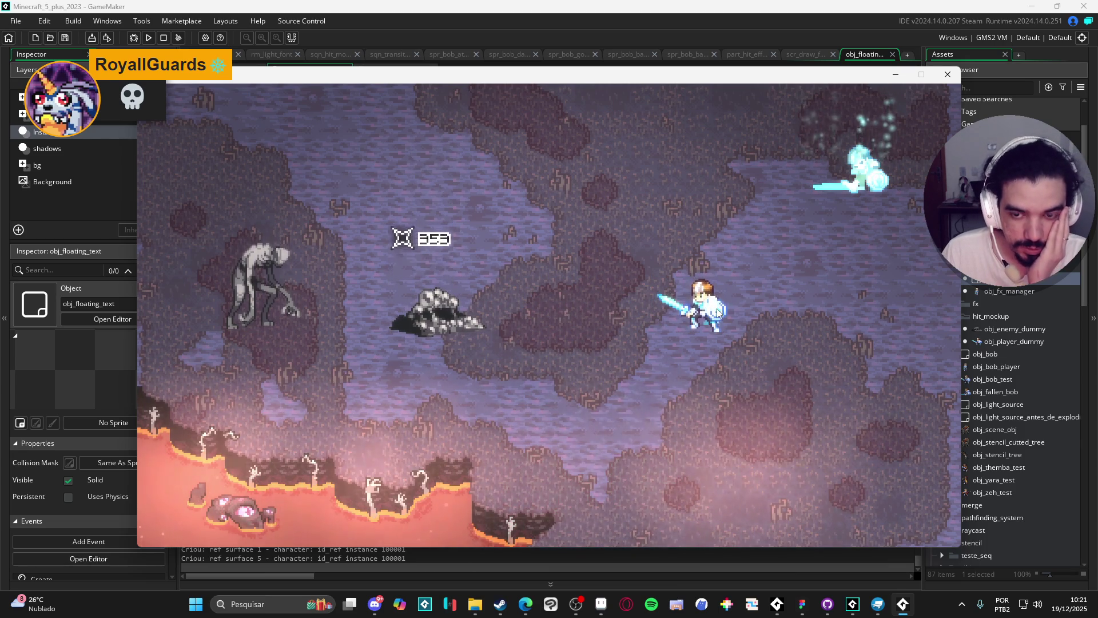
click(718, 311)
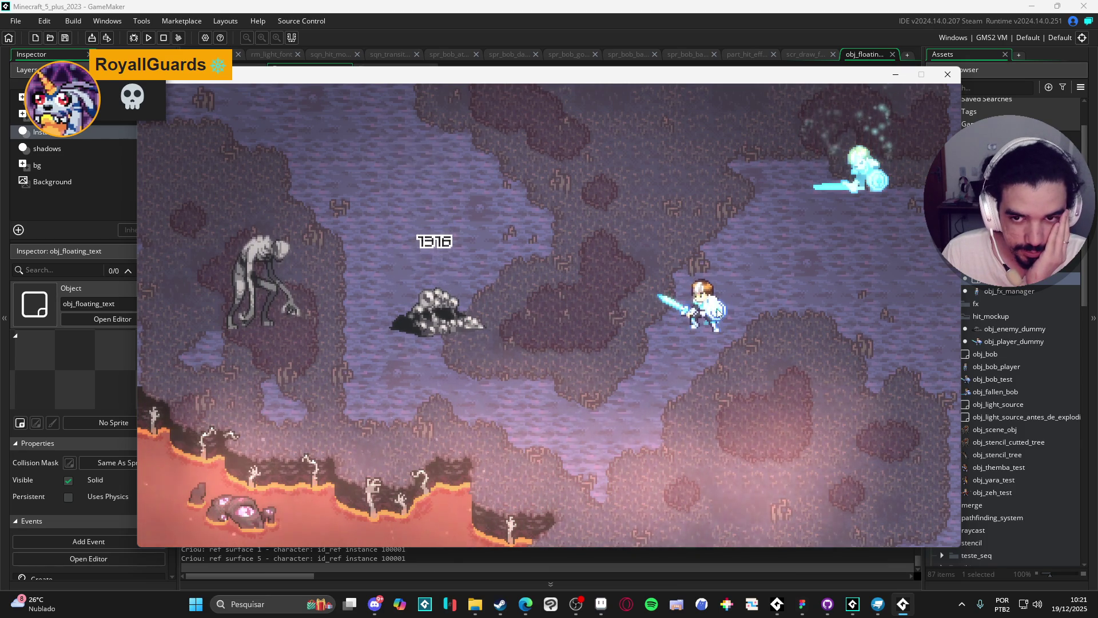
click(717, 311)
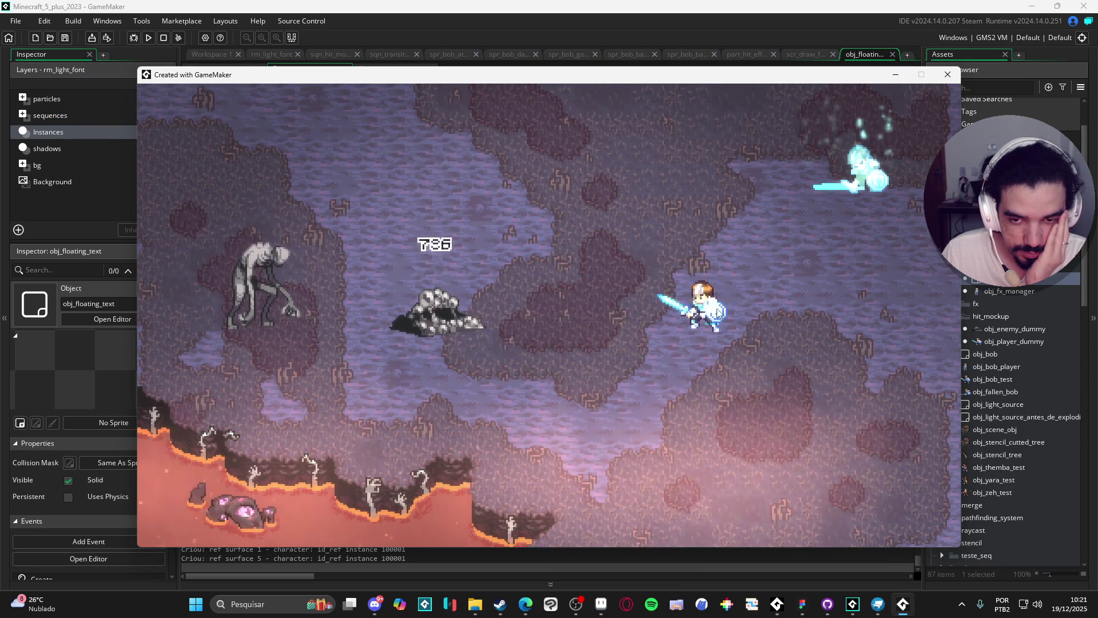
click(717, 311)
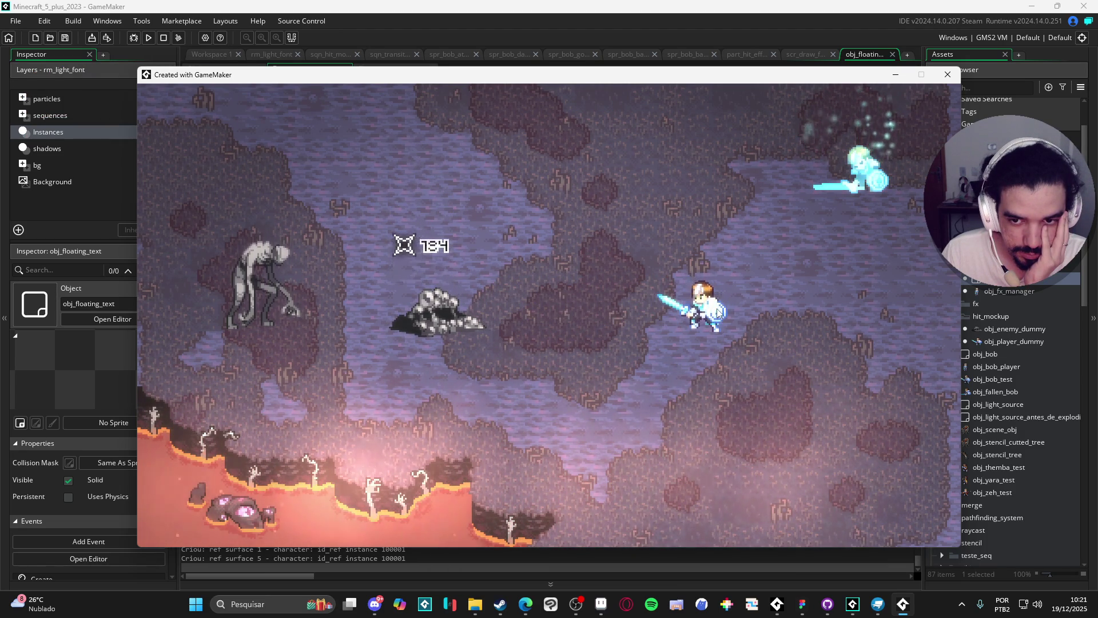
click(718, 312)
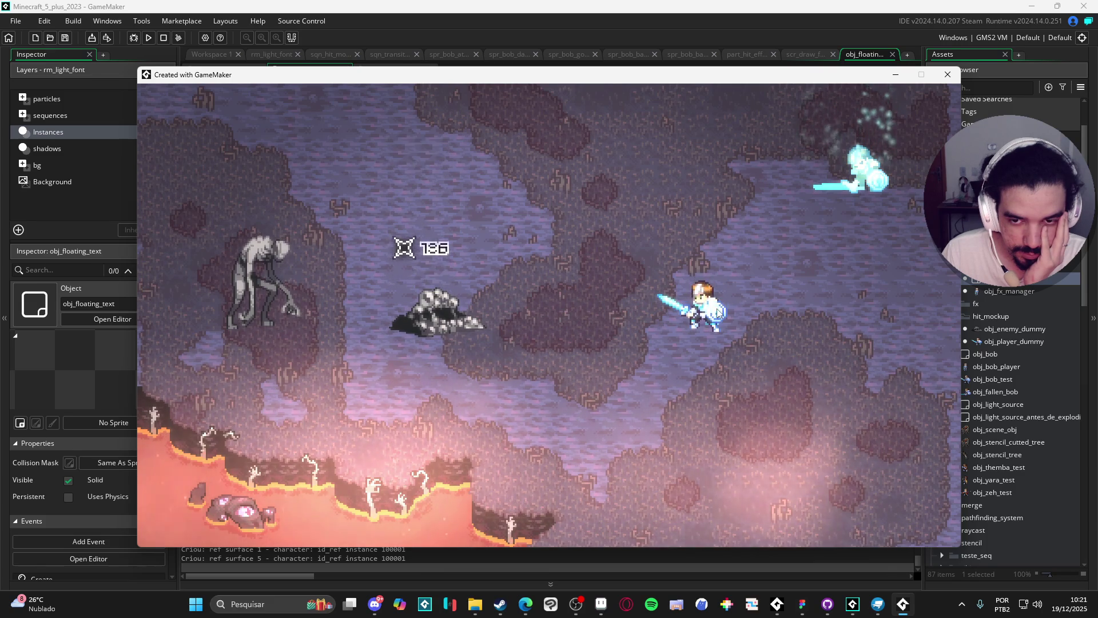
click(718, 312)
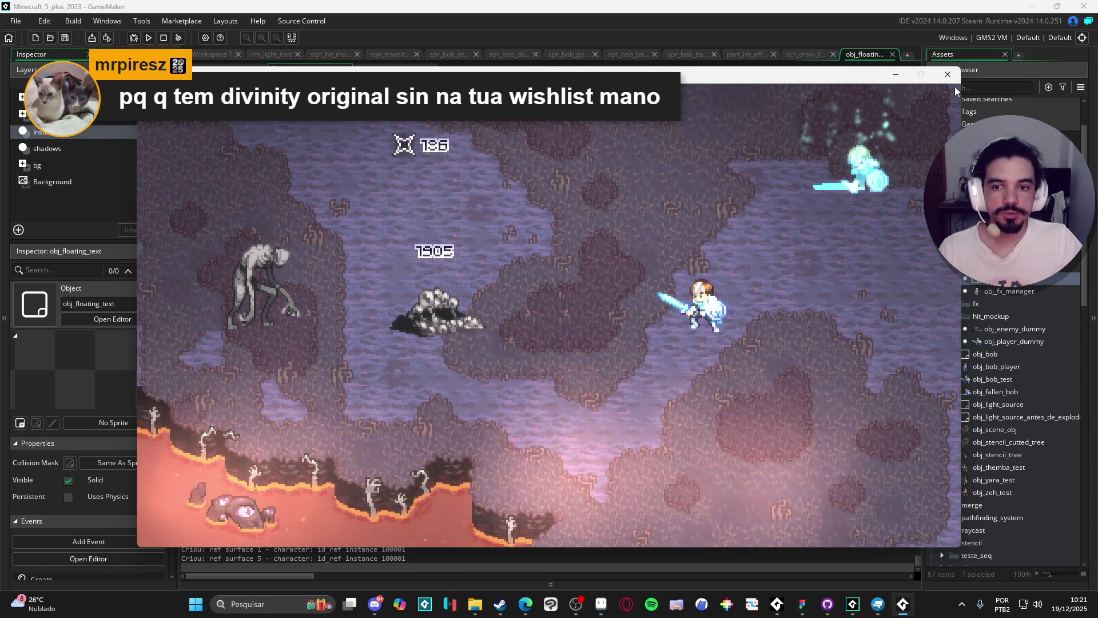
click(948, 74)
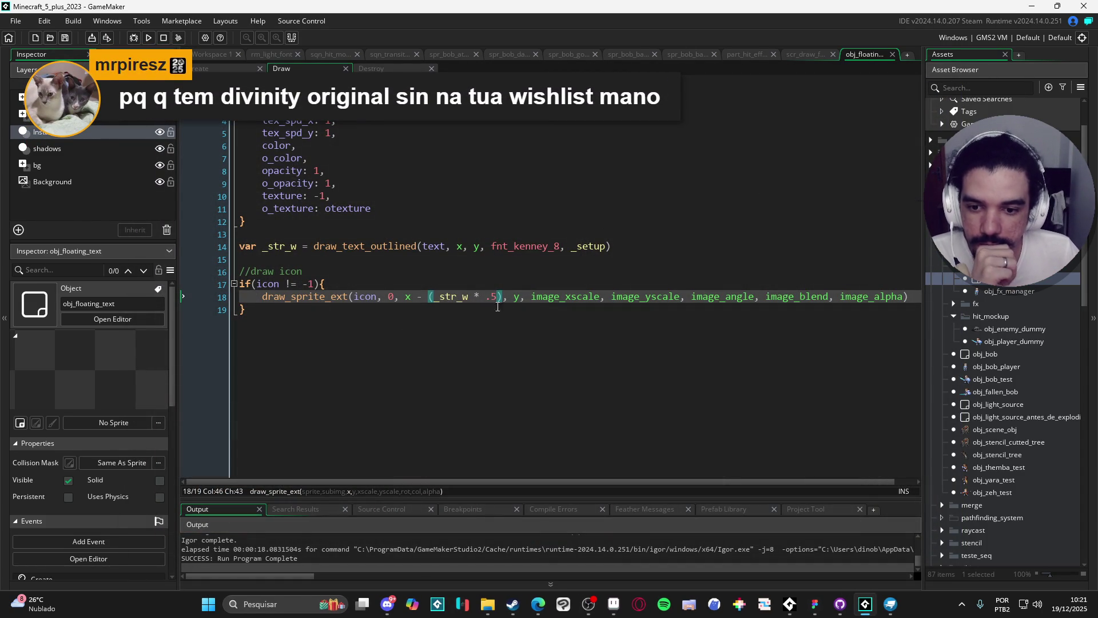
- Replace image_xscale and image_yscale in the icon call with scale_x and scale_y and save
click(570, 297)
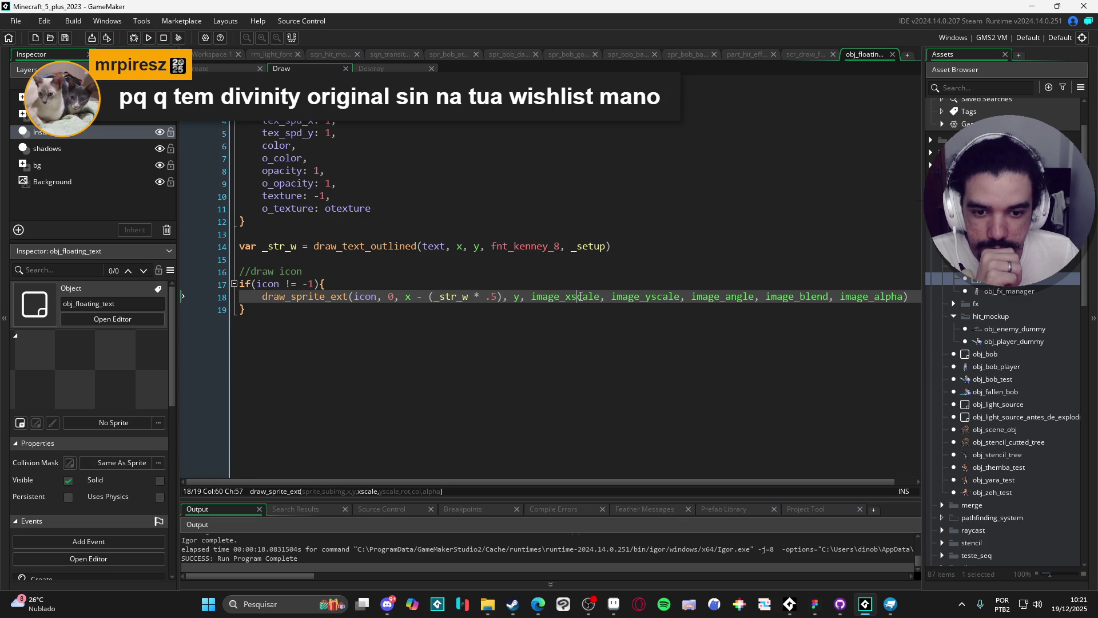
click(620, 297)
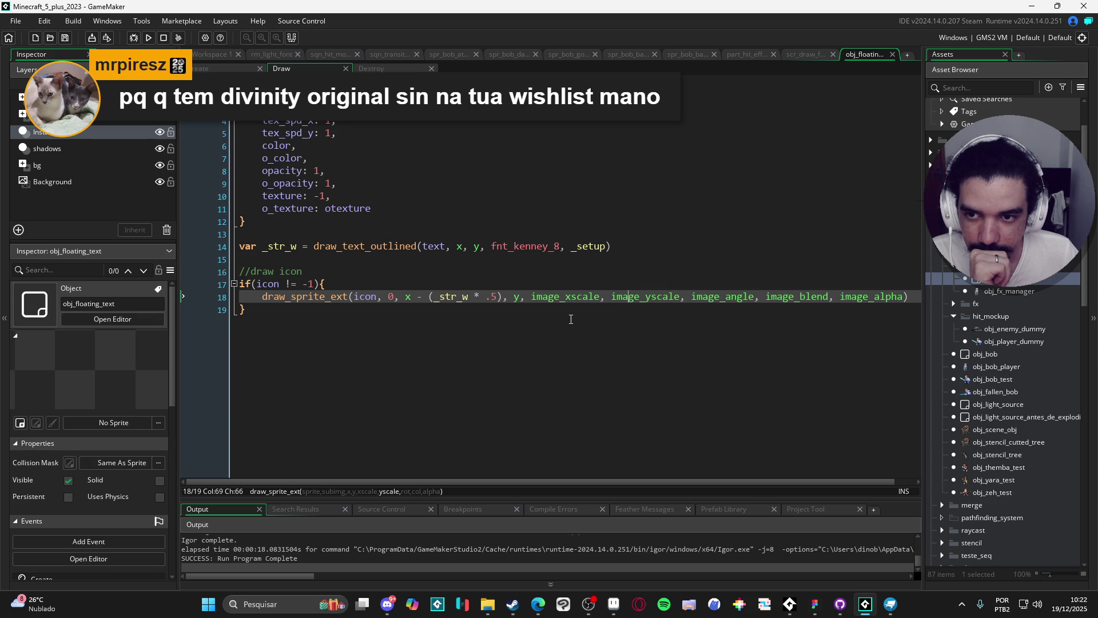
double_click(580, 298)
text(scale_x)
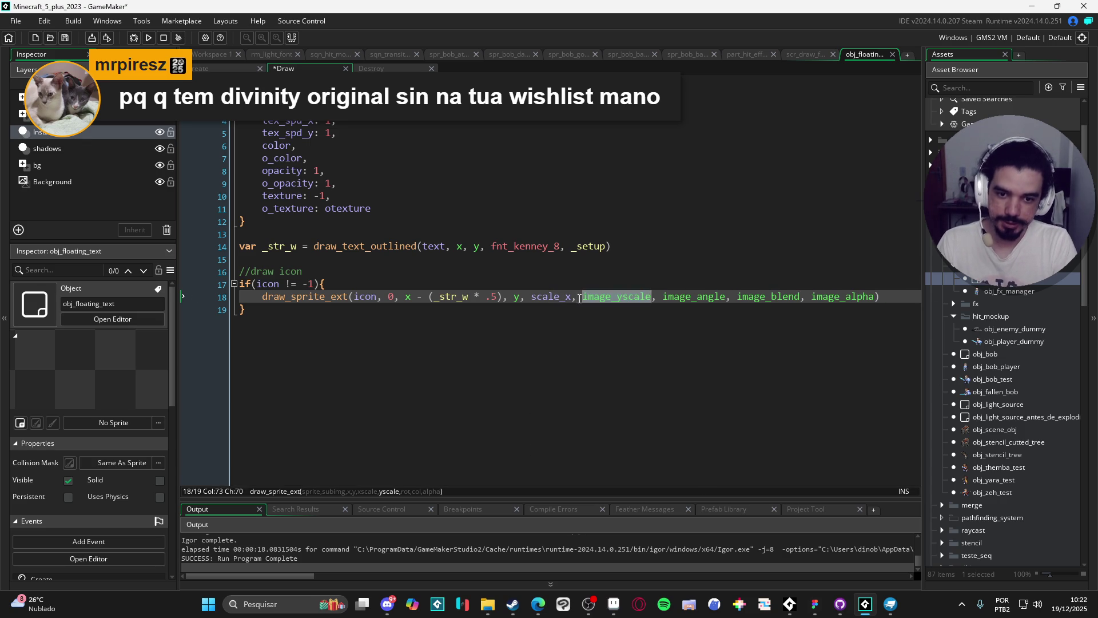
double_click(579, 299)
text(scale_y)
key(ctrl+s)
- Run the game, hit the rock to see a 1564 damage number, and close it
key(F5)
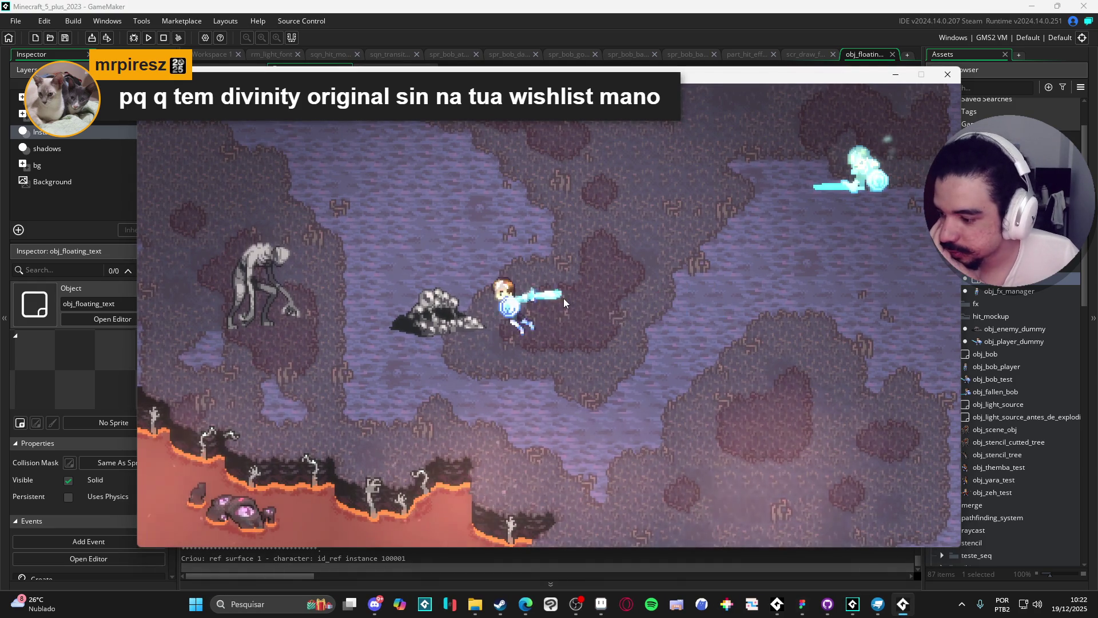
click(564, 298)
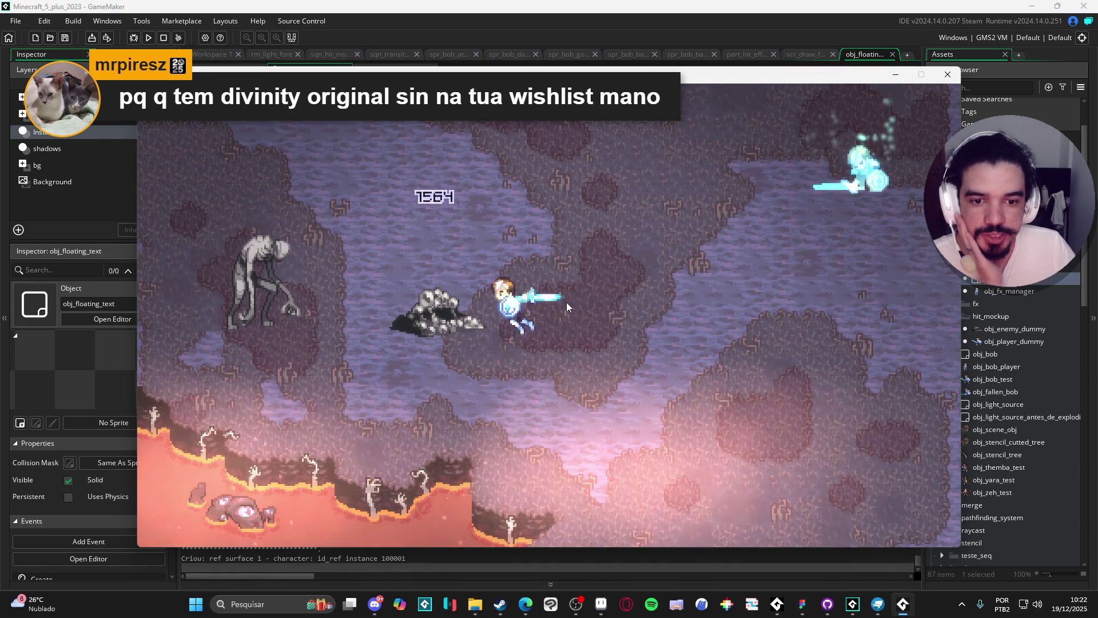
key(Escape)
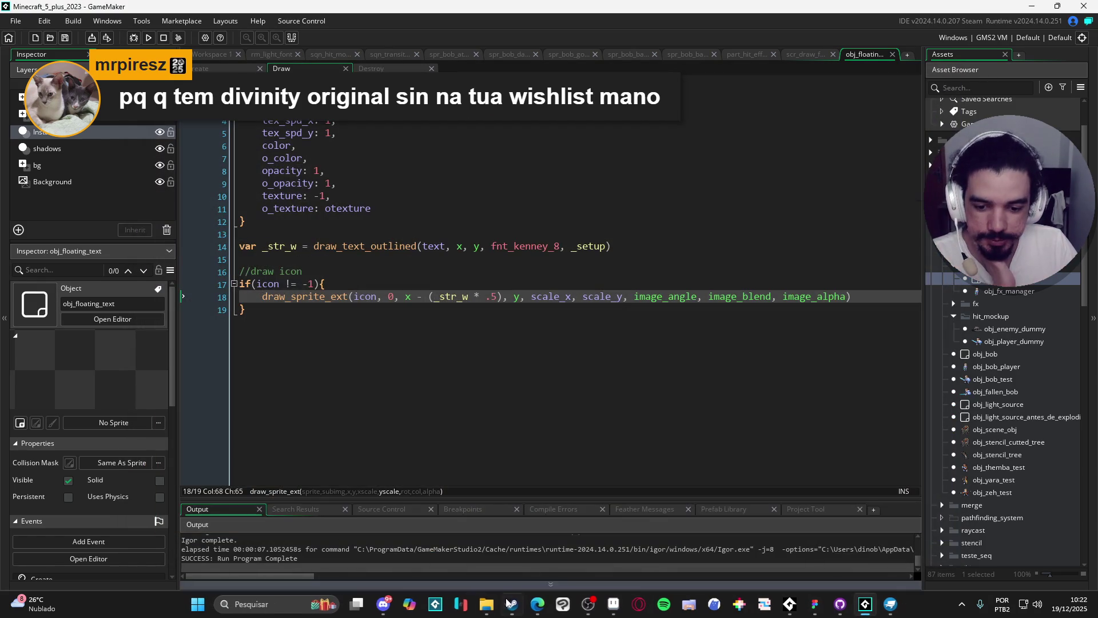
click(508, 604)
- Search the Steam store for divinity and browse the Divinity: Original Sin 2 screenshots
scroll(763, 122, up, 5)
click(717, 63)
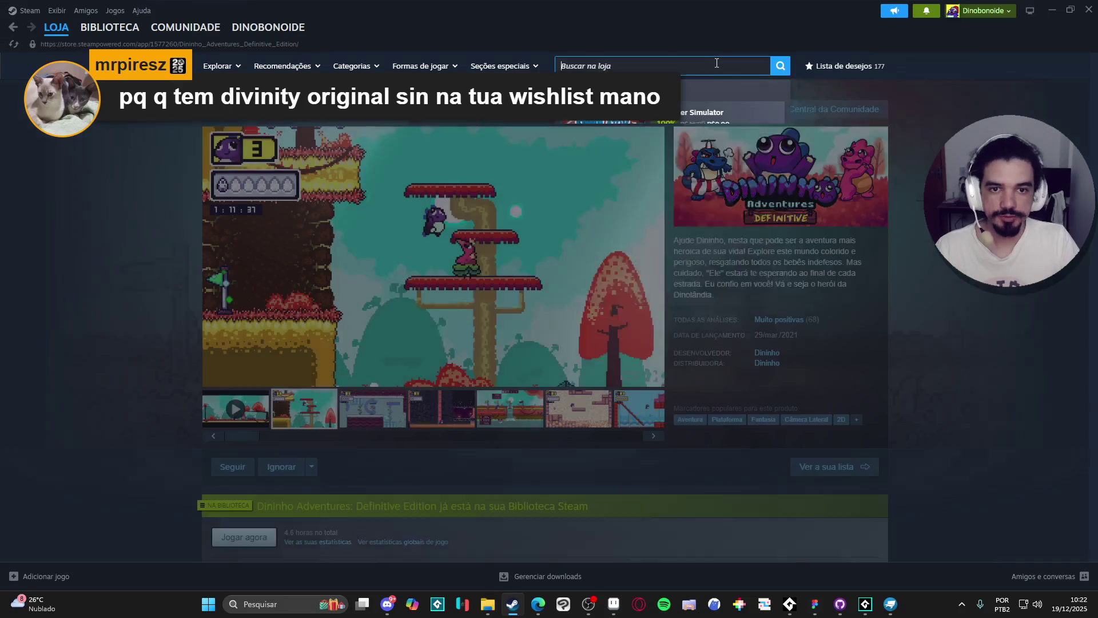
text(divini)
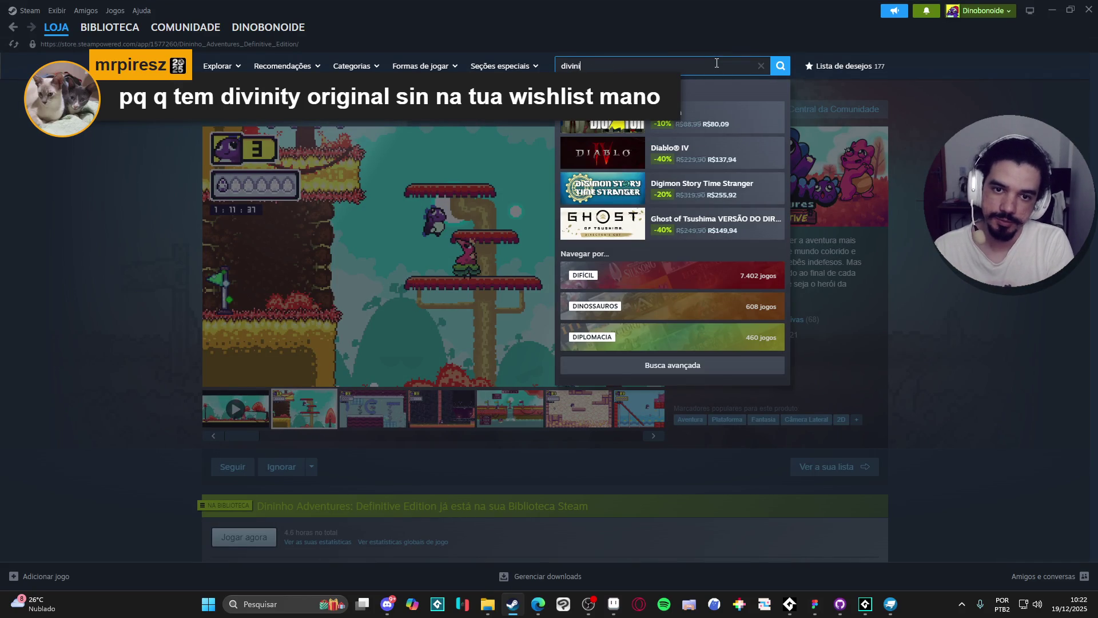
text(ty)
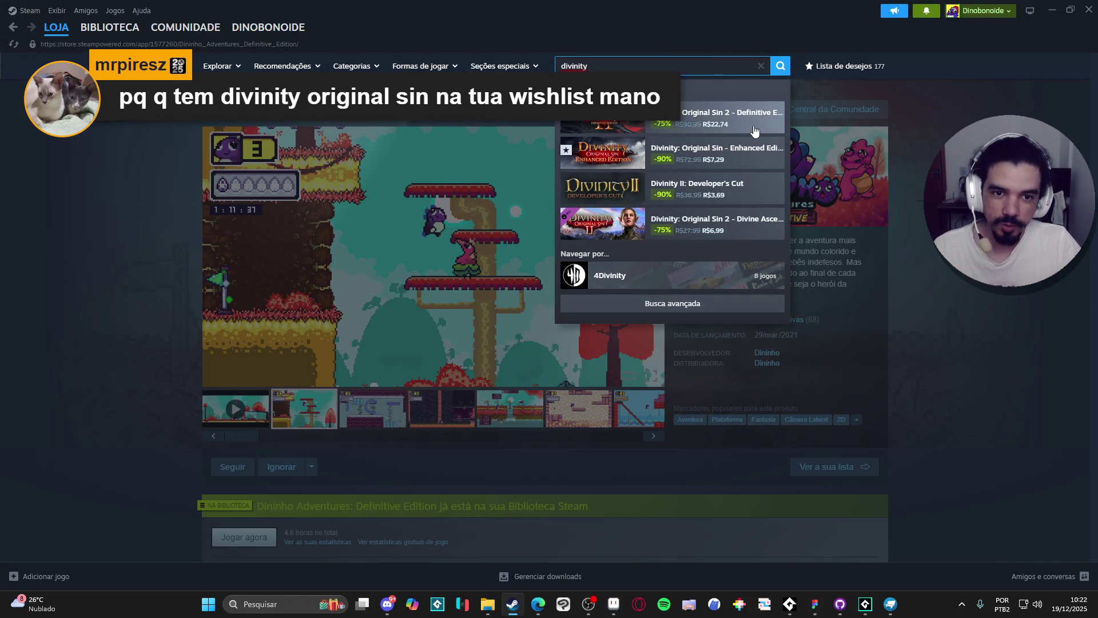
click(715, 117)
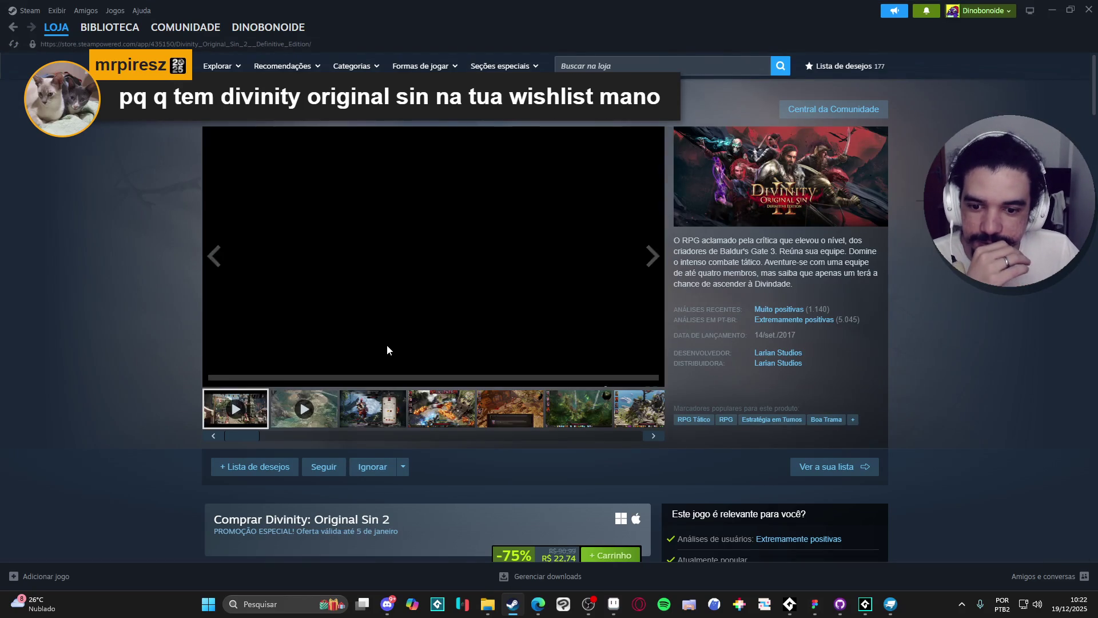
click(378, 403)
click(433, 399)
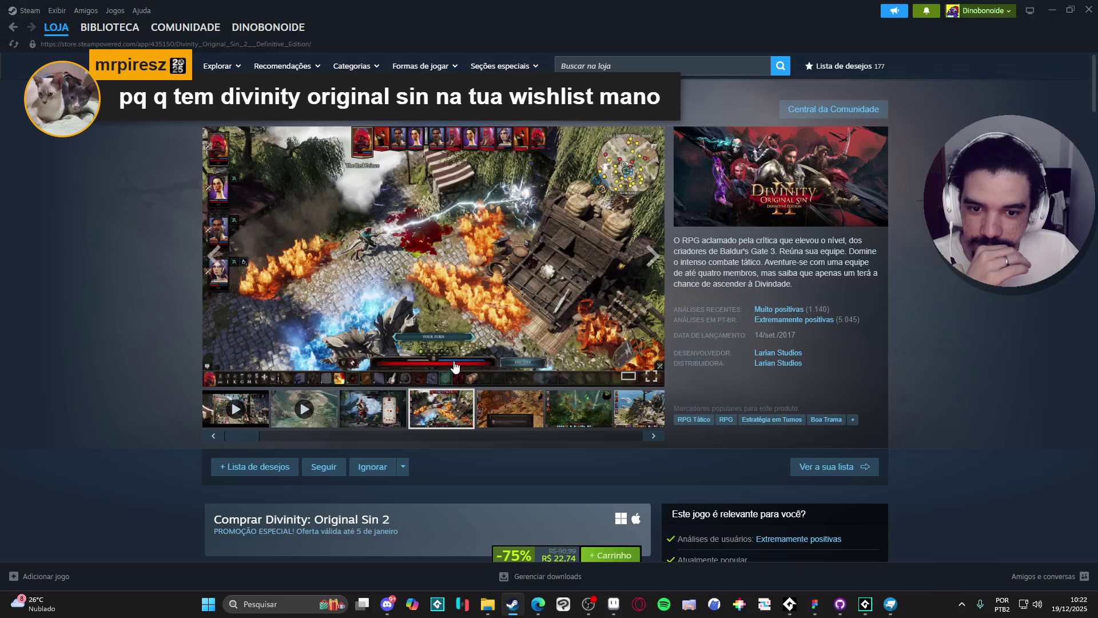
click(532, 423)
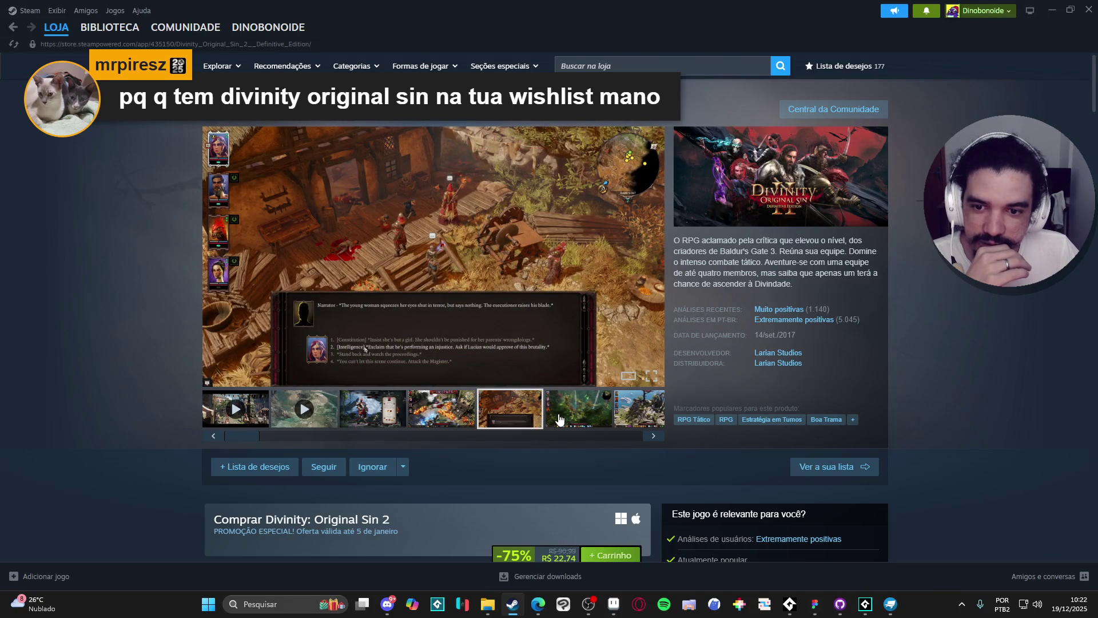
click(560, 420)
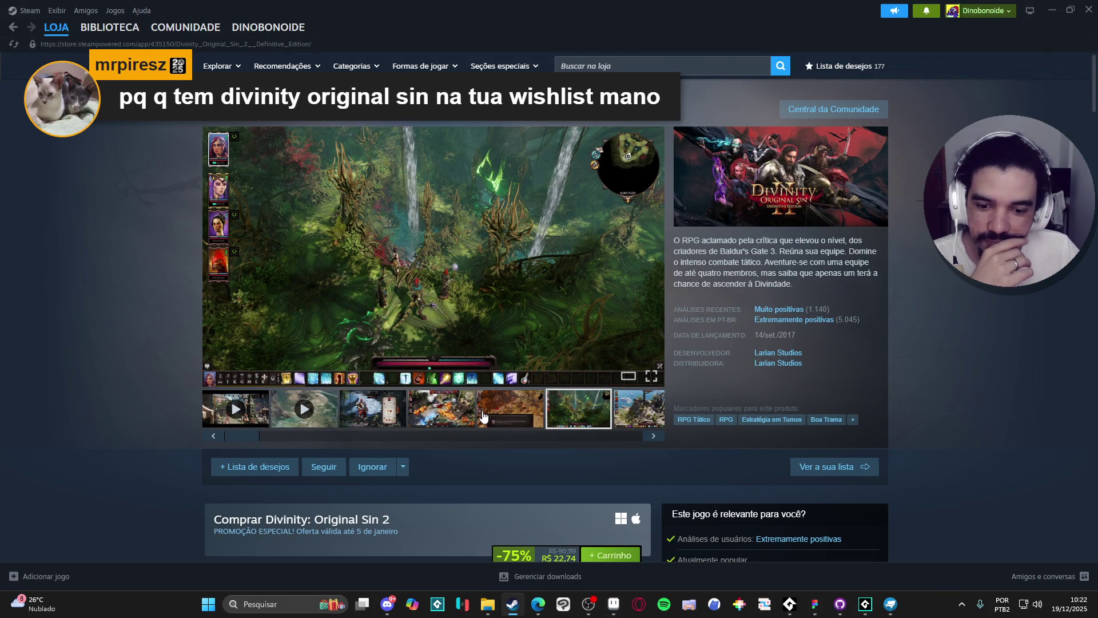
scroll(412, 416, down, 3)
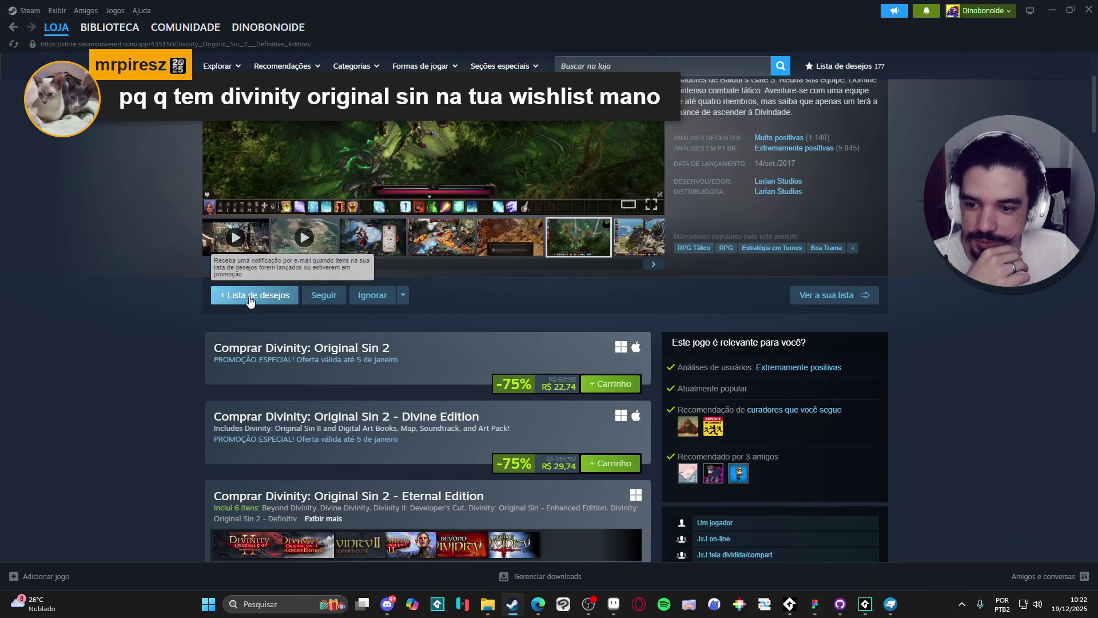
scroll(223, 309, up, 2)
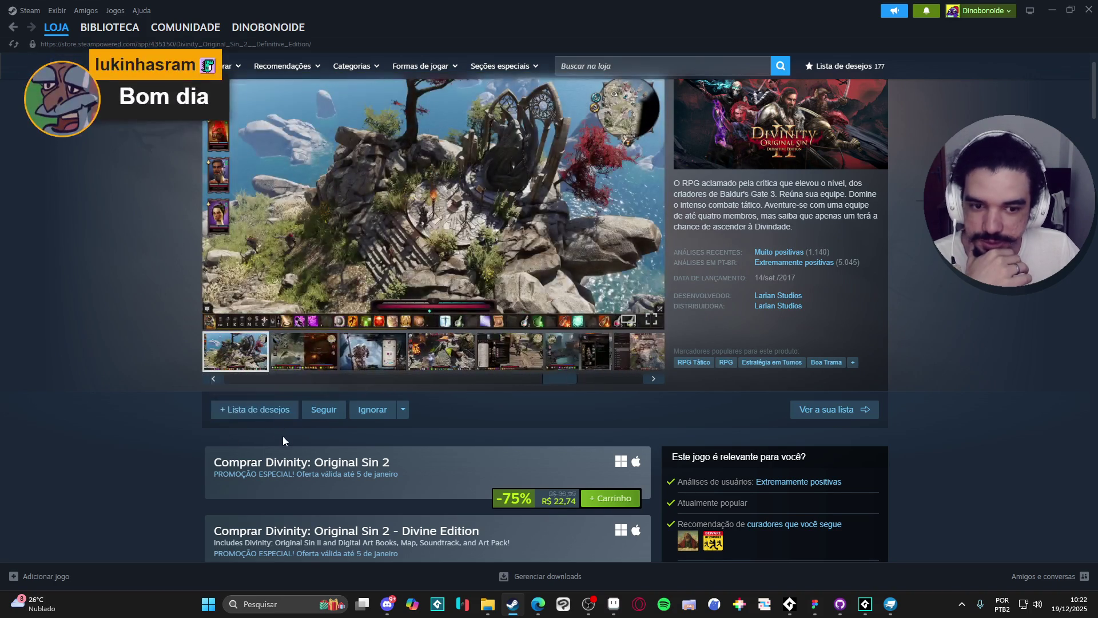
scroll(283, 435, up, 1)
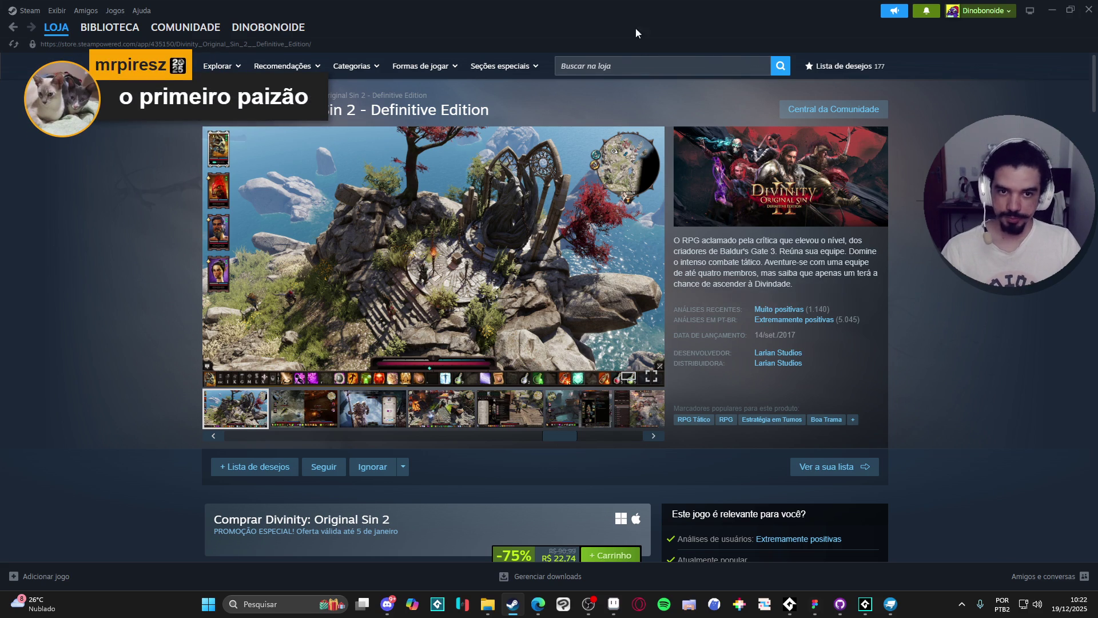
- Open Divinity: Original Sin Enhanced Edition, remove it from the wishlist, and minimise Steam
click(621, 73)
text(divini)
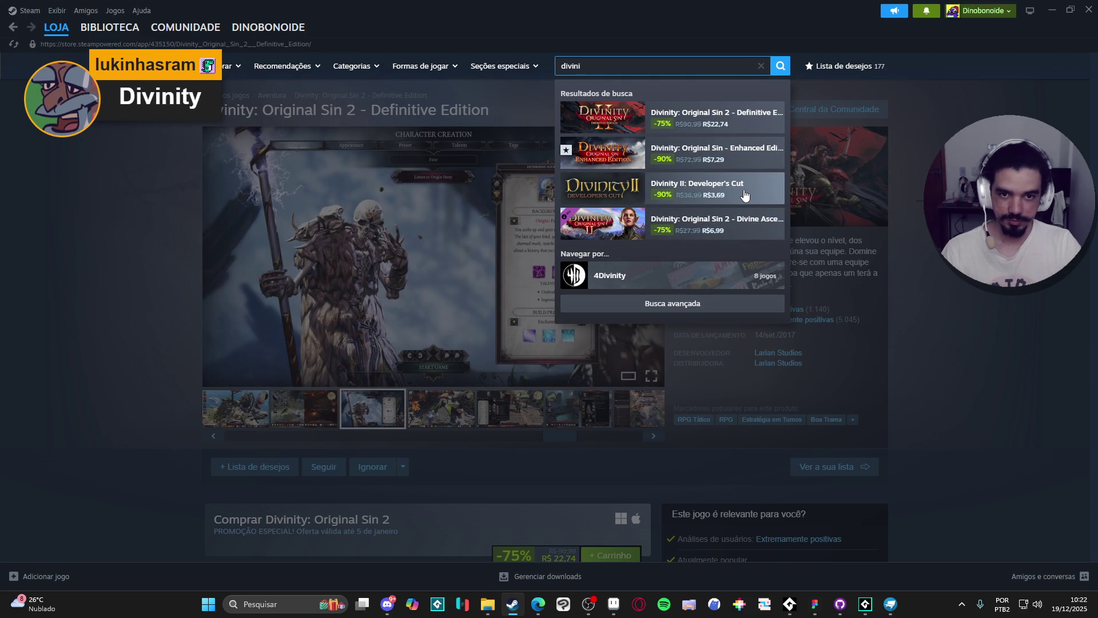
text(si)
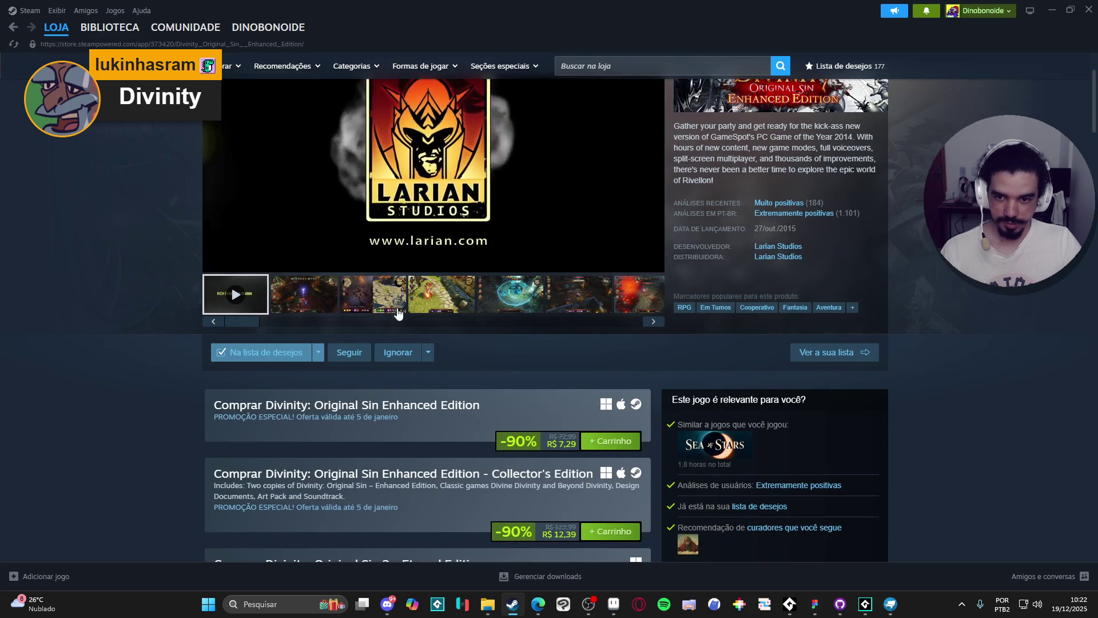
click(441, 293)
scroll(437, 435, up, 2)
click(519, 422)
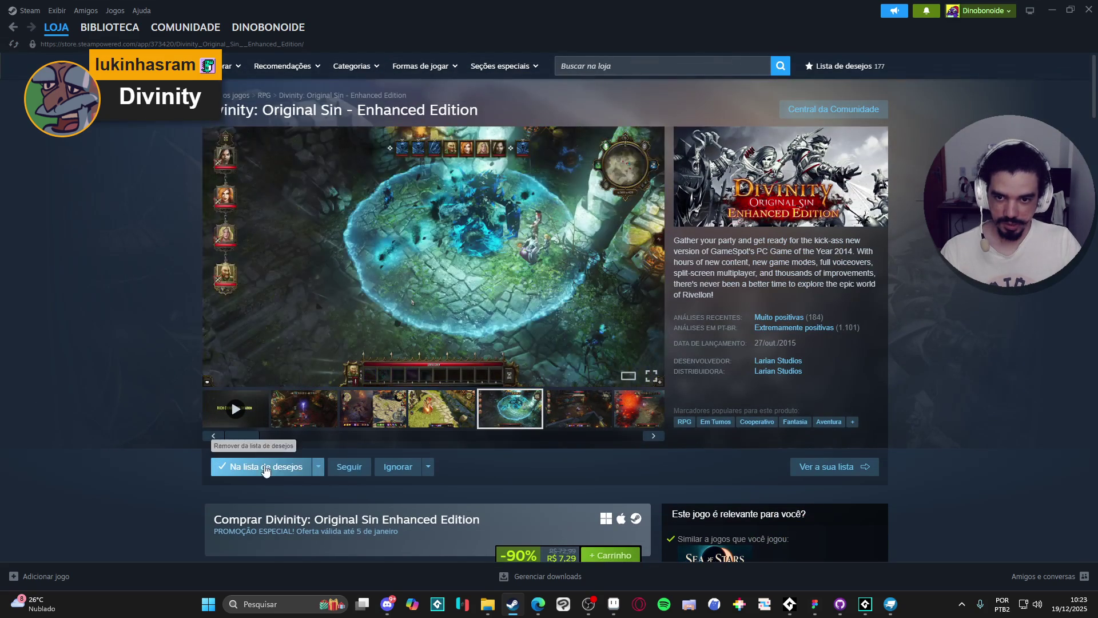
scroll(269, 458, down, 1)
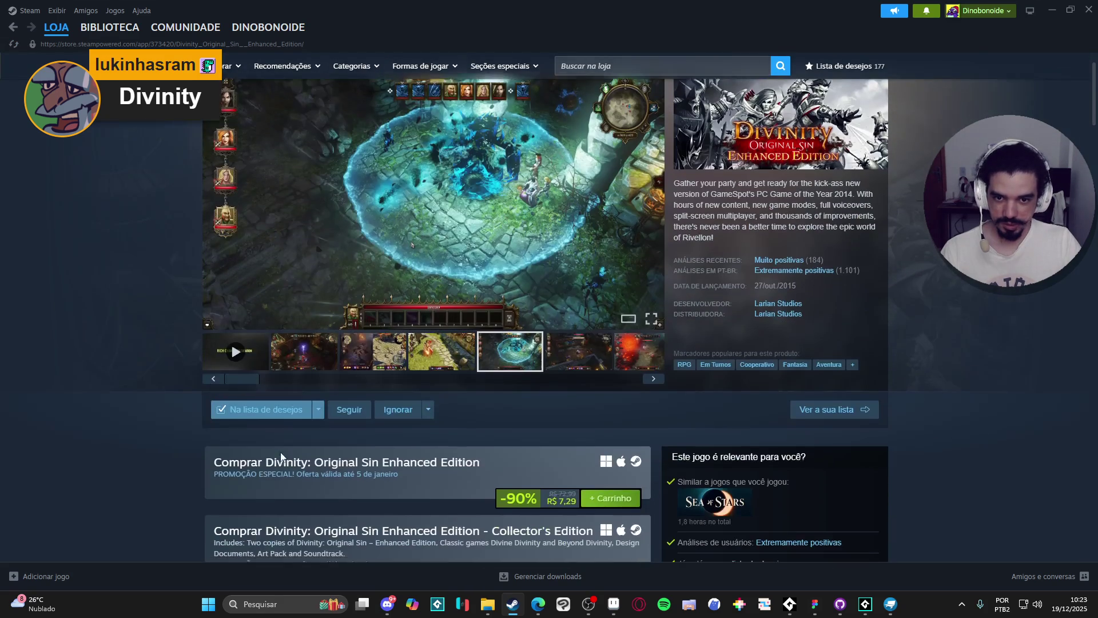
click(226, 410)
click(1048, 8)
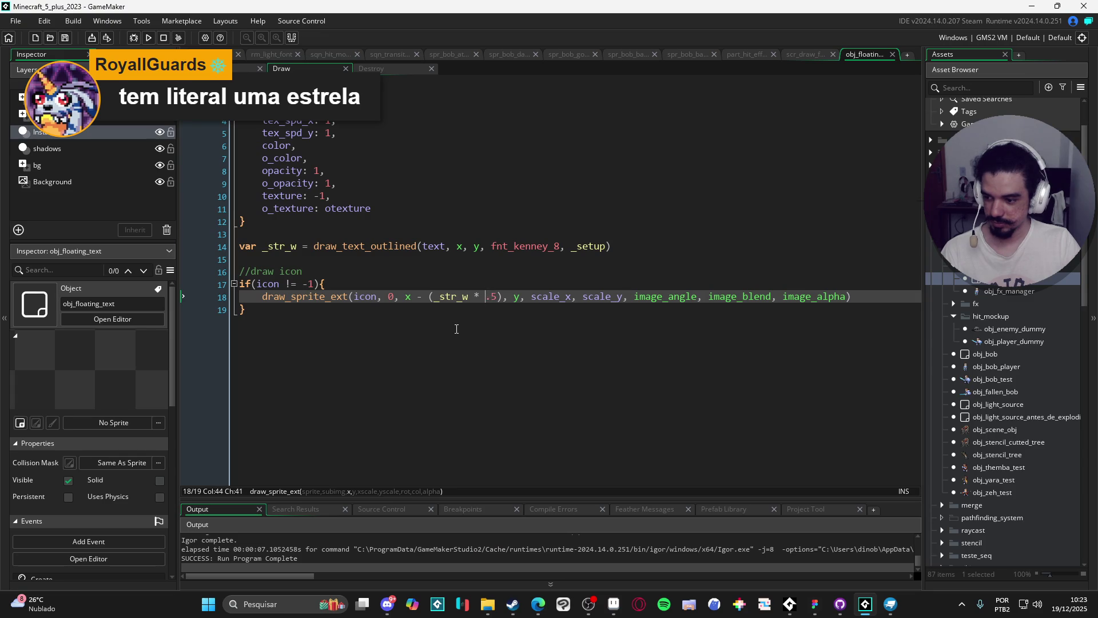
click(499, 257)
click(856, 299)
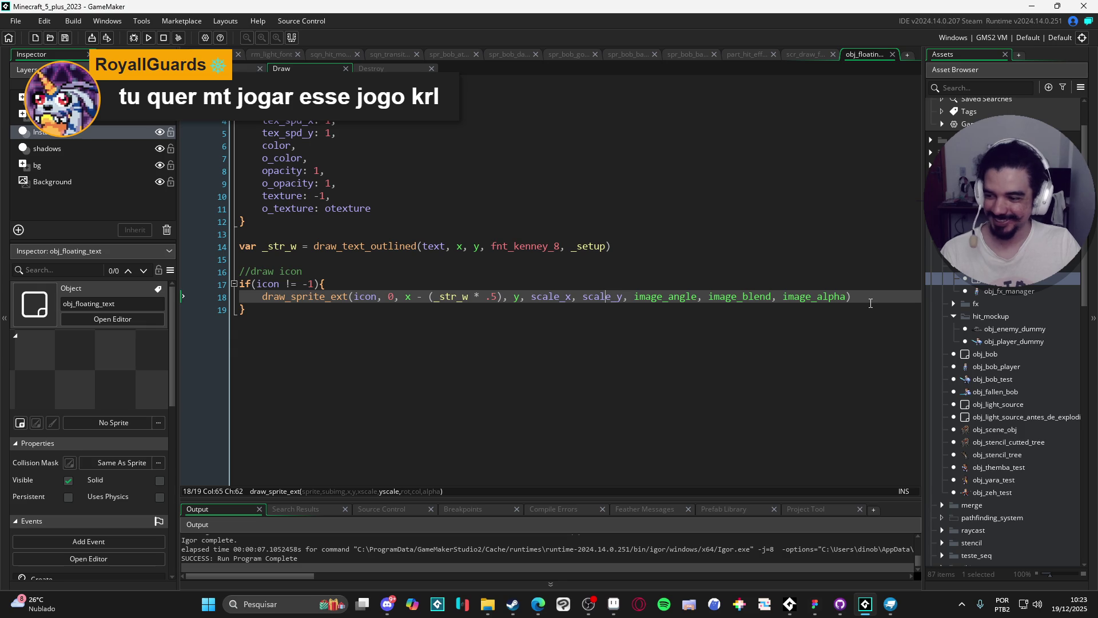
click(890, 299)
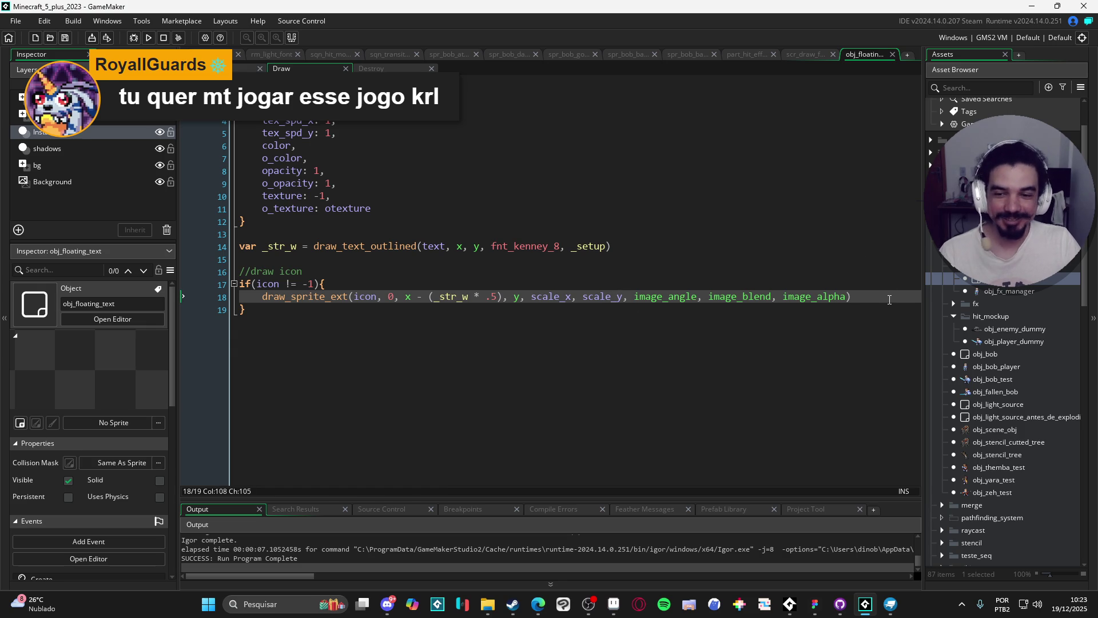
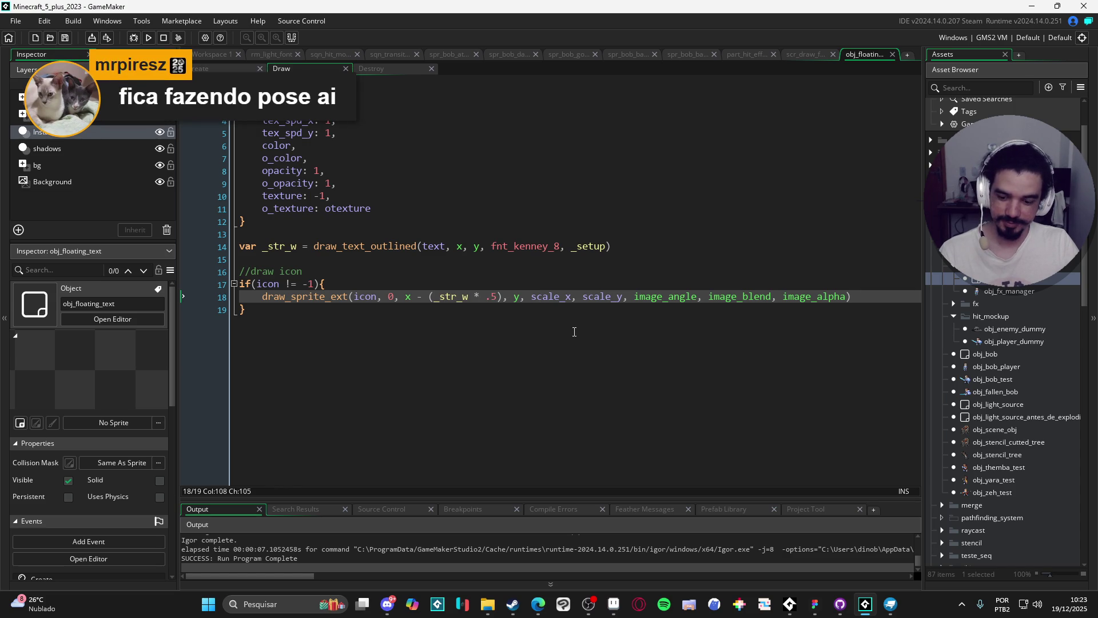
- Test-run the game, then go back to the floating text's Create event code
key(F5)
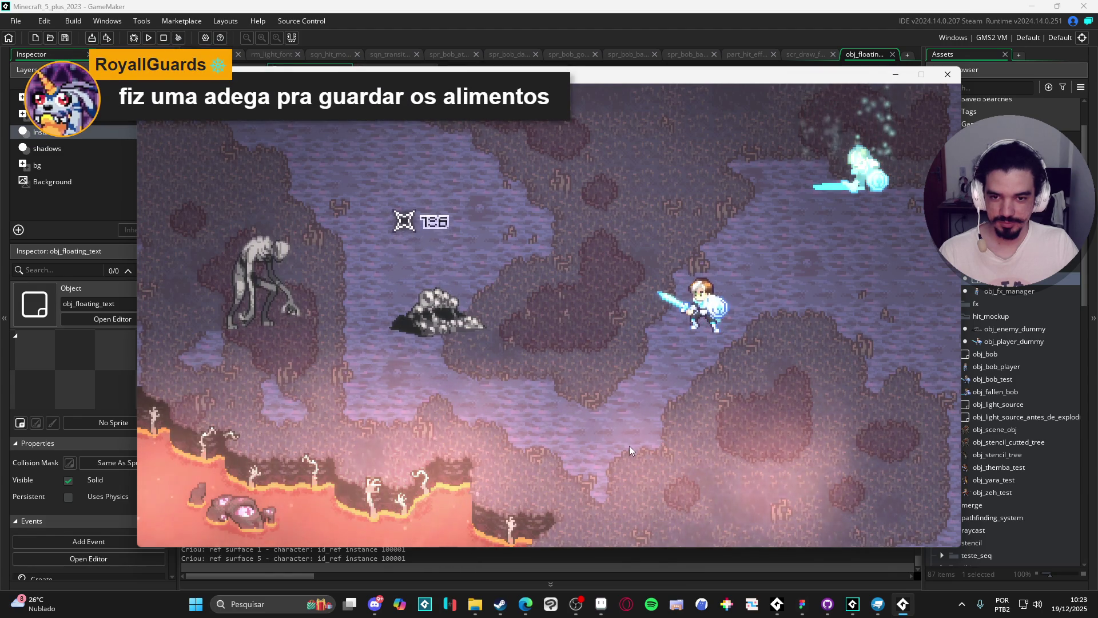
click(946, 75)
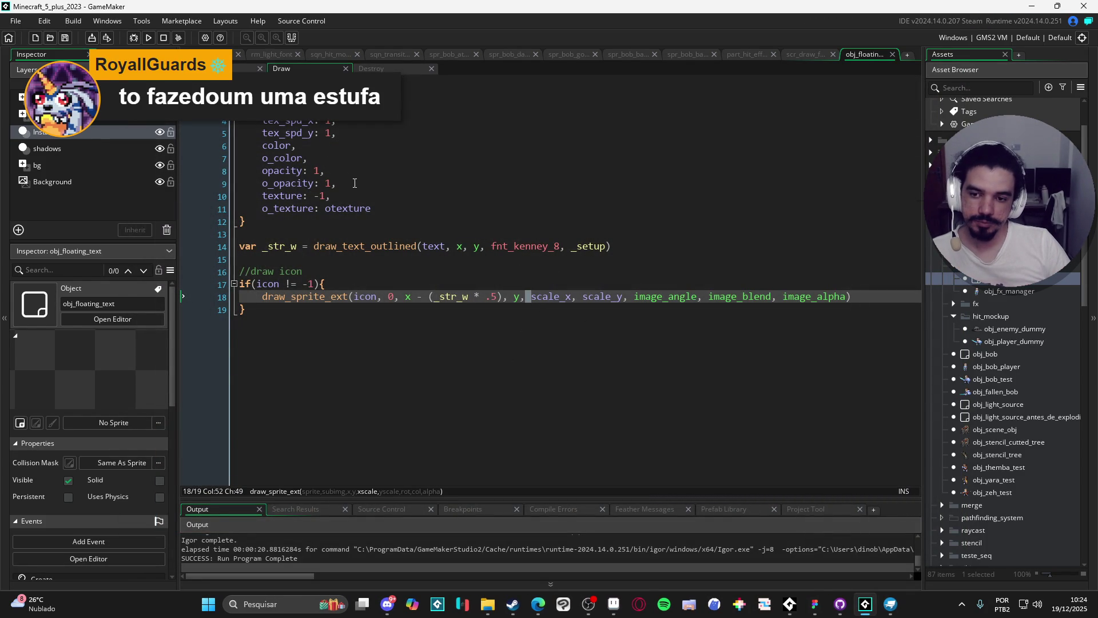
click(235, 68)
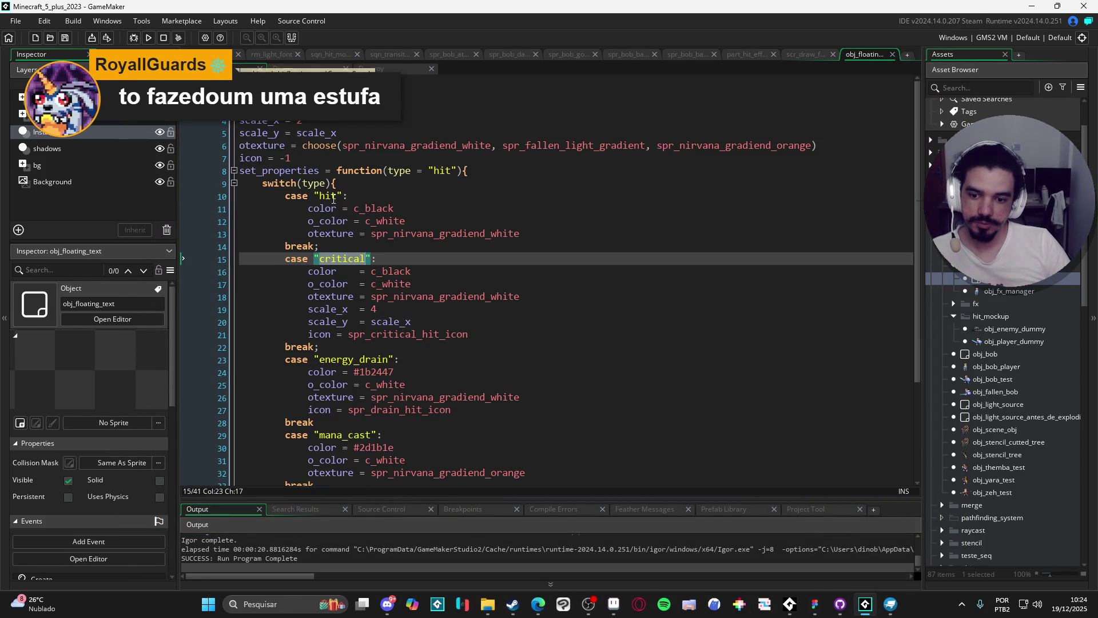
scroll(426, 318, down, 4)
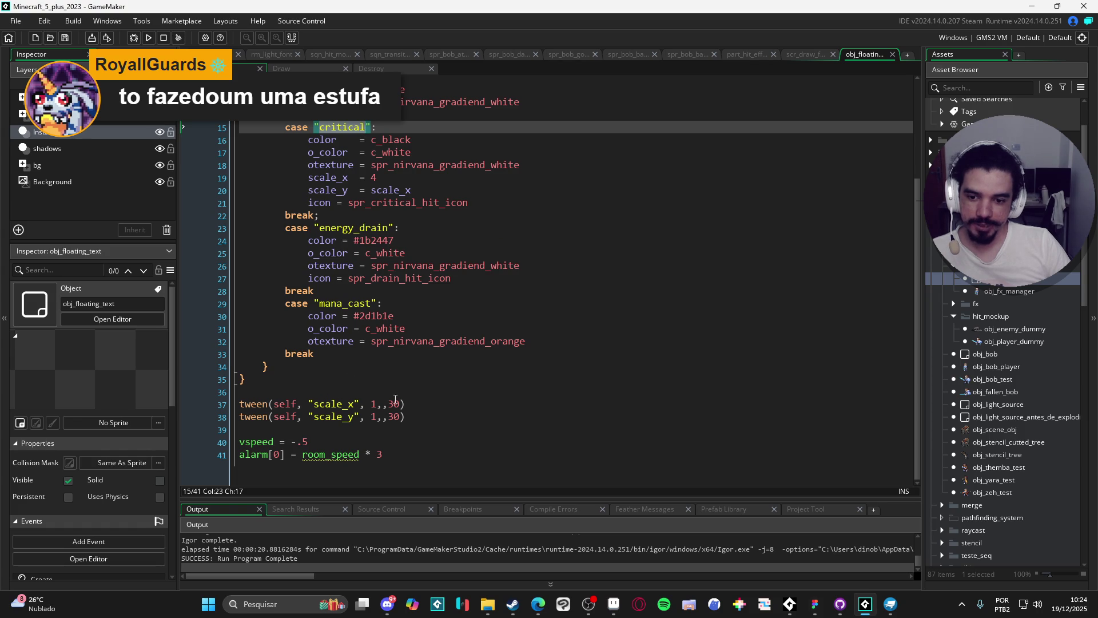
scroll(342, 395, up, 4)
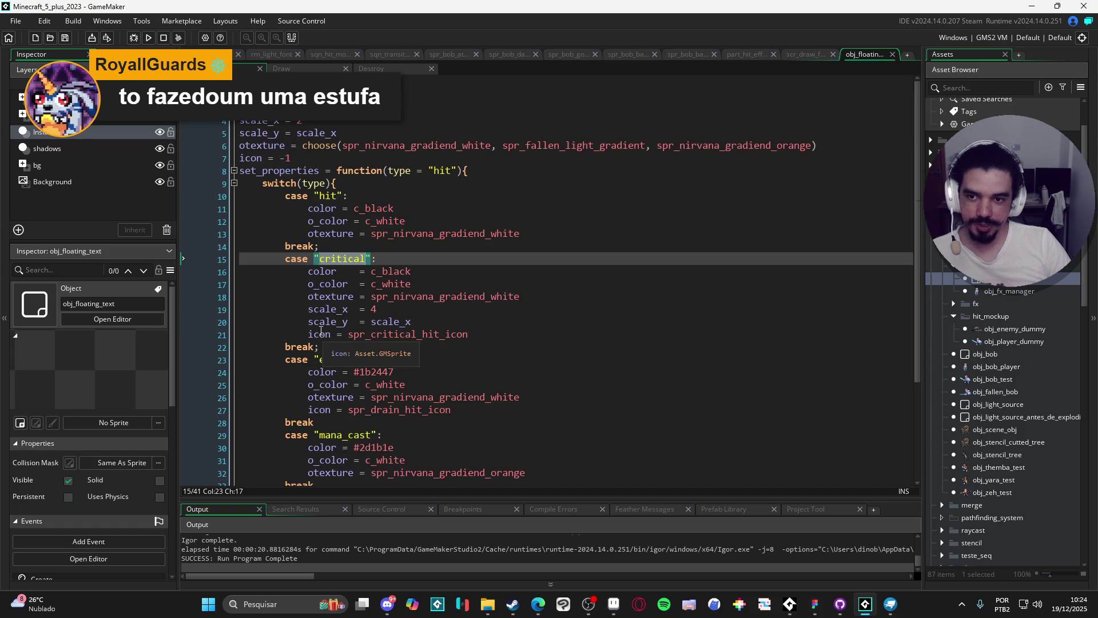
- Add defaults scale_x_targ = 1 and scale_y_targ = scale_x_targ below the scale variables
click(334, 159)
key(Up)
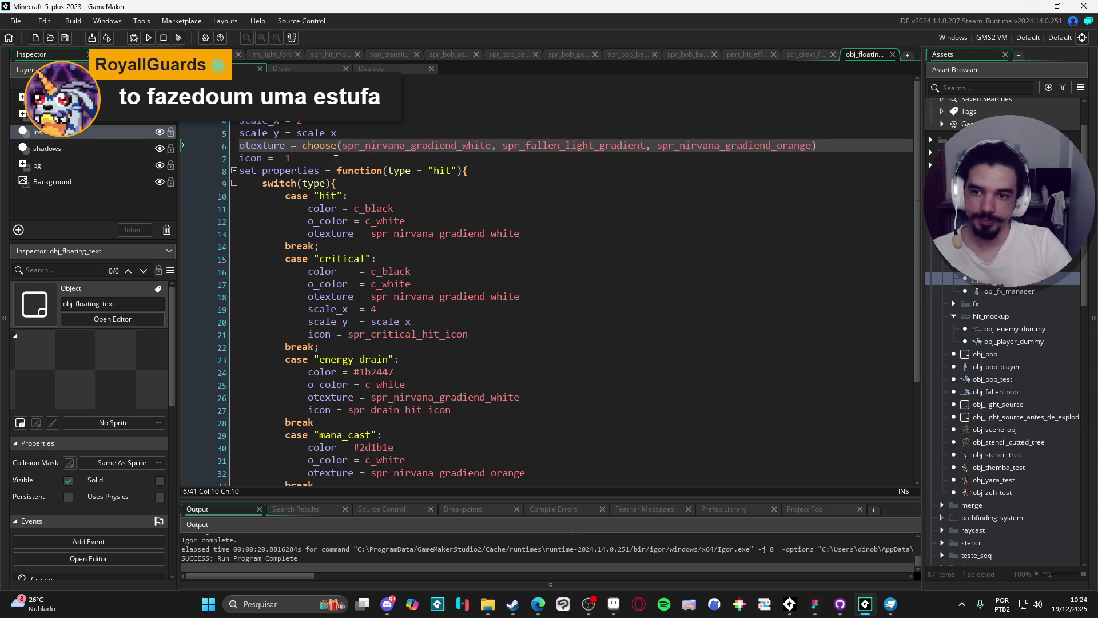
click(355, 131)
key(Return)
text(scale)
key(Return)
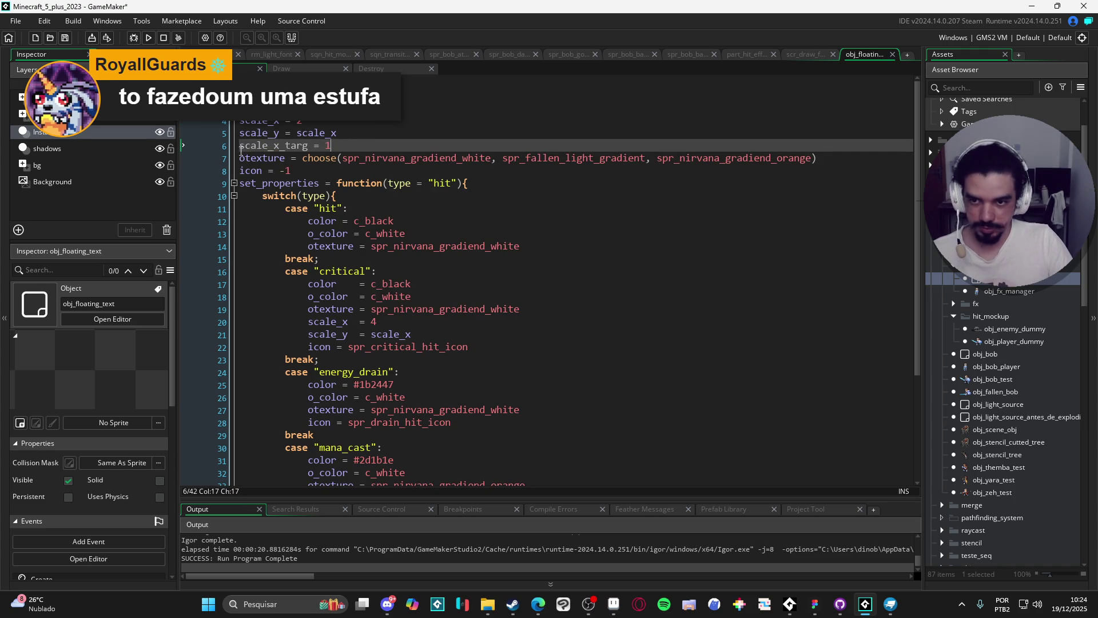
key(ctrl+d)
click(285, 158)
key(BackSpace)
text(y)
click(355, 157)
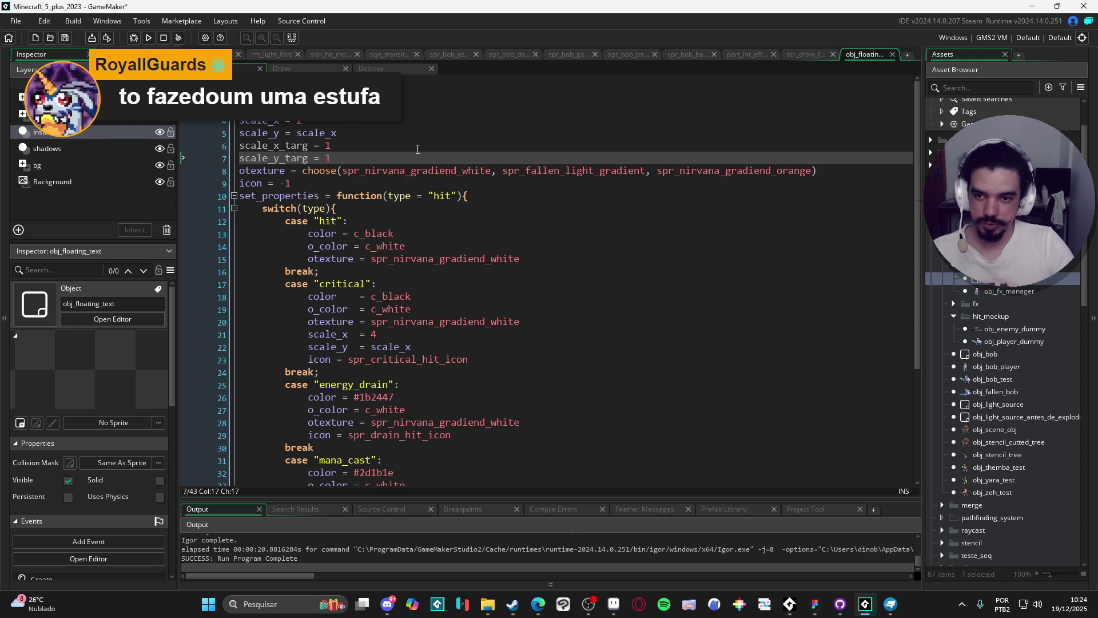
click(419, 149)
click(329, 157)
text(scale_x_targ)
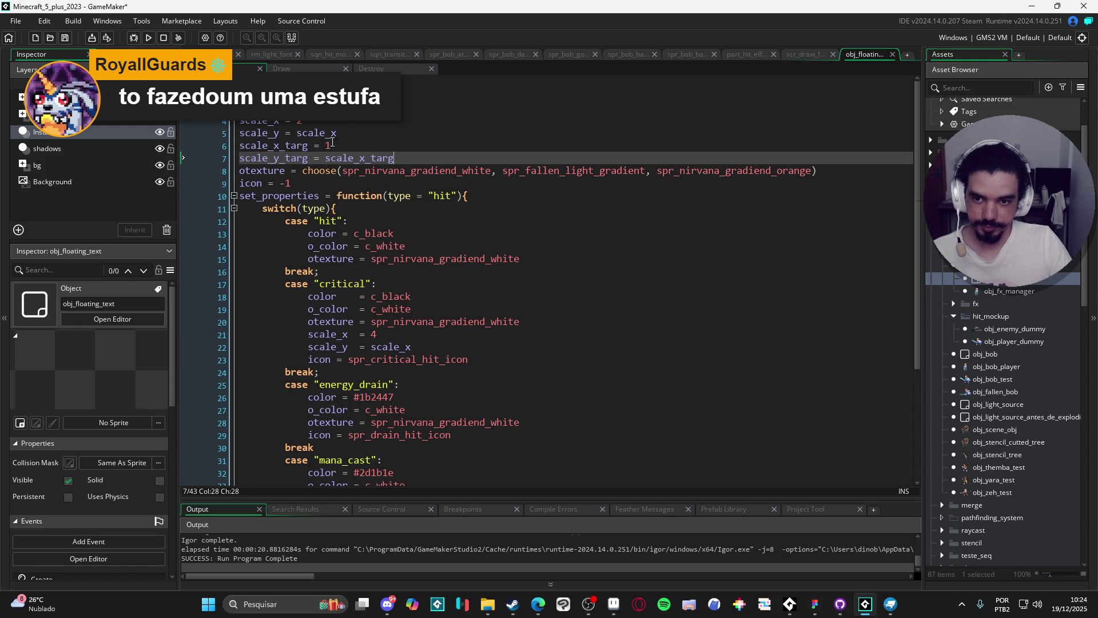
- In case "critical", set scale_x_targ = 2 and scale_y_targ = scale_x_targ
scroll(337, 142, down, 3)
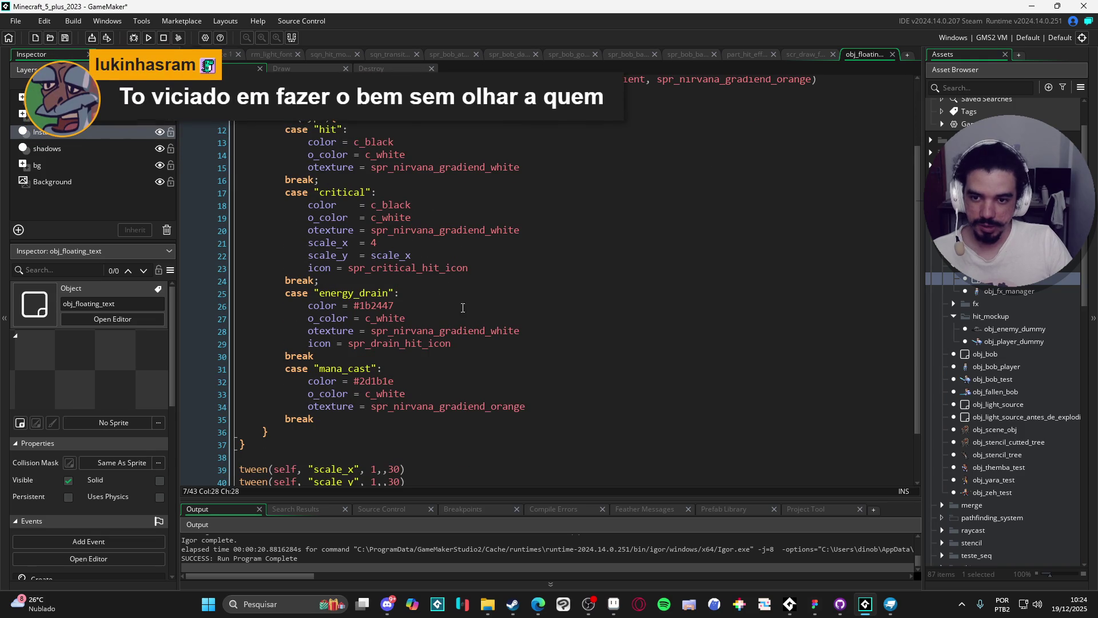
click(531, 260)
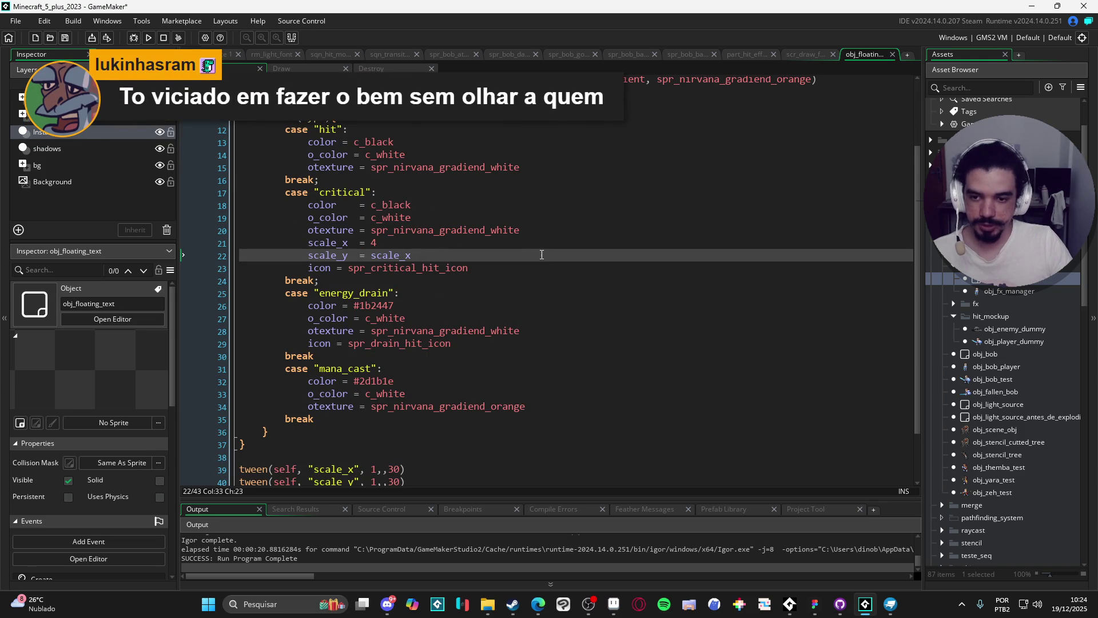
key(Return)
text(scale_x)
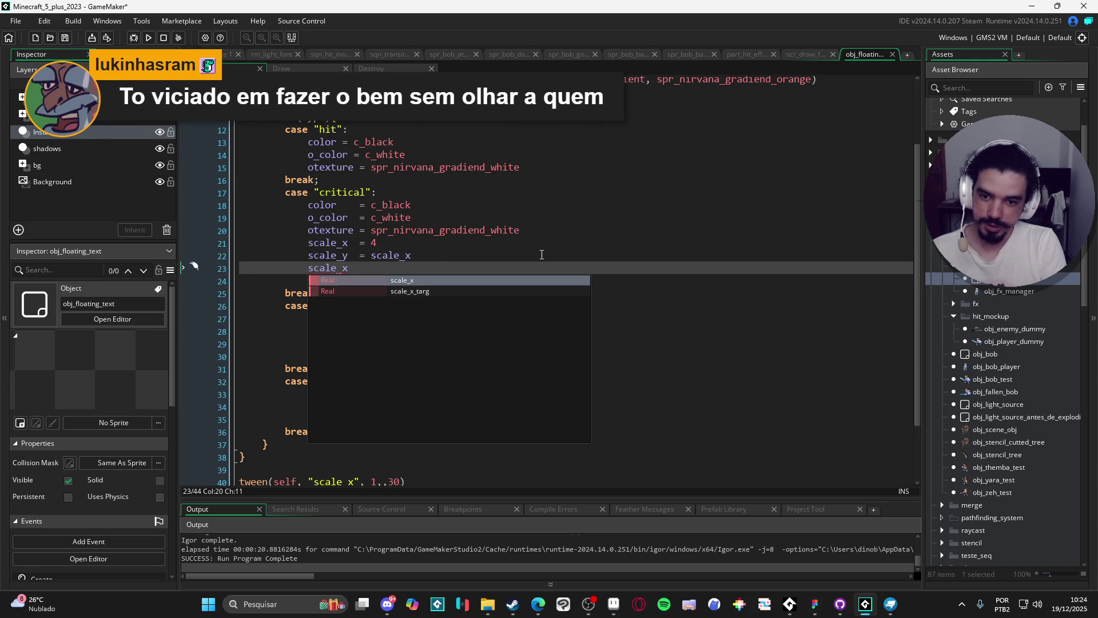
key(Down)
key(Return)
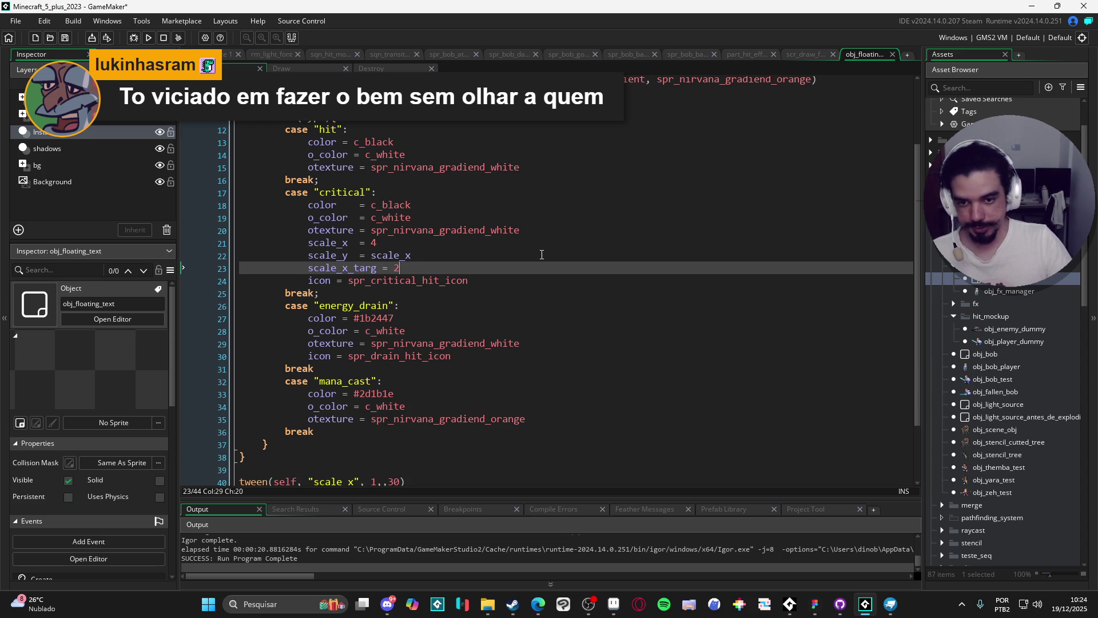
key(ctrl+d)
key(Left)
key(Left)
key(Left)
key(BackSpace)
text(y)
key(End)
key(BackSpace)
text(scale_x_targ)
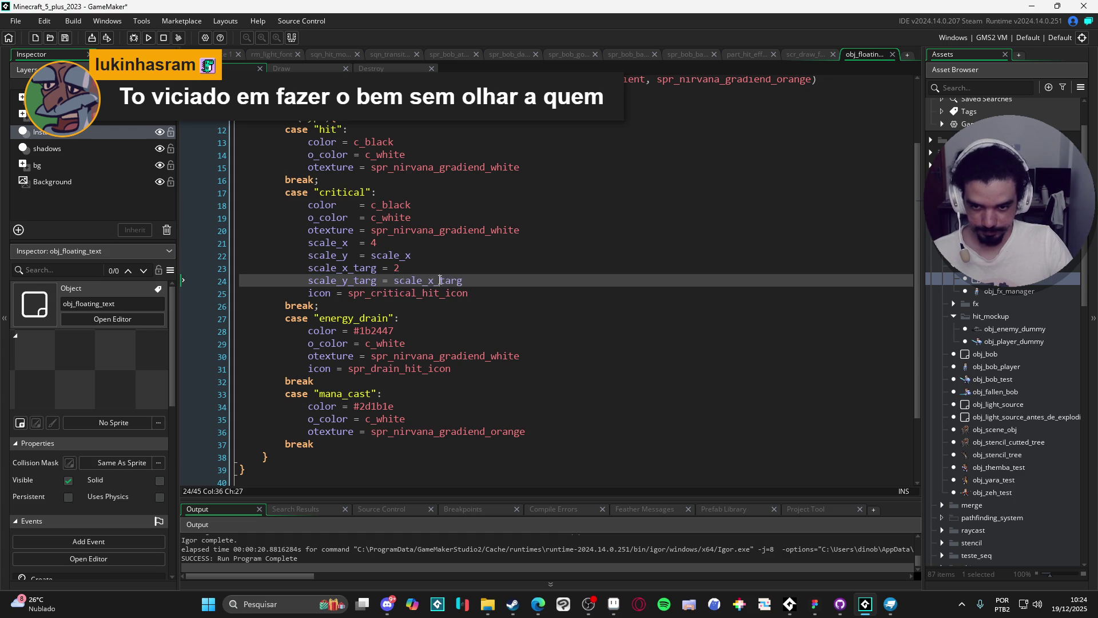
scroll(439, 280, down, 3)
drag(405, 417, 212, 404)
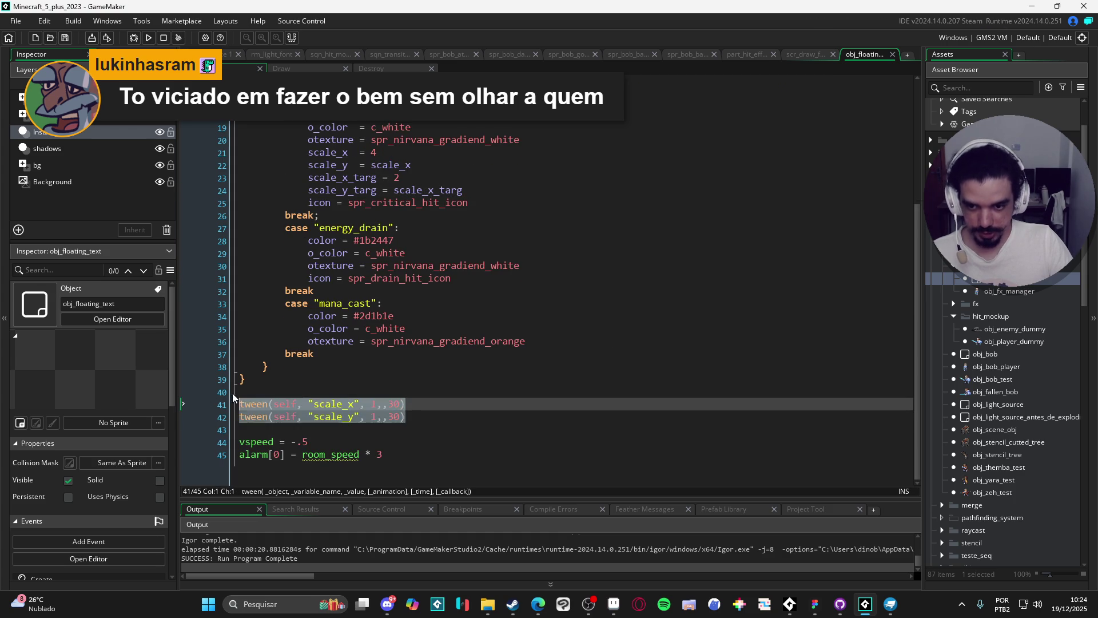
- Move the two scale tween lines inside set_properties, before its closing brace, and align them
scroll(300, 407, up, 3)
key(ctrl+x)
click(293, 424)
key(Return)
key(Return)
key(ctrl+v)
scroll(363, 433, down, 1)
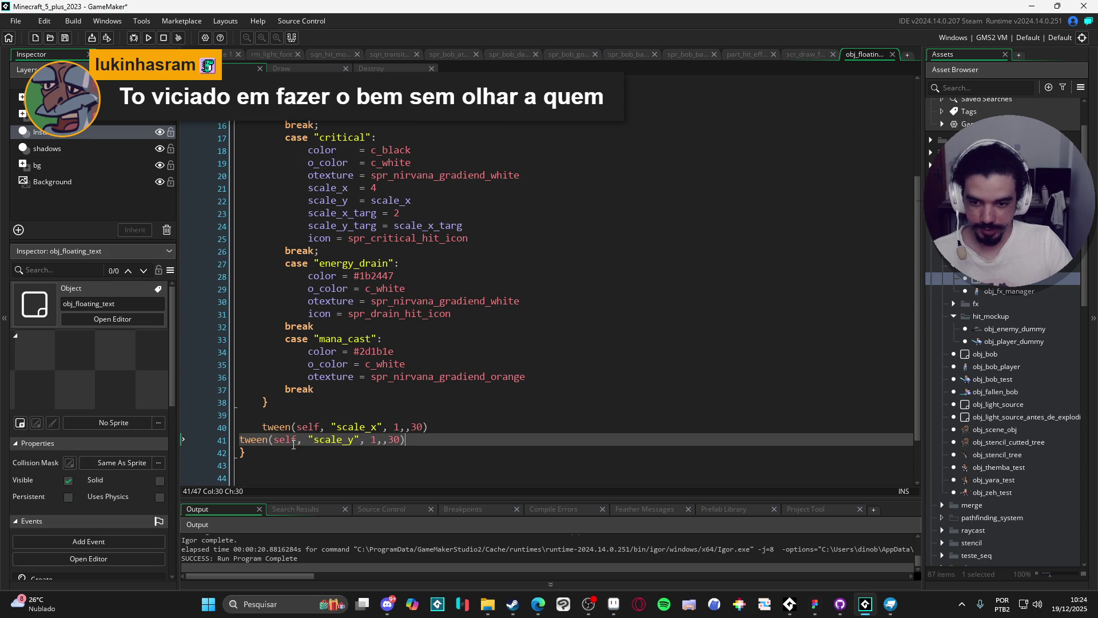
key(Home)
key(Tab)
key(Tab)
key(BackSpace)
- Make the tweens target scale_x_targ and scale_y_targ instead of 1, then test-run the game
double_click(399, 428)
text(scale_x)
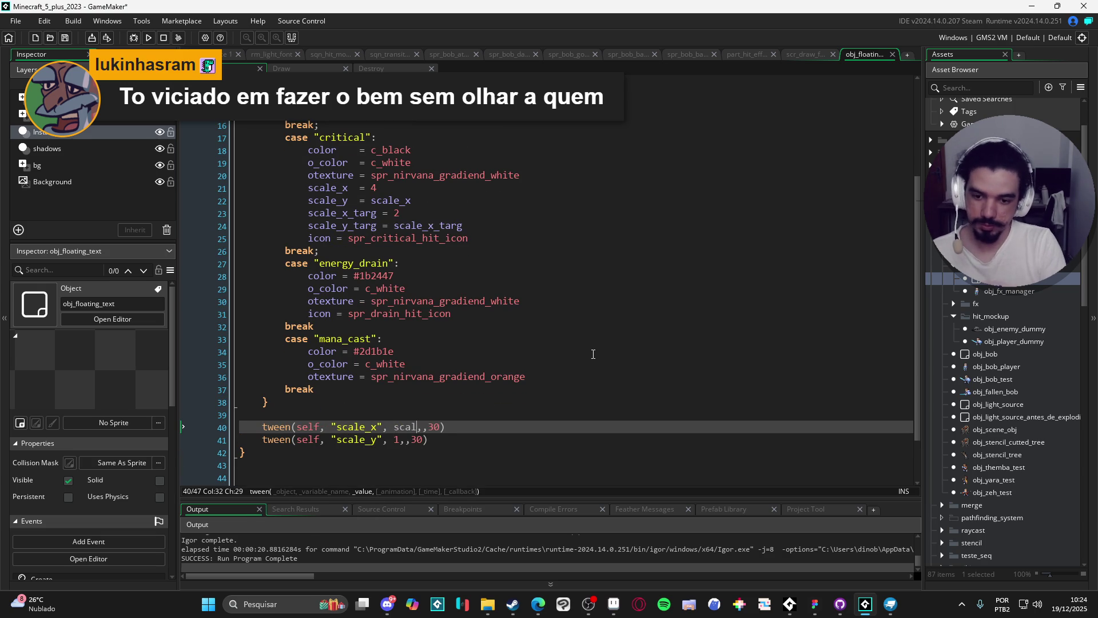
key(Down)
key(Return)
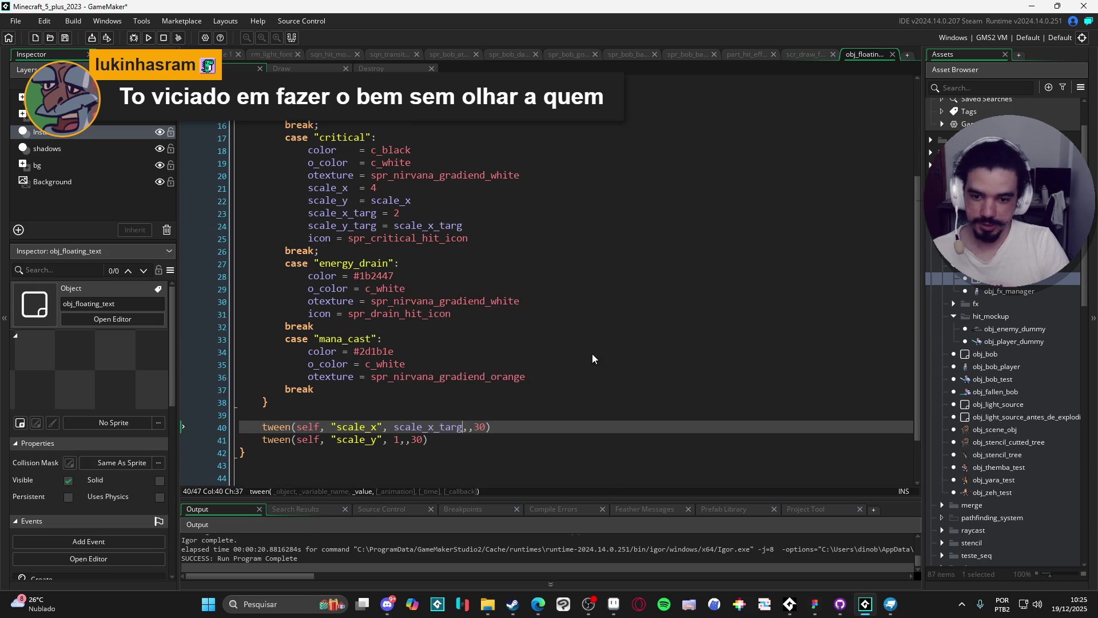
double_click(402, 441)
key(ctrl+v)
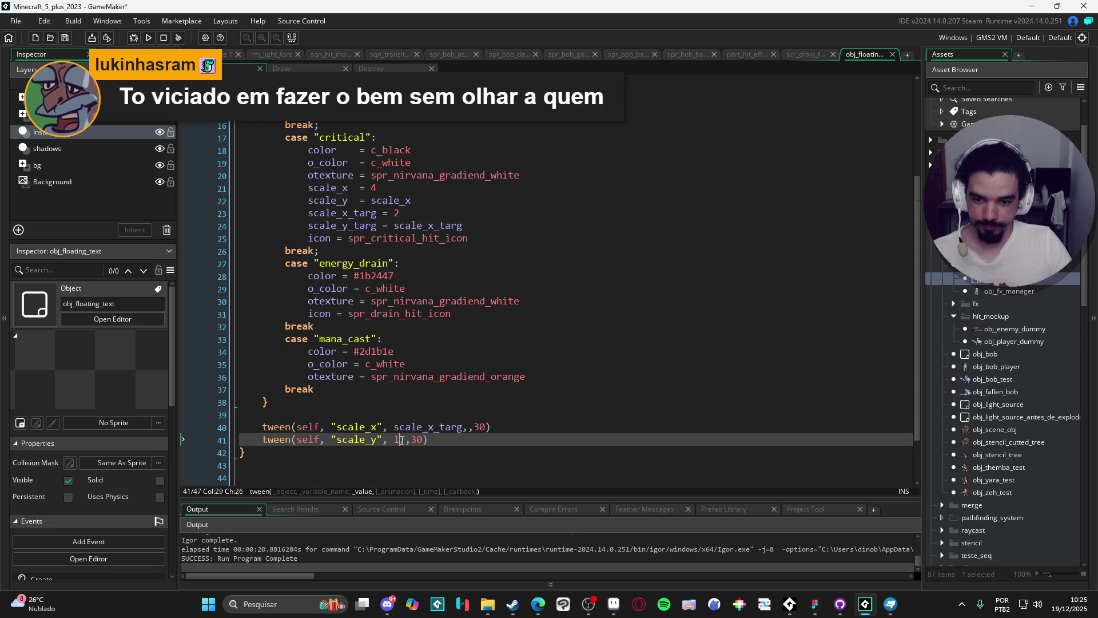
click(429, 440)
key(Delete)
text(y_targ,)
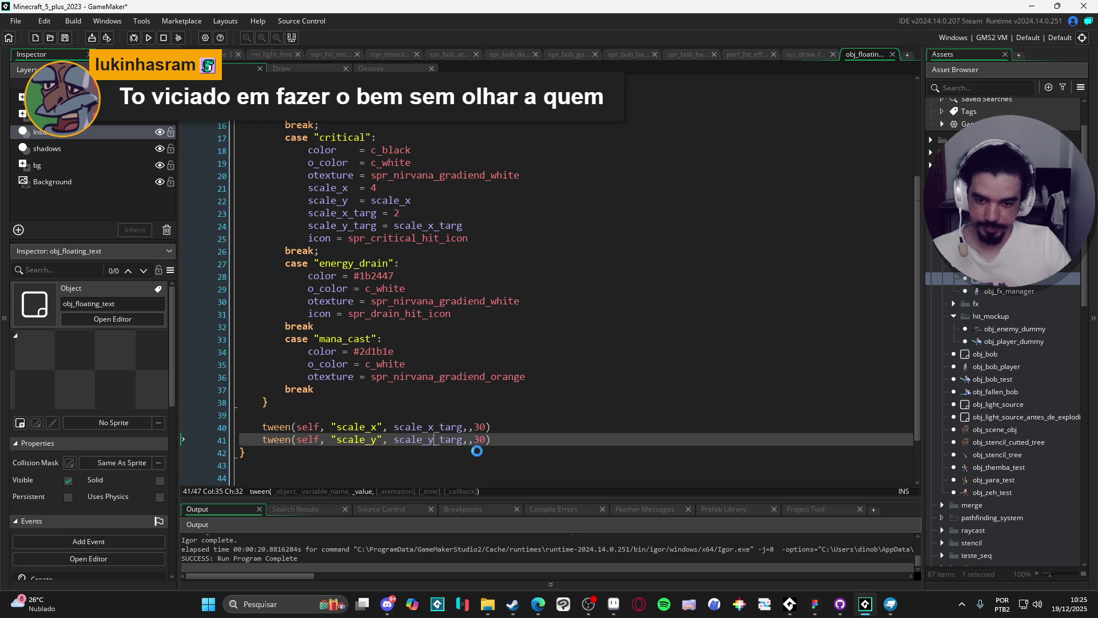
scroll(416, 438, down, 2)
click(341, 428)
key(BackSpace)
scroll(574, 381, up, 6)
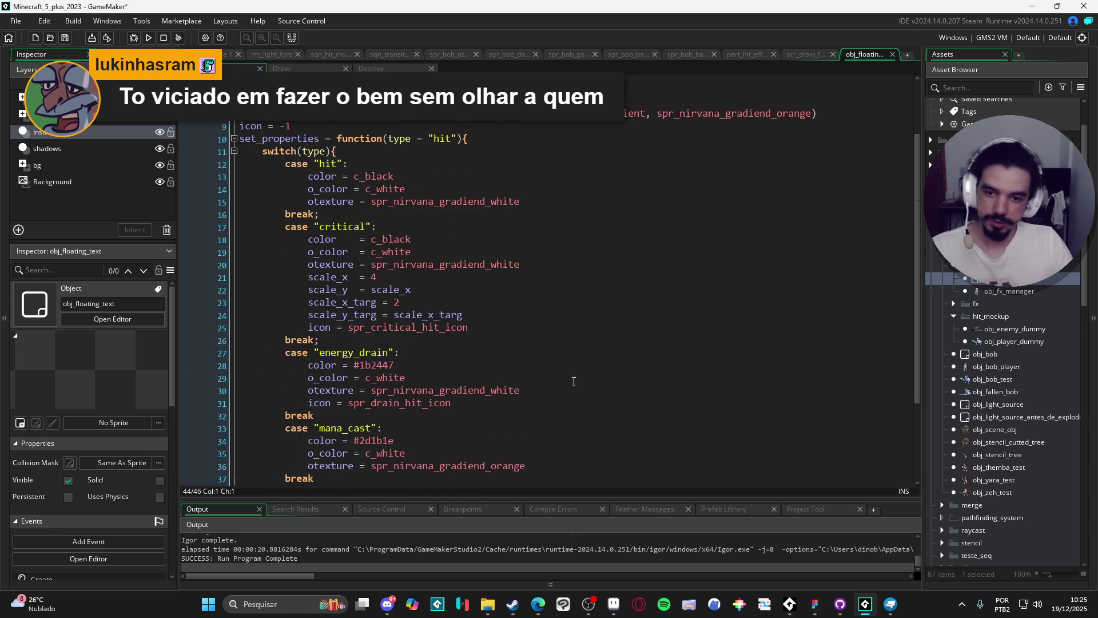
key(F5)
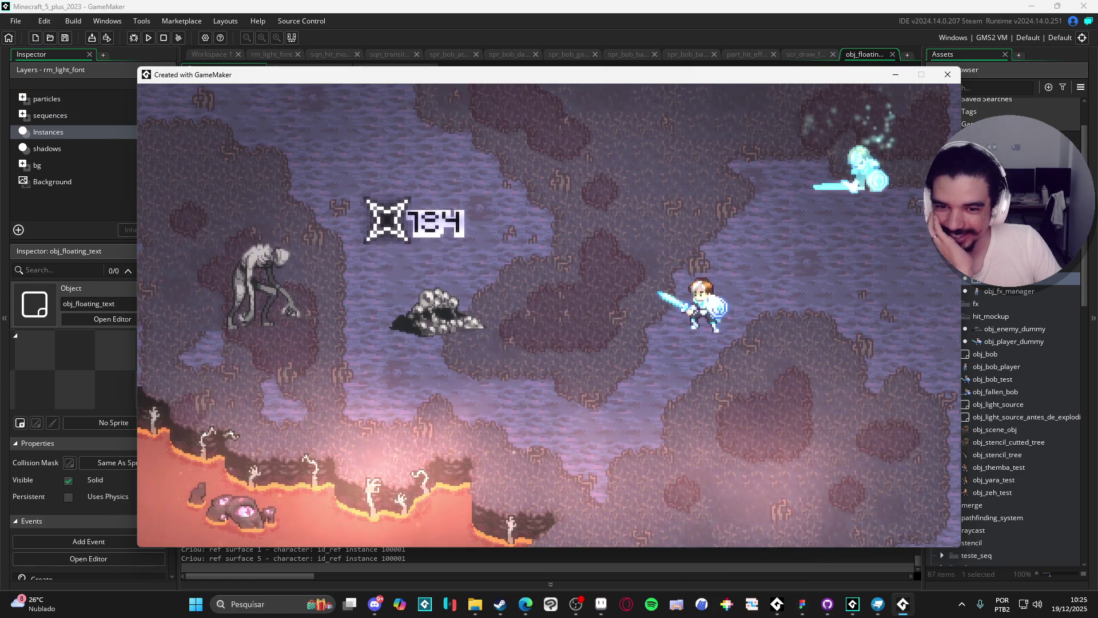
click(949, 78)
- Change the critical scale_x_targ from 2 to 1.5 and rerun the game
scroll(587, 394, down, 5)
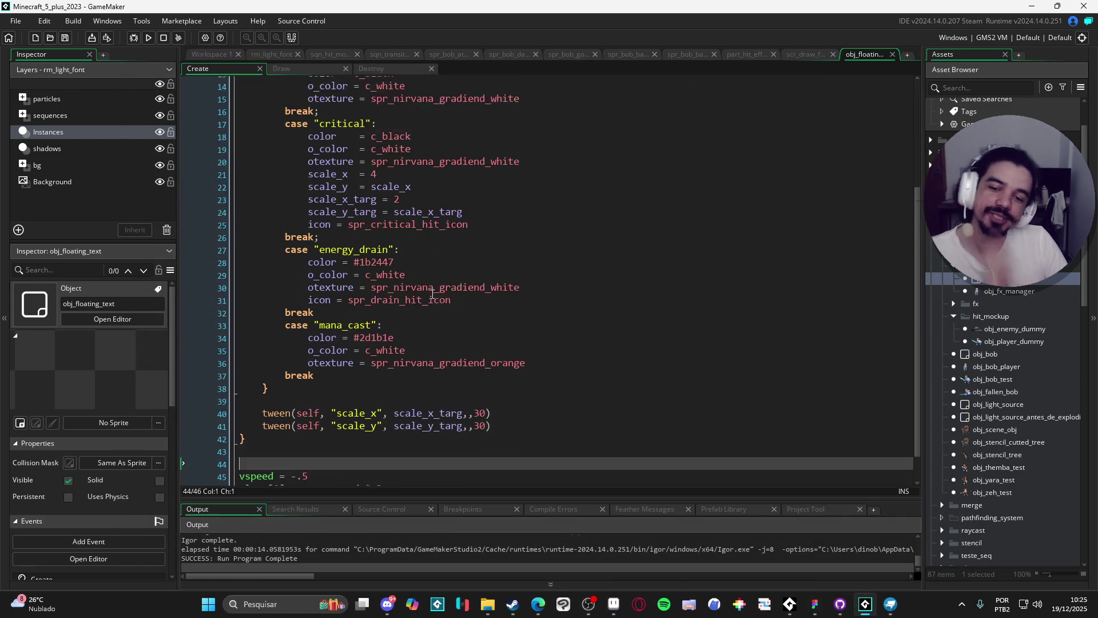
scroll(366, 398, up, 5)
double_click(398, 359)
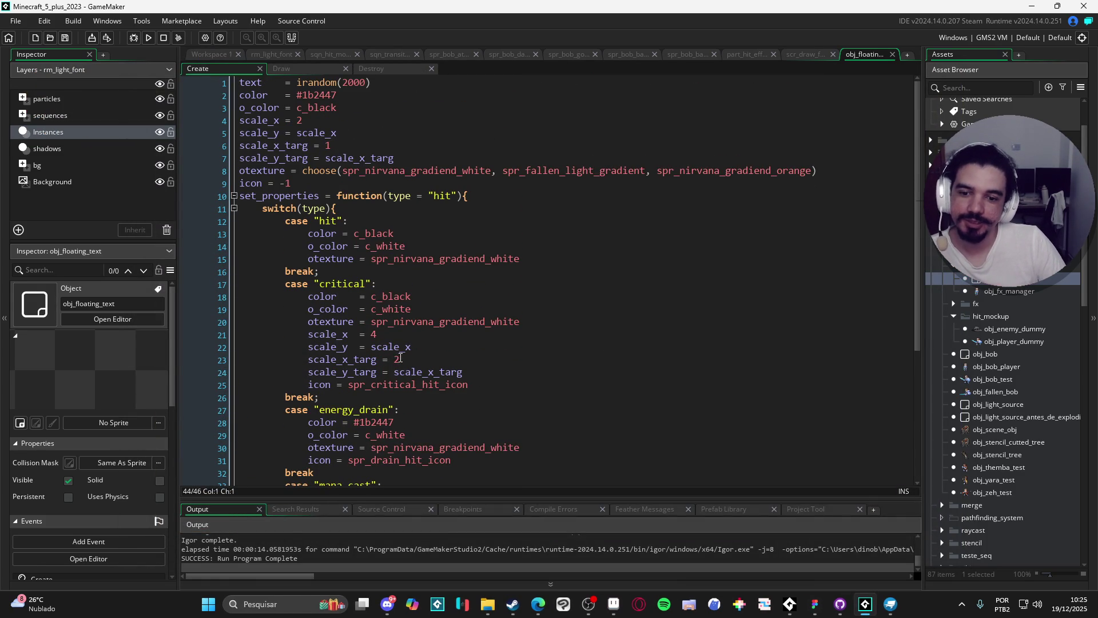
text(2)
key(BackSpace)
text(1)
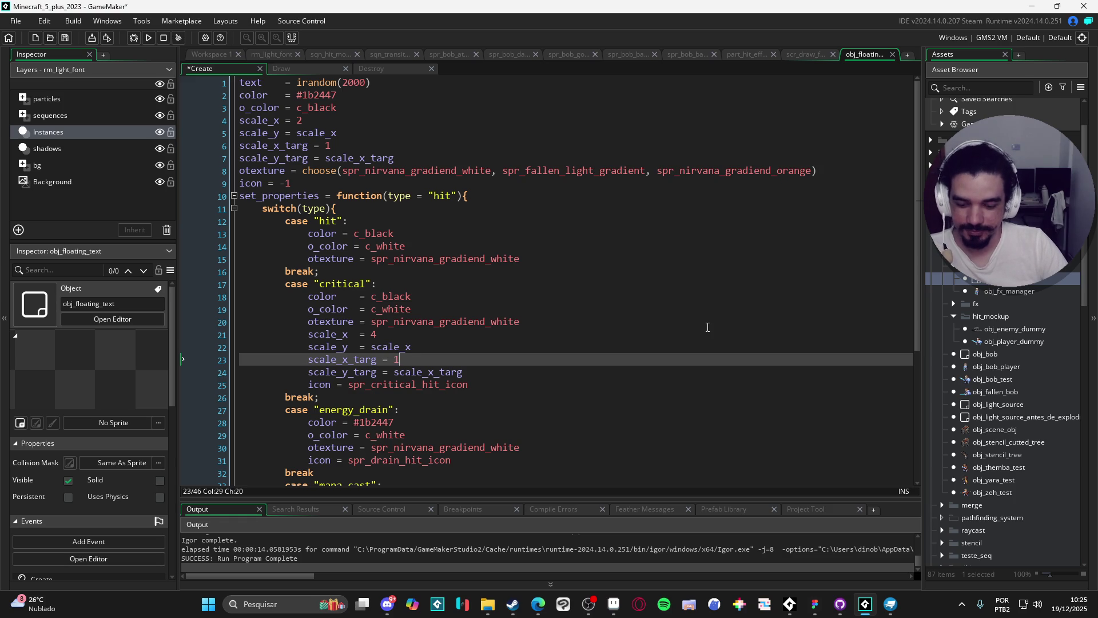
text(.5)
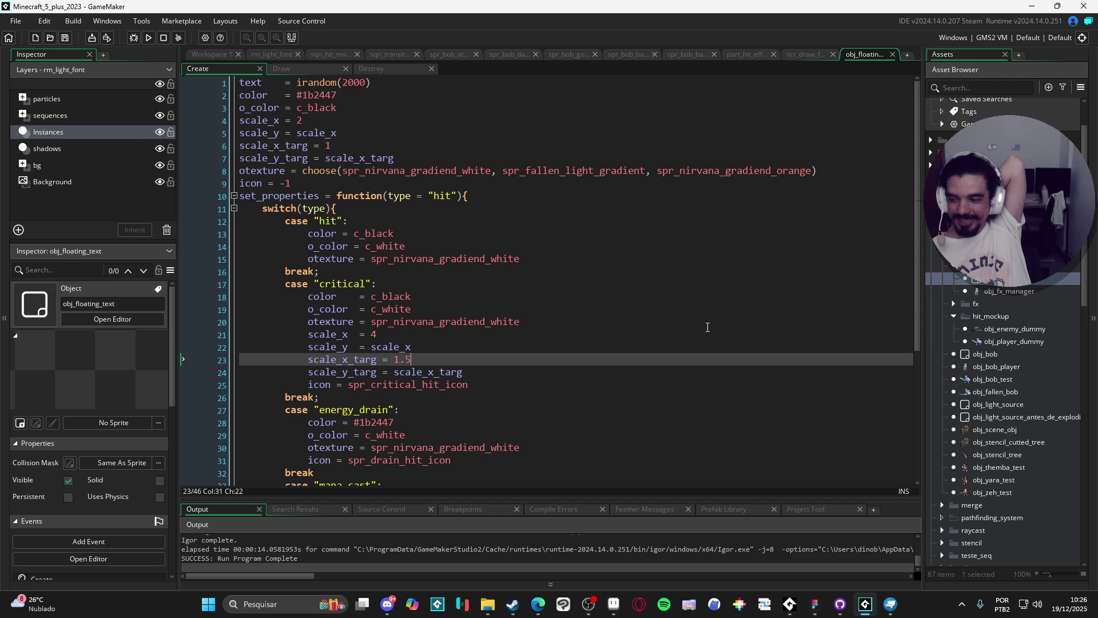
key(F5)
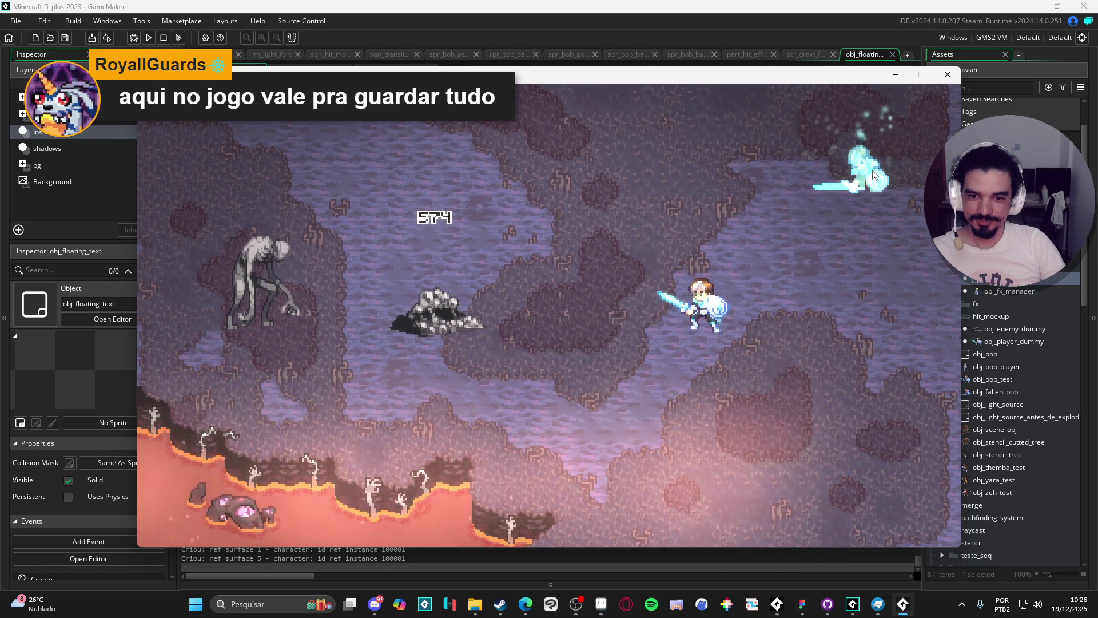
click(953, 69)
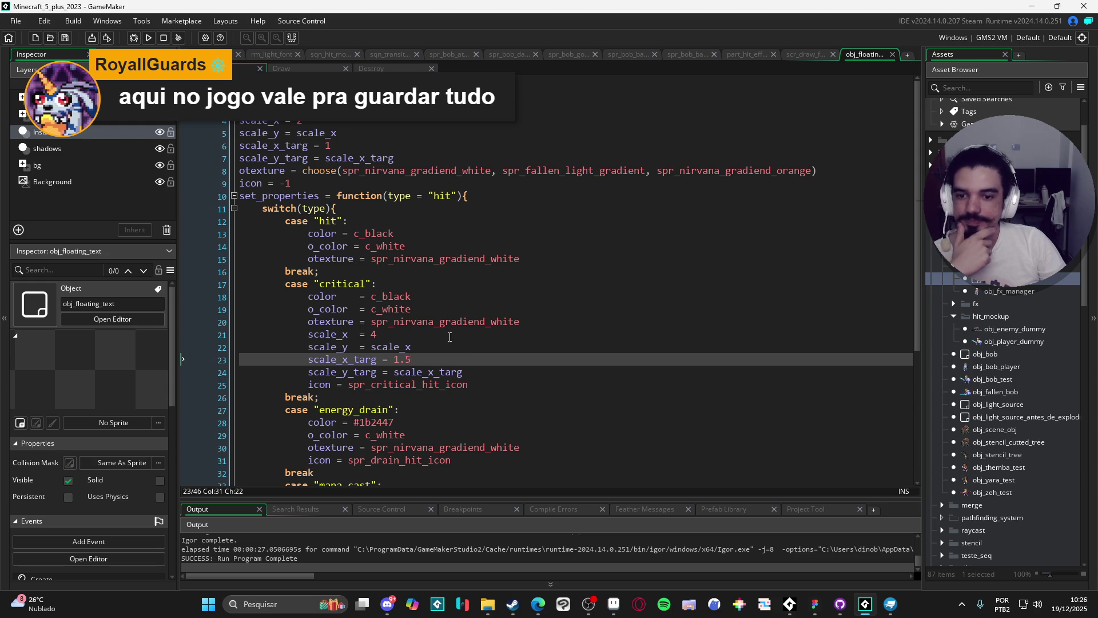
double_click(1023, 282)
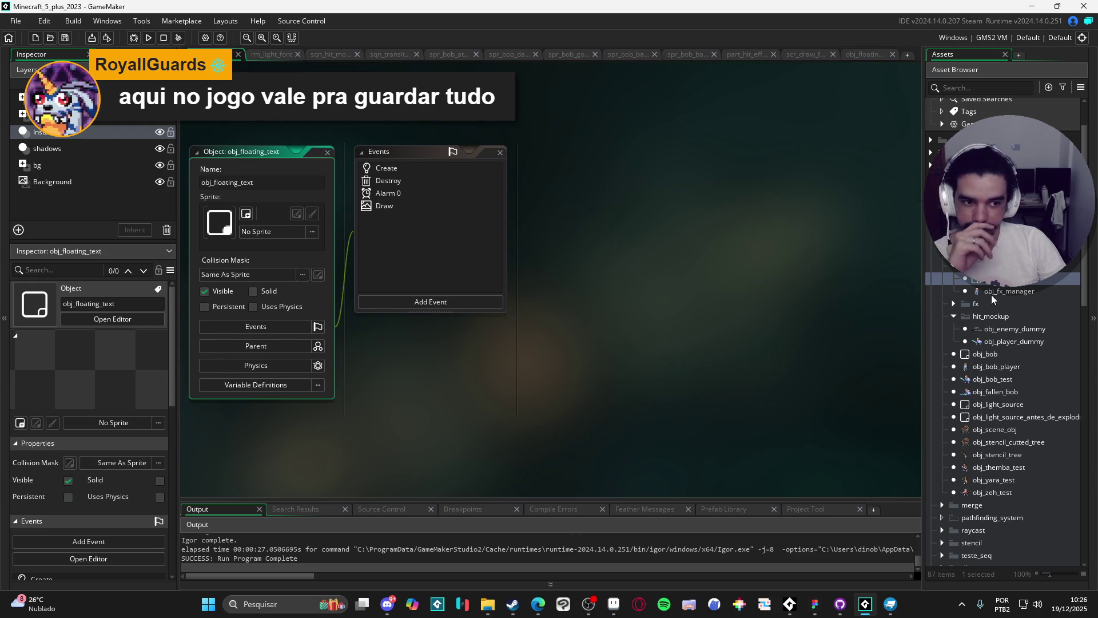
- Open obj_enemy_dummy's Broadcast Message code and add blank lines after the floating text block
double_click(1024, 330)
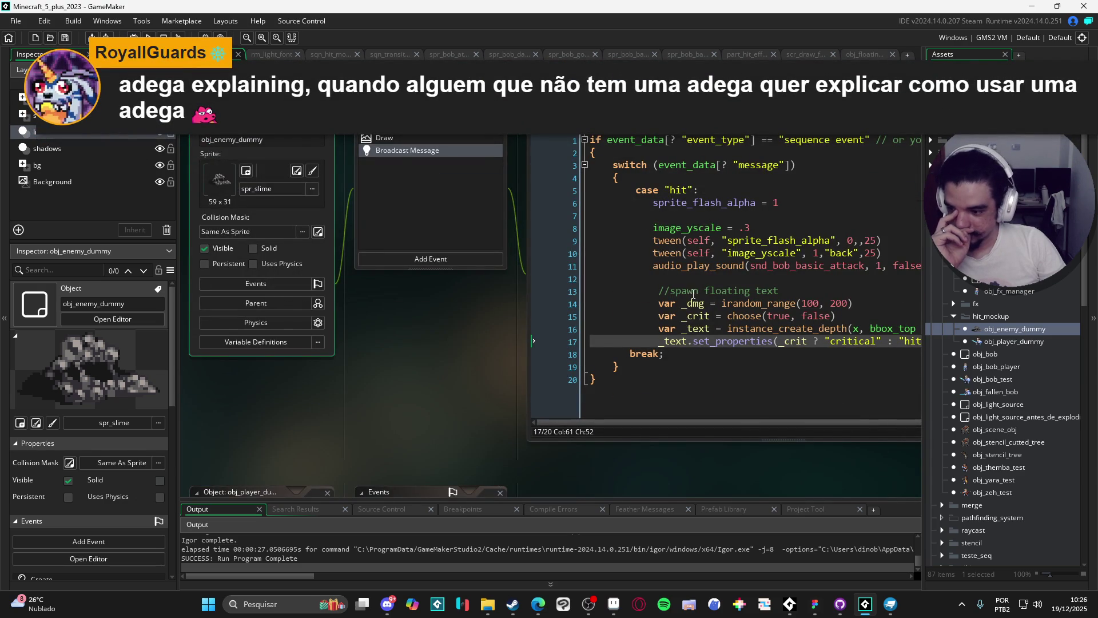
mouse_move(688, 316)
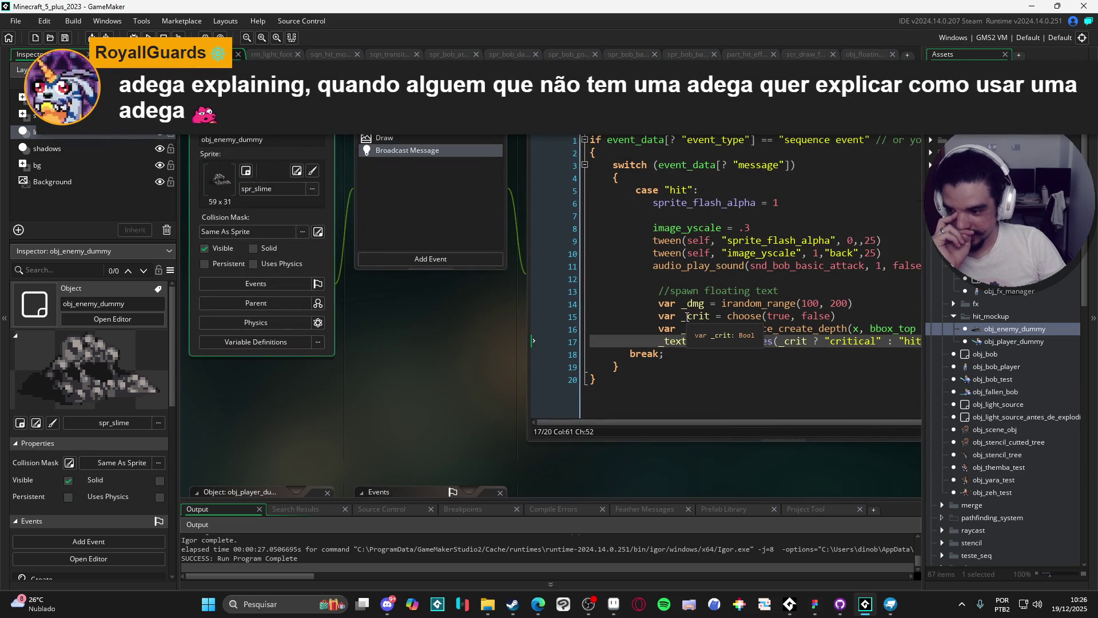
click(804, 124)
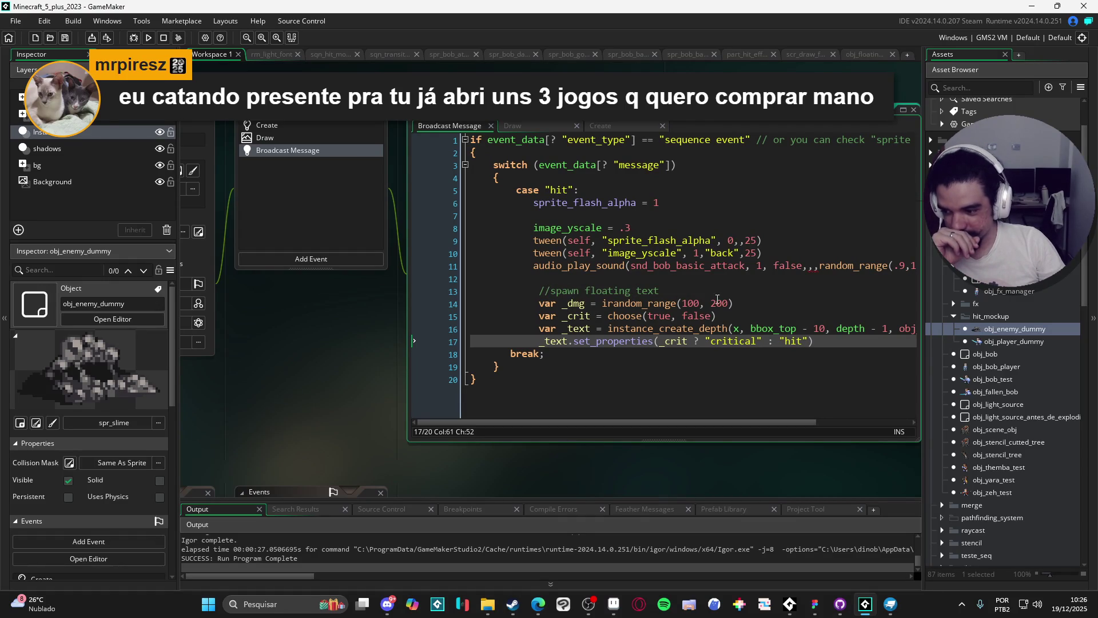
key(Return)
key(Return)
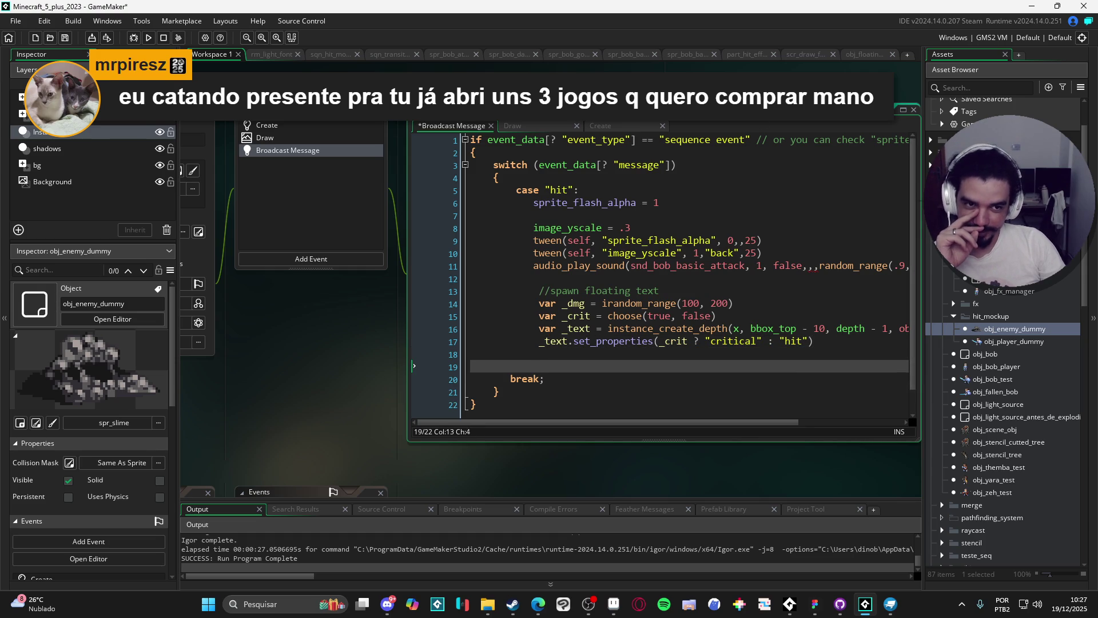
drag(739, 421, 748, 421)
- Duplicate the floating text block as 'player', drop its _dmg line, pass "drain" as type, and save
drag(524, 297, 610, 361)
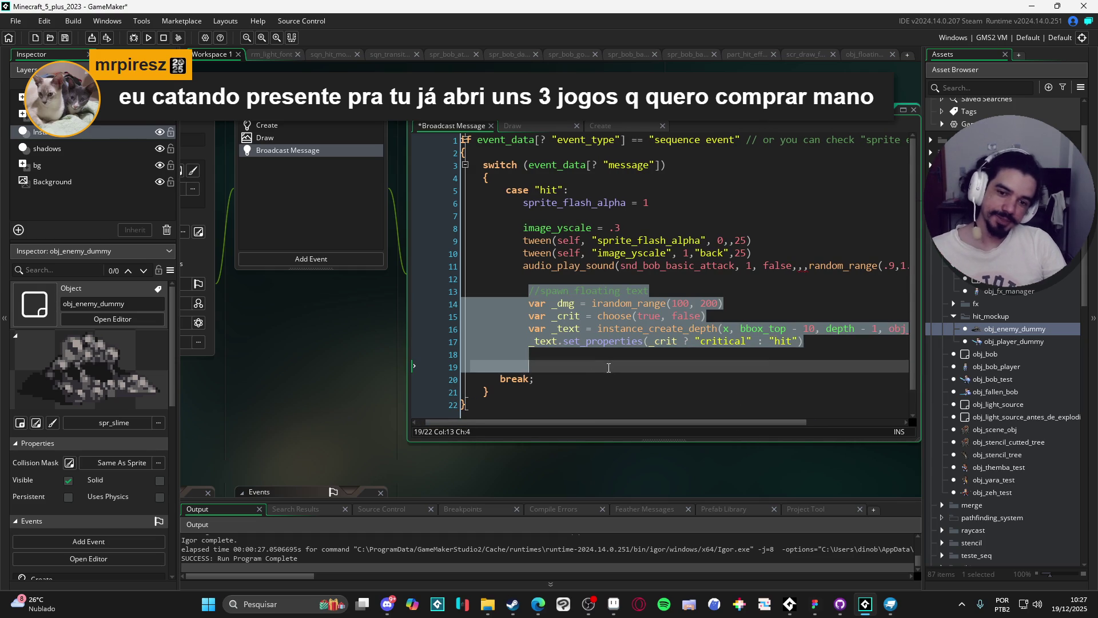
key(ctrl+d)
click(605, 336)
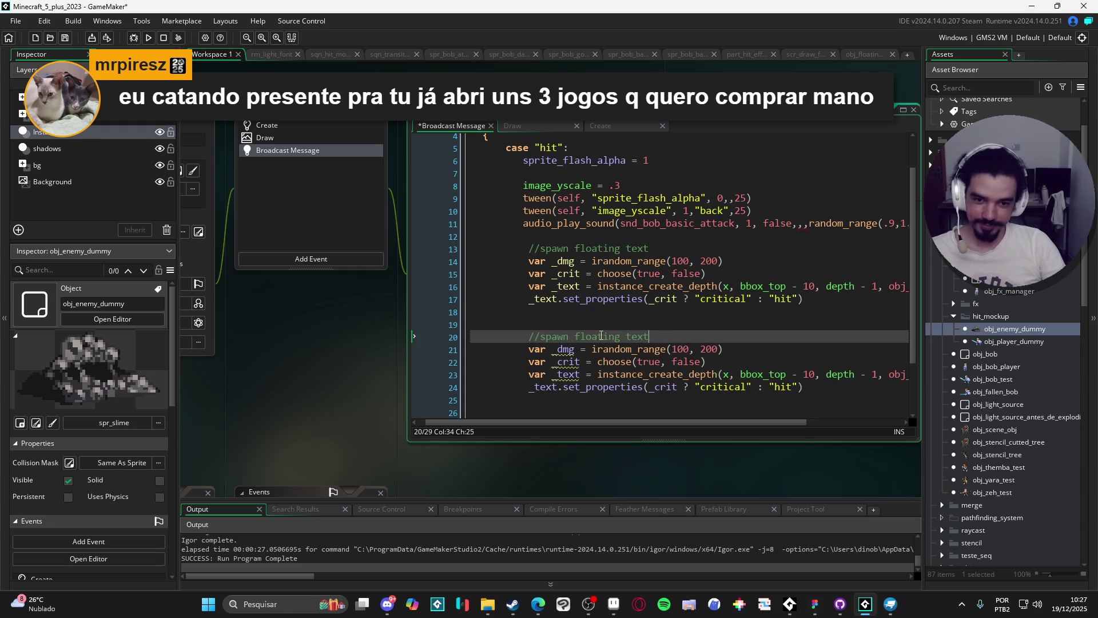
text(player)
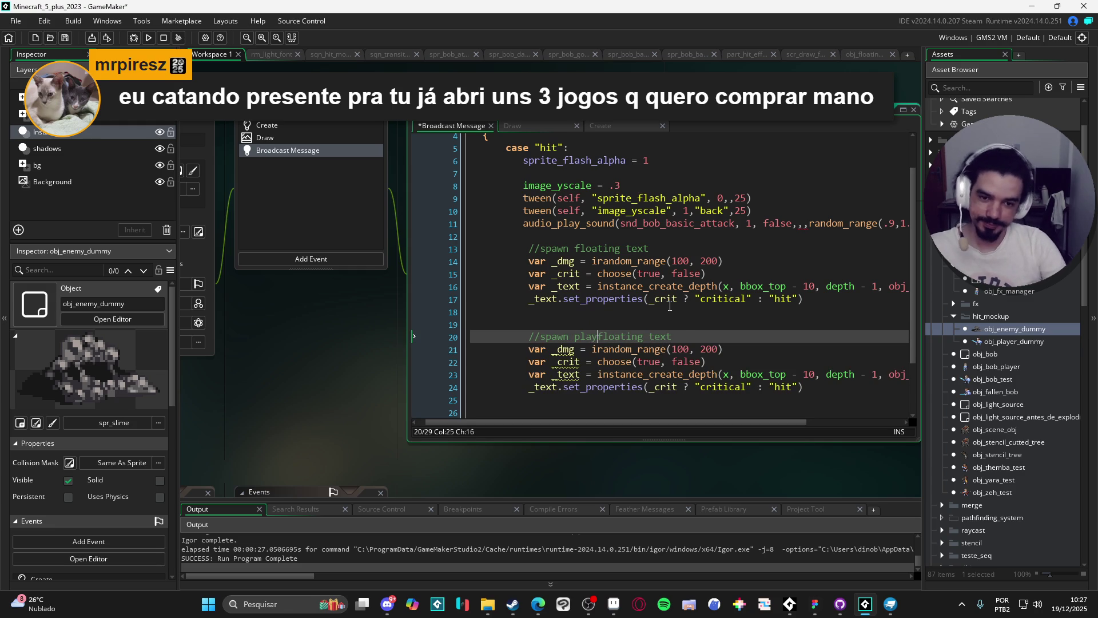
key(ctrl+s)
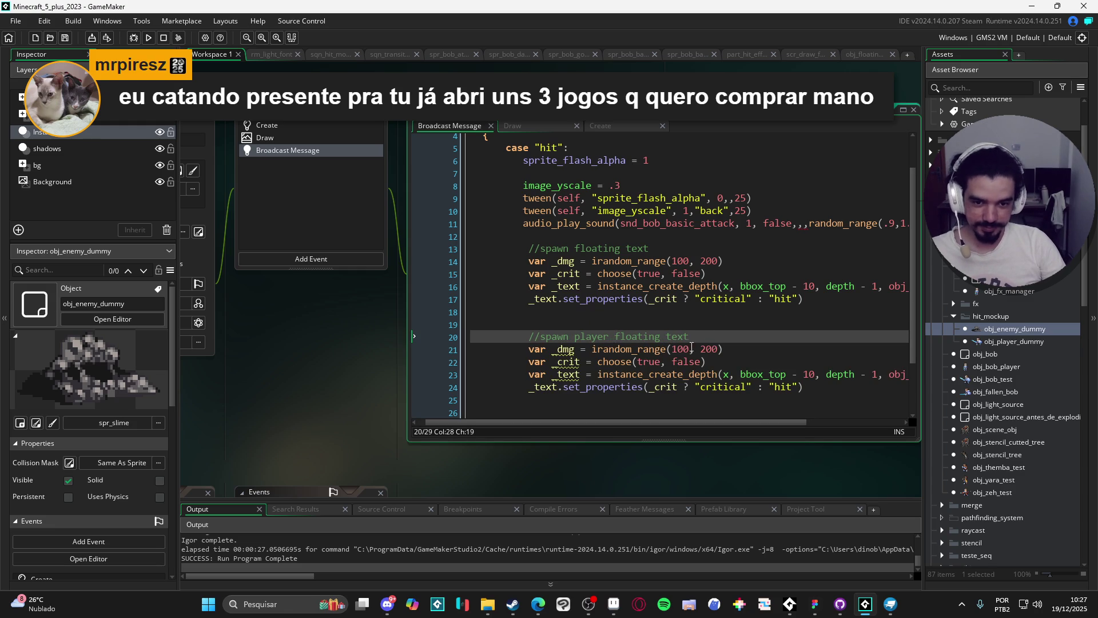
triple_click(668, 350)
key(BackSpace)
key(BackSpace)
drag(808, 375, 663, 382)
key(BackSpace)
text("drain)
key(ctrl+s)
- Review the player block and insert a blank line above its set_properties call
click(774, 337)
scroll(761, 343, right, 2)
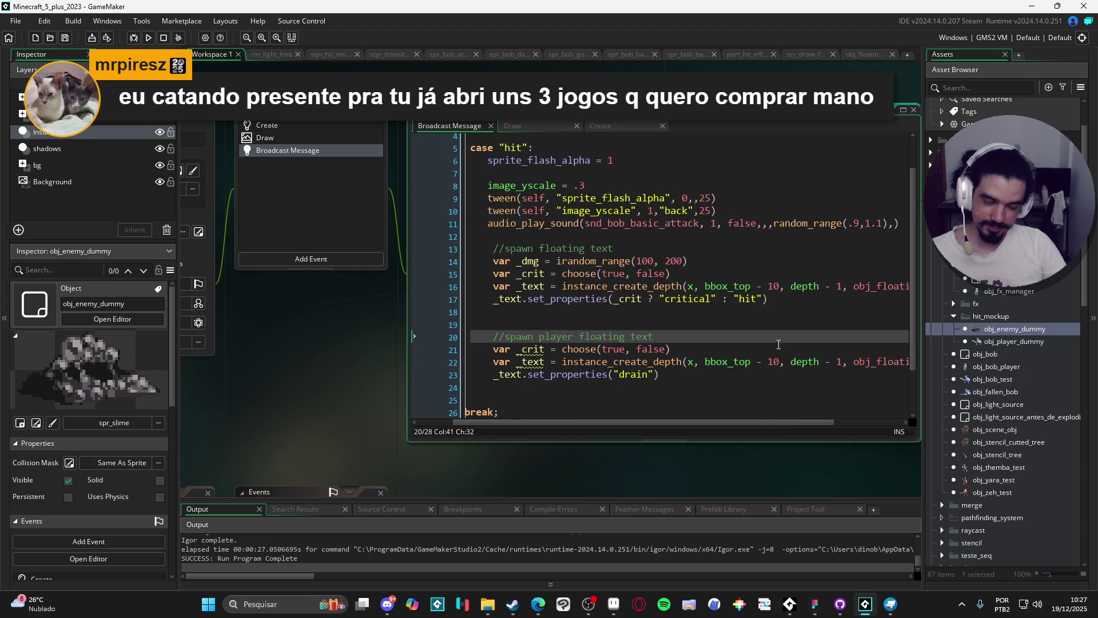
scroll(747, 351, left, 2)
scroll(747, 350, right, 2)
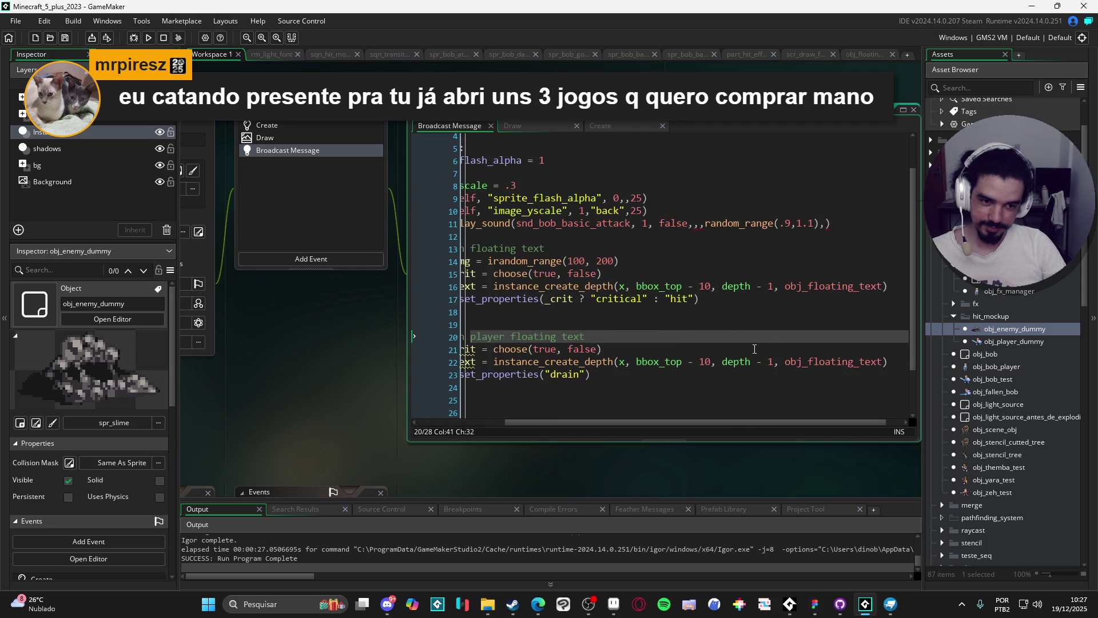
scroll(755, 350, left, 2)
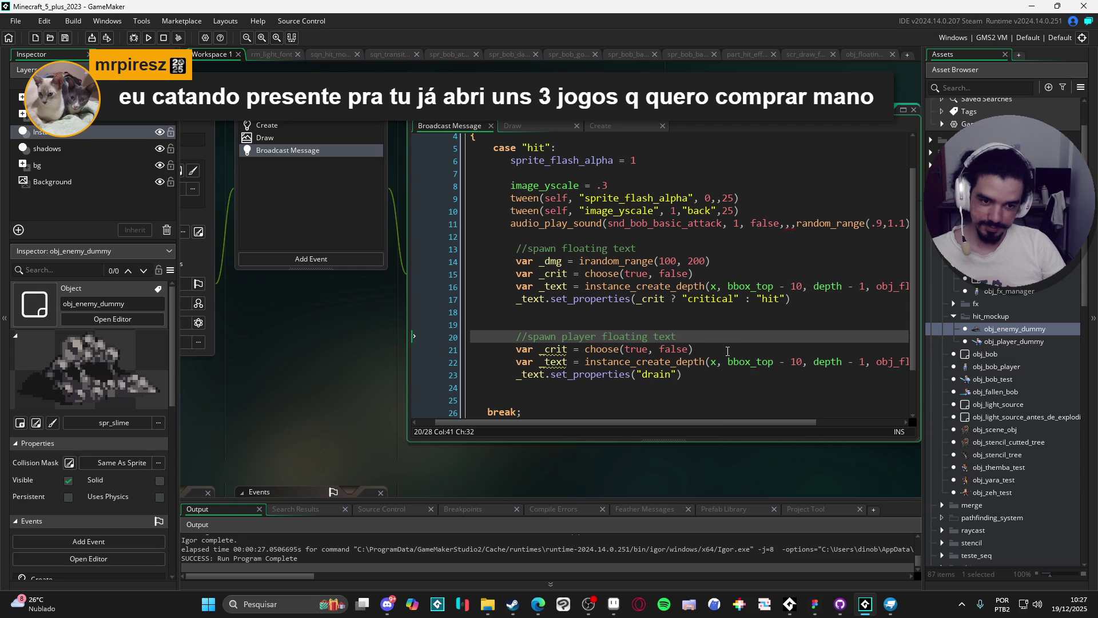
scroll(780, 305, right, 3)
scroll(781, 305, left, 3)
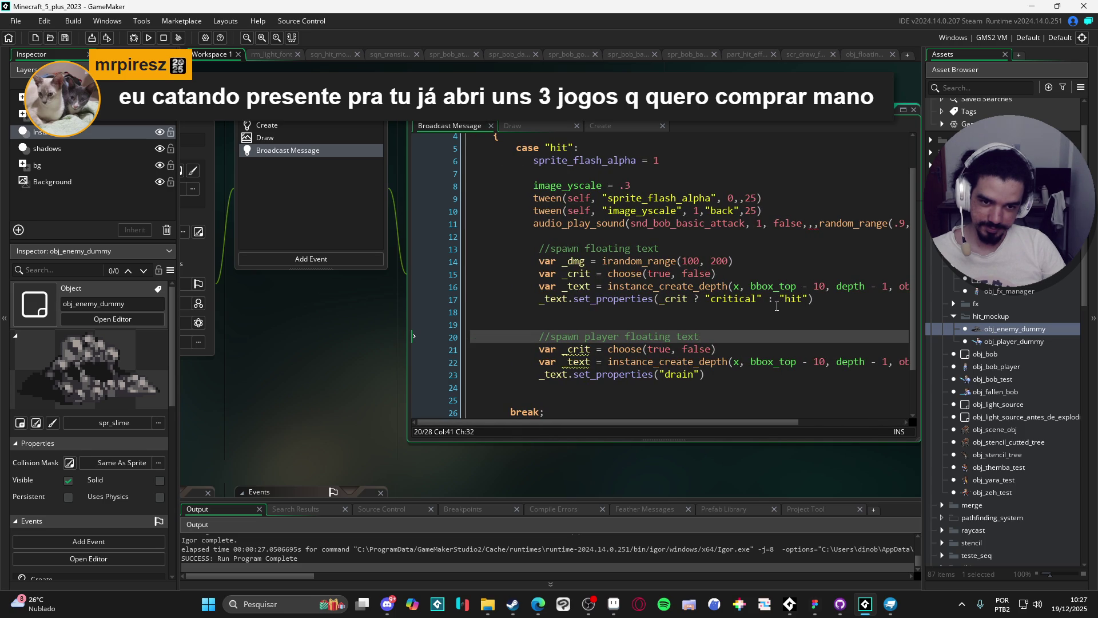
scroll(777, 306, right, 3)
scroll(772, 310, left, 2)
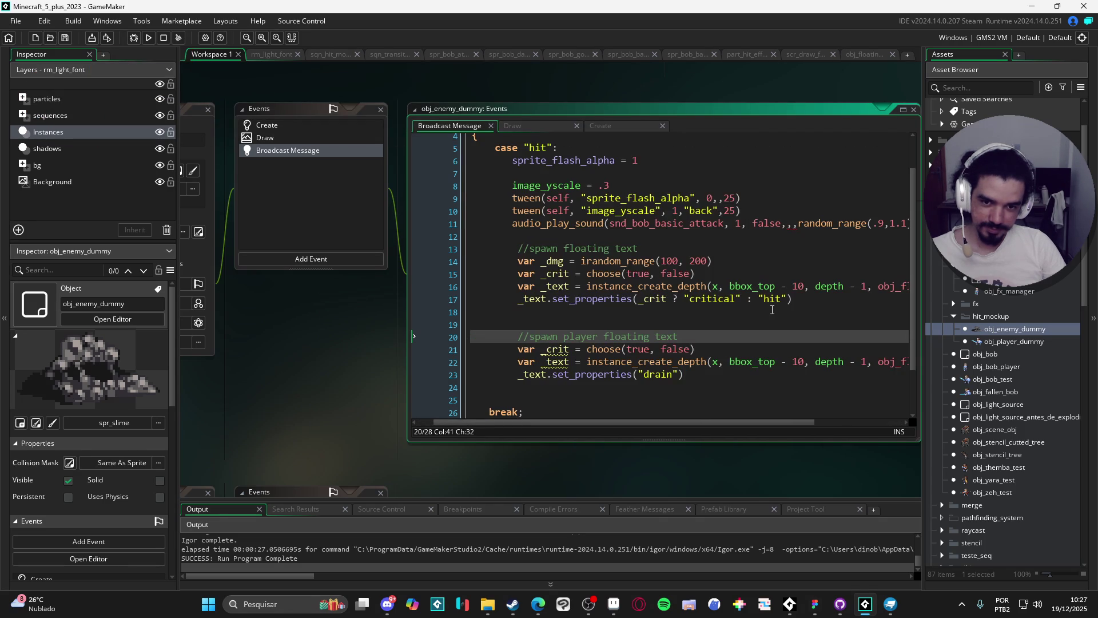
click(710, 286)
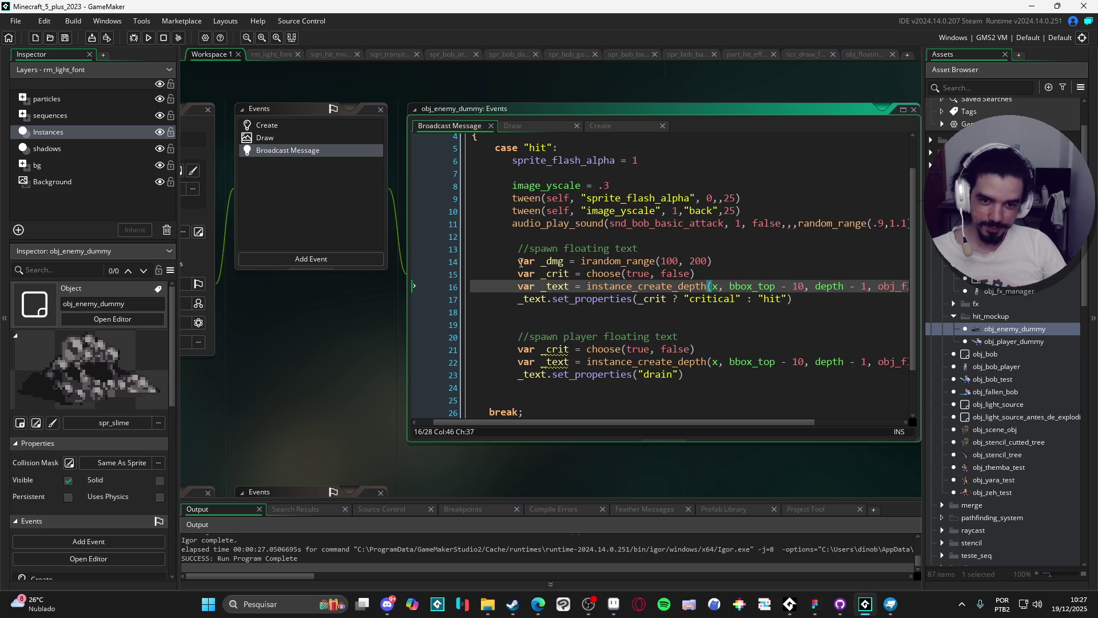
scroll(572, 290, right, 1)
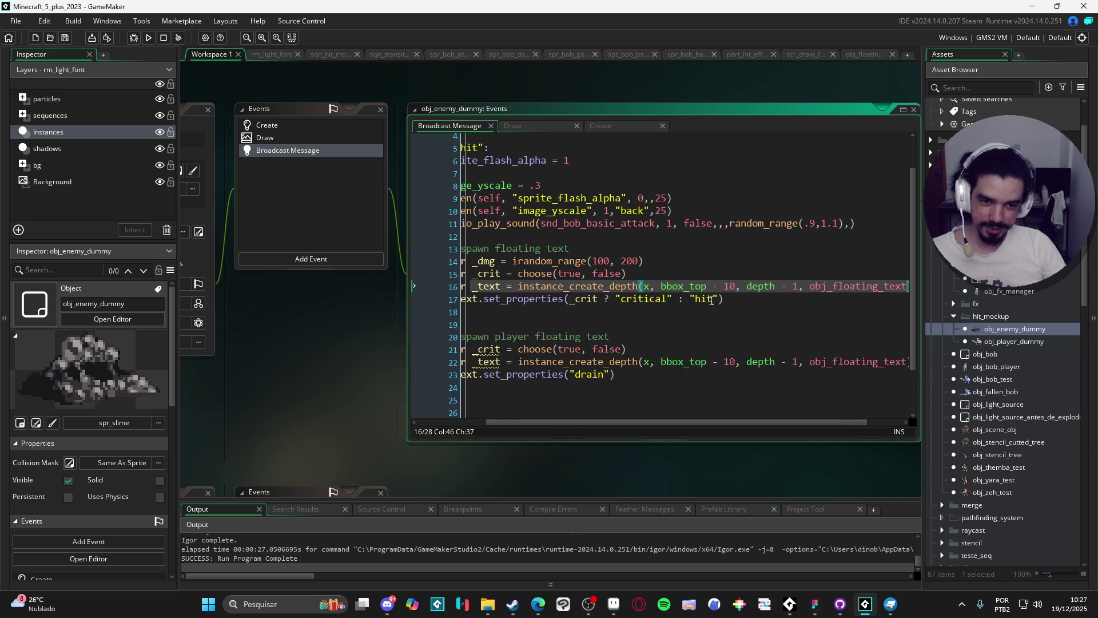
scroll(543, 300, left, 1)
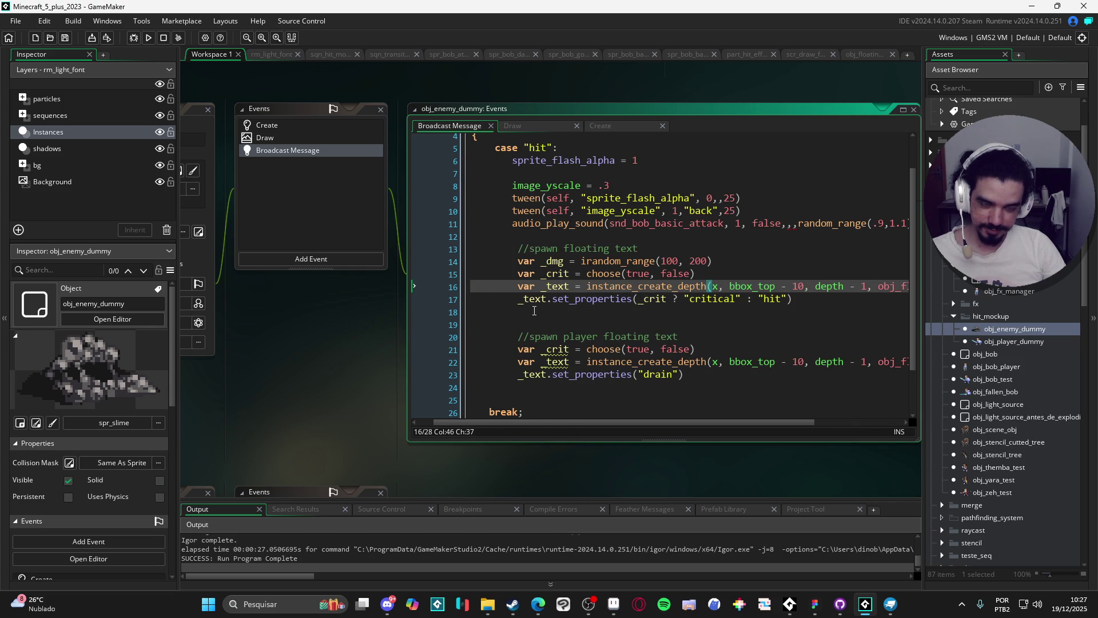
click(522, 299)
key(Return)
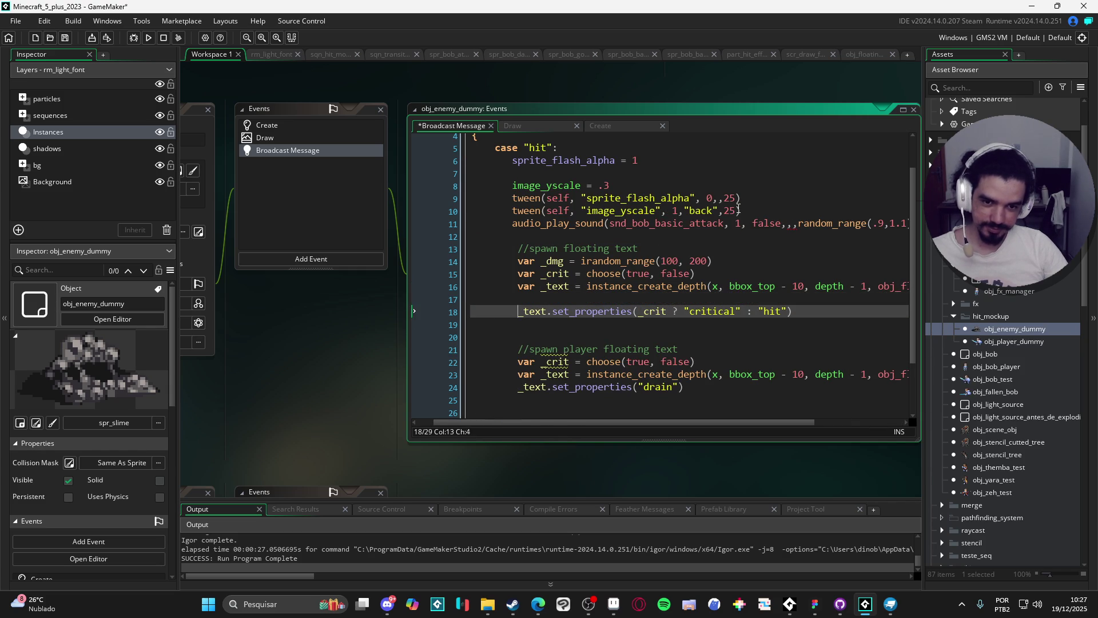
- Change obj_floating_text's default text from irandom(2000) to "", then reopen obj_enemy_dummy
key(Up)
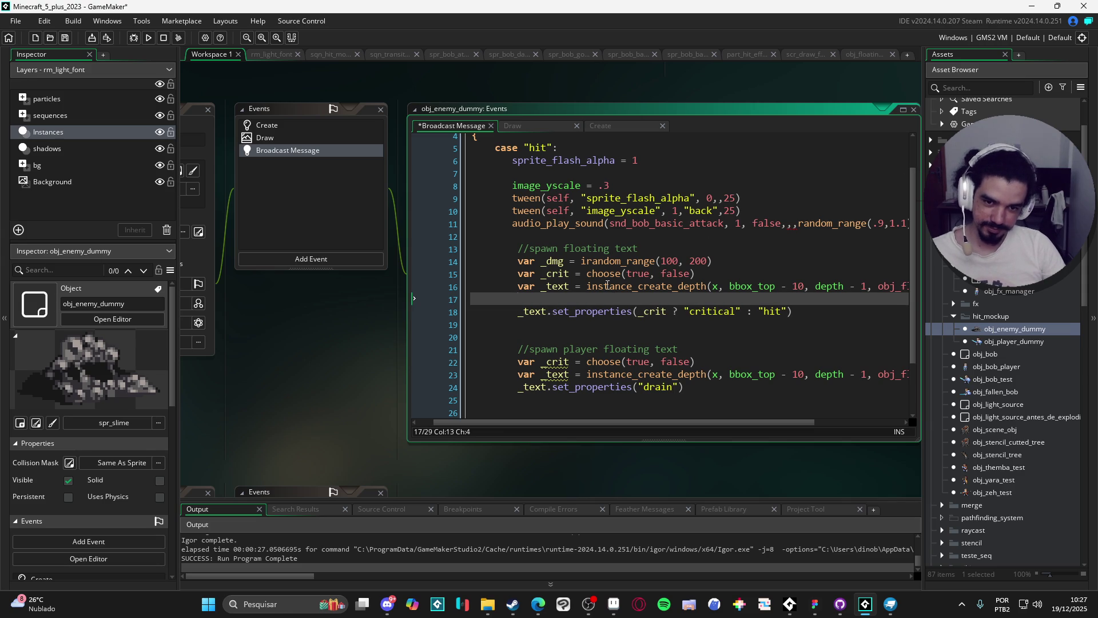
double_click(1024, 278)
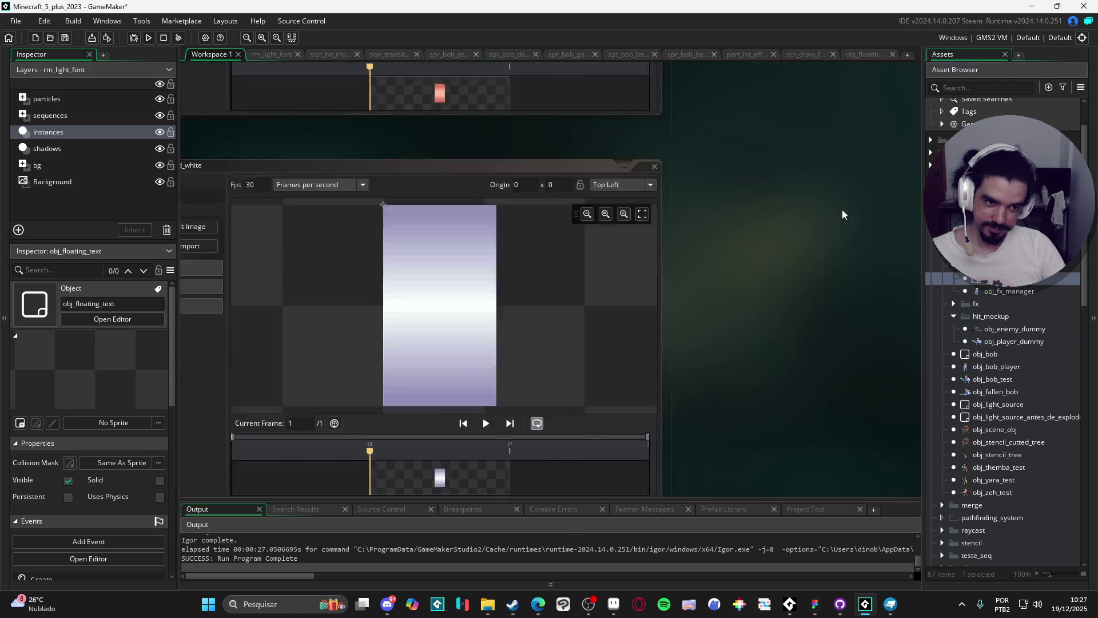
double_click(410, 170)
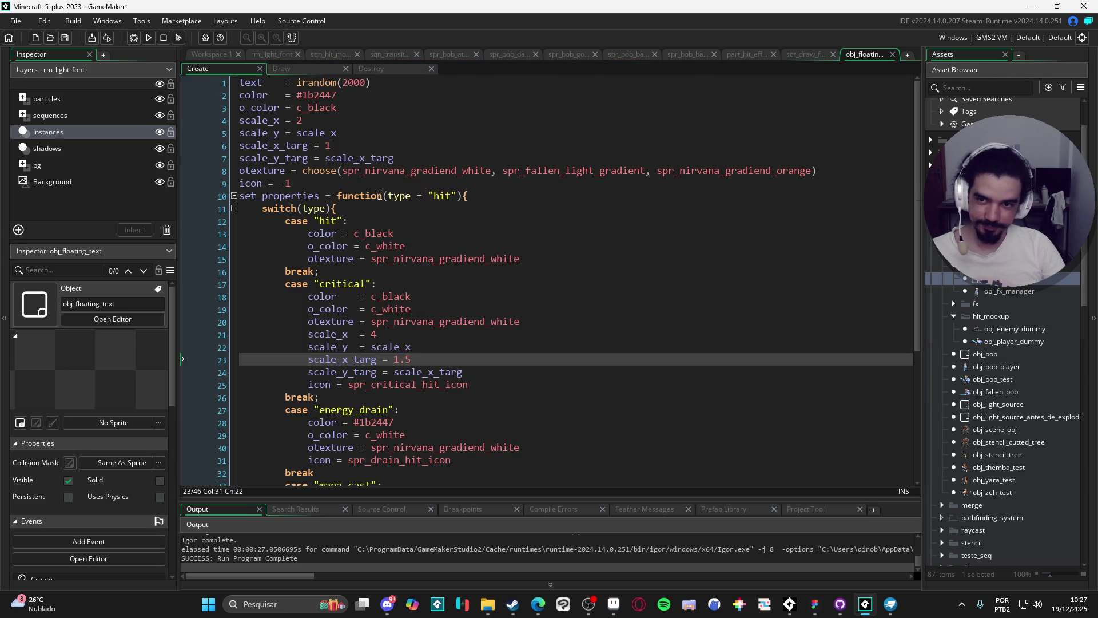
click(299, 84)
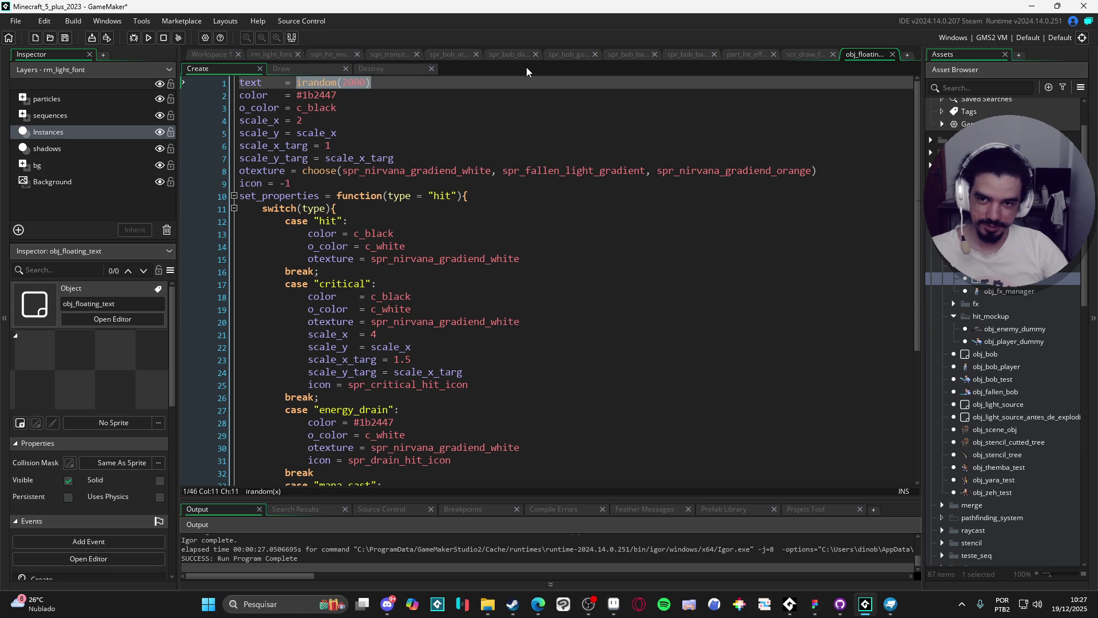
text("")
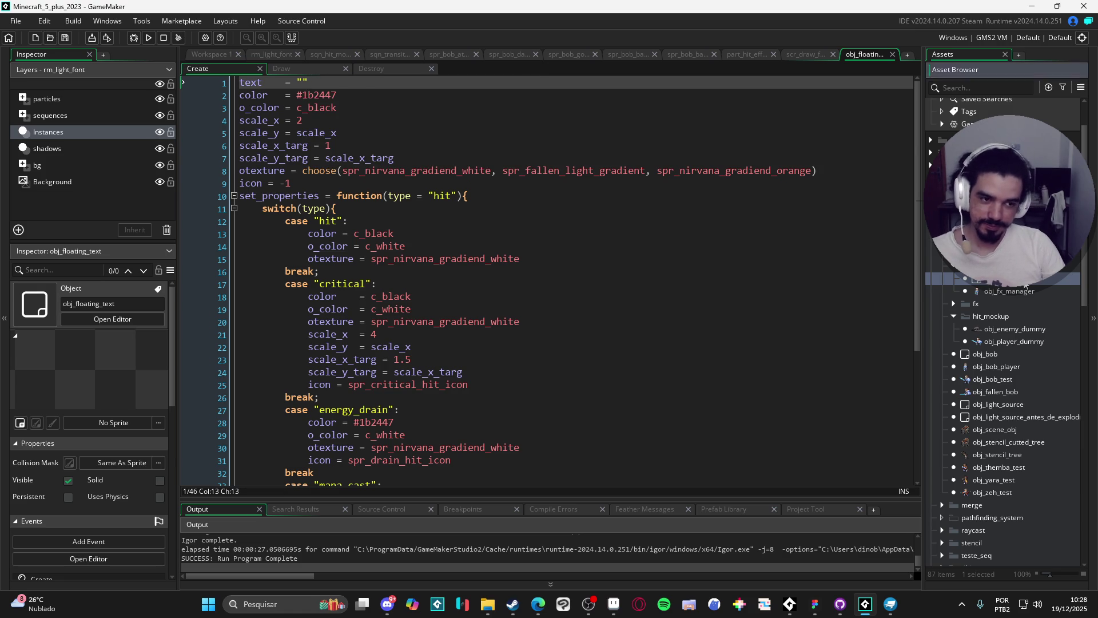
key(ctrl+Tab)
click(389, 167)
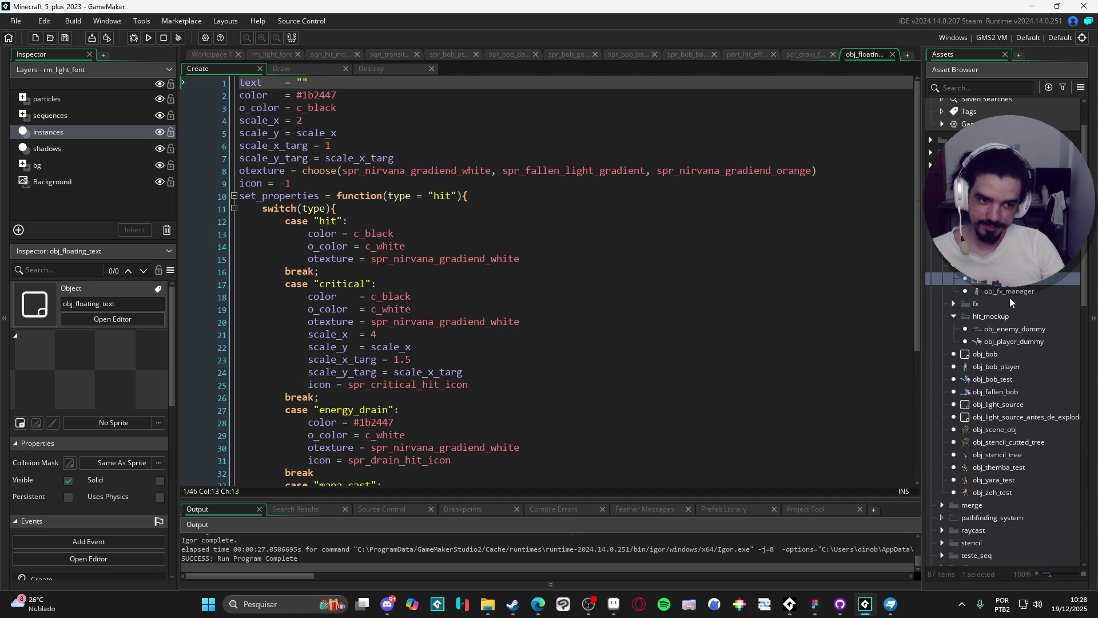
double_click(1017, 328)
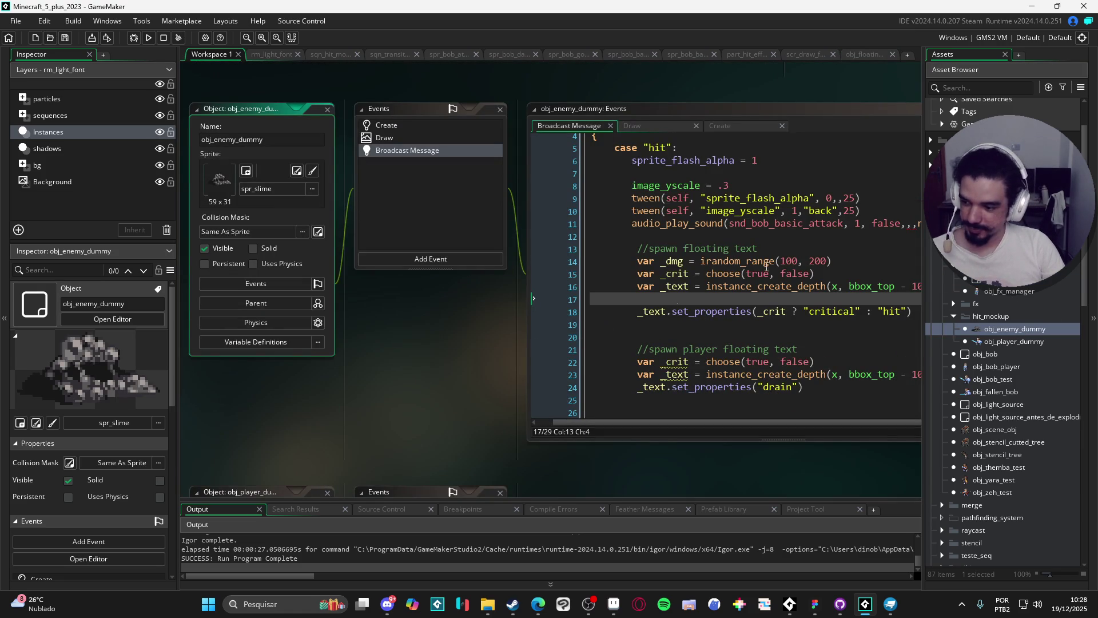
- Add a text = _dmg assignment line for the player floating text
click(799, 111)
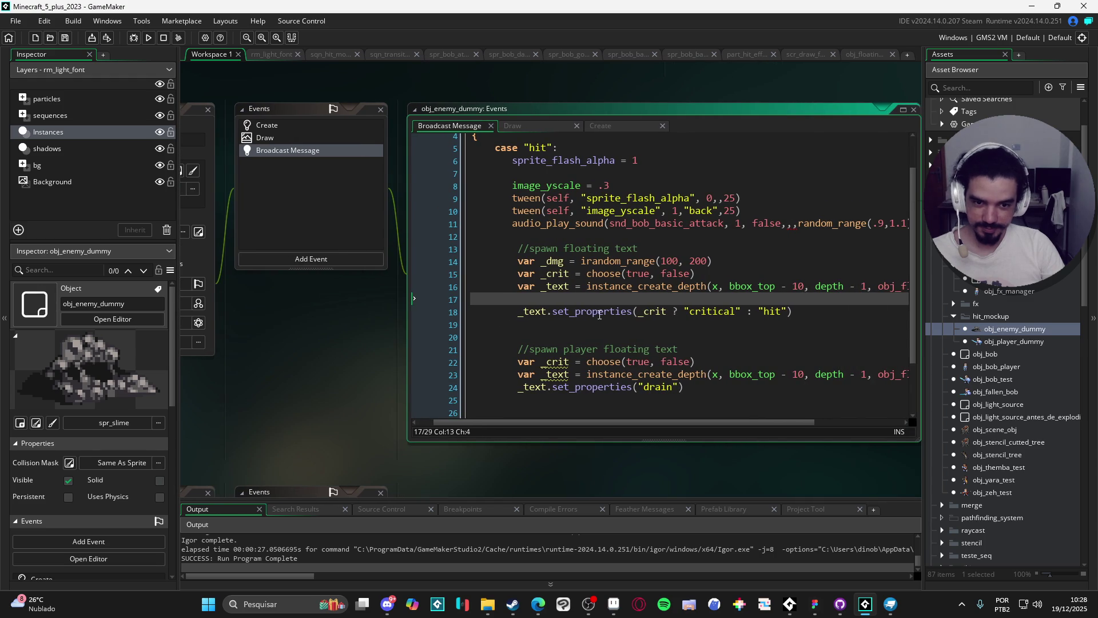
key(Return)
text(_tx.text =)
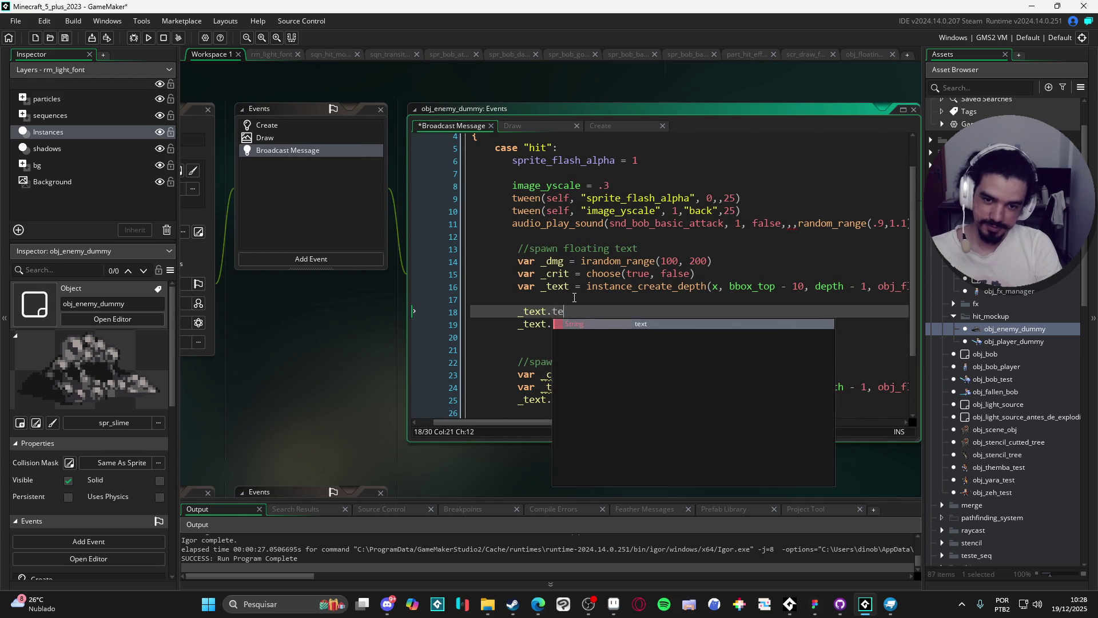
text(")
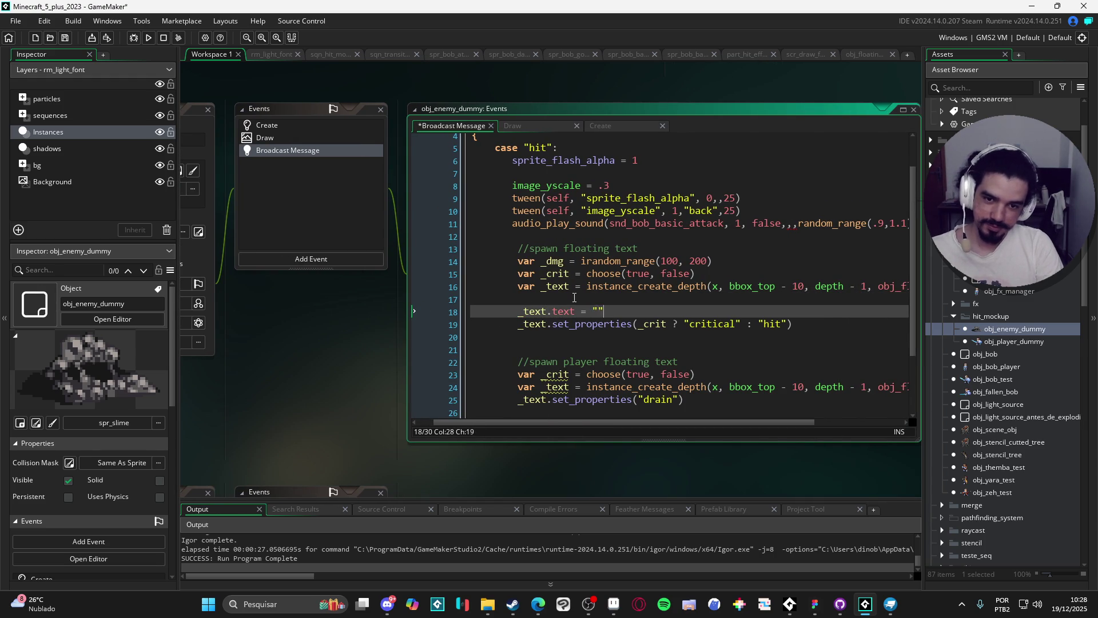
text(_dmg)
scroll(595, 286, down, 2)
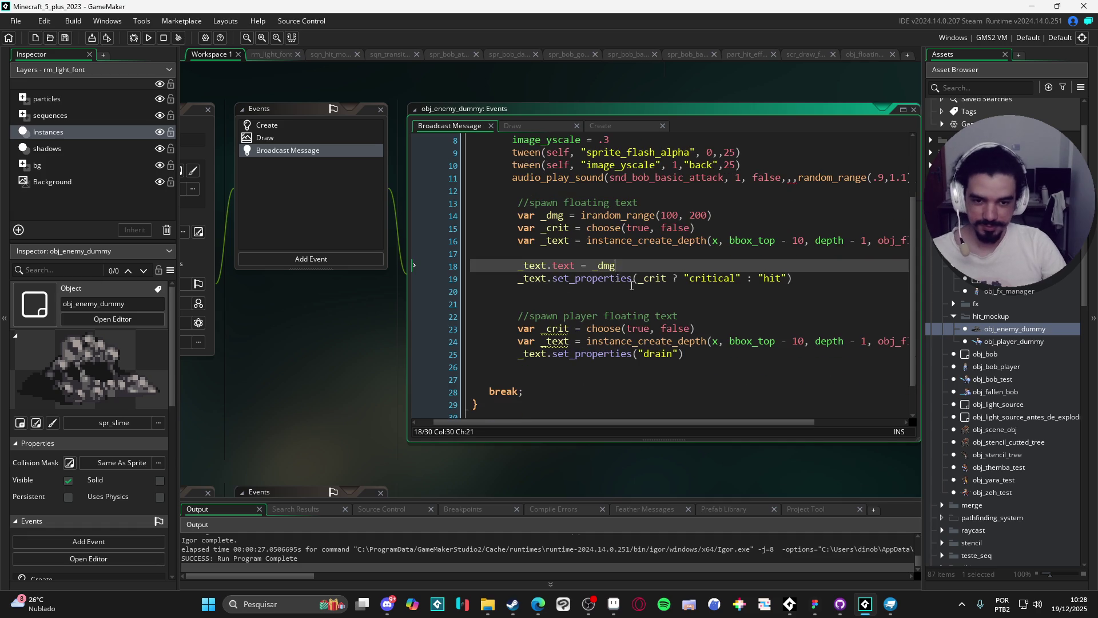
key(shift+Home)
scroll(689, 309, down, 2)
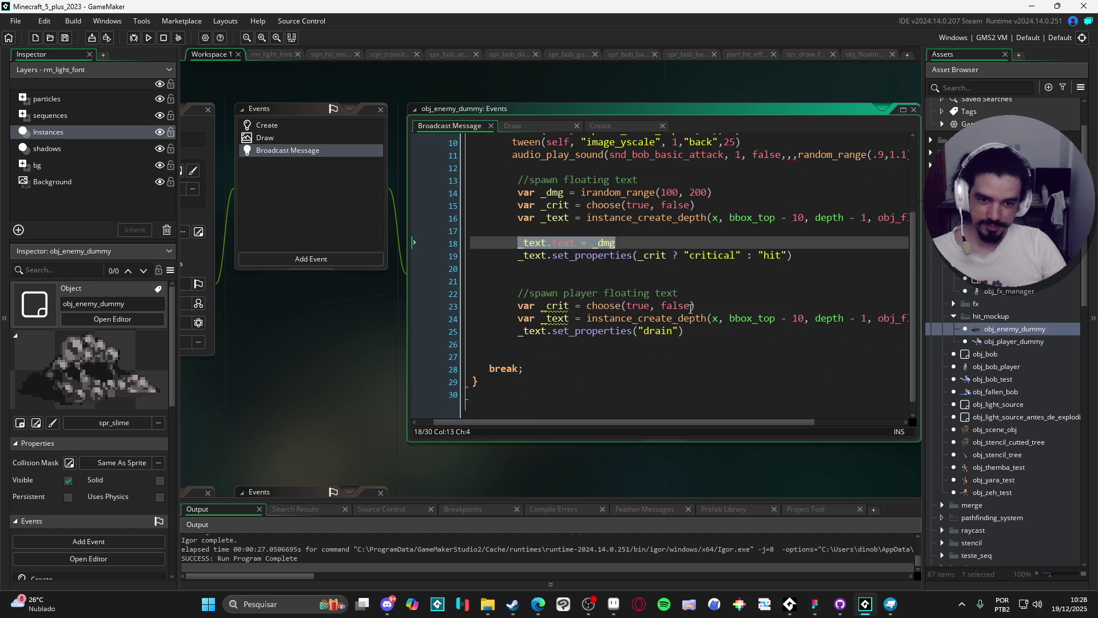
- Replace the player crit roll with a copied var _dmg = irandom_range(10, 20) line
click(734, 300)
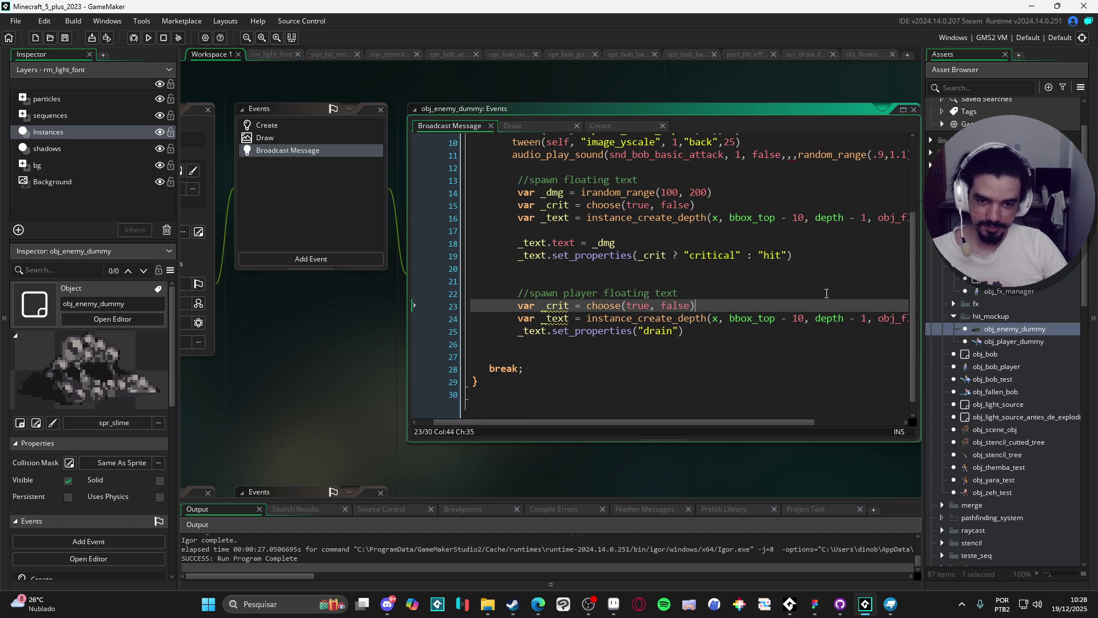
key(Return)
drag(750, 306, 277, 312)
key(BackSpace)
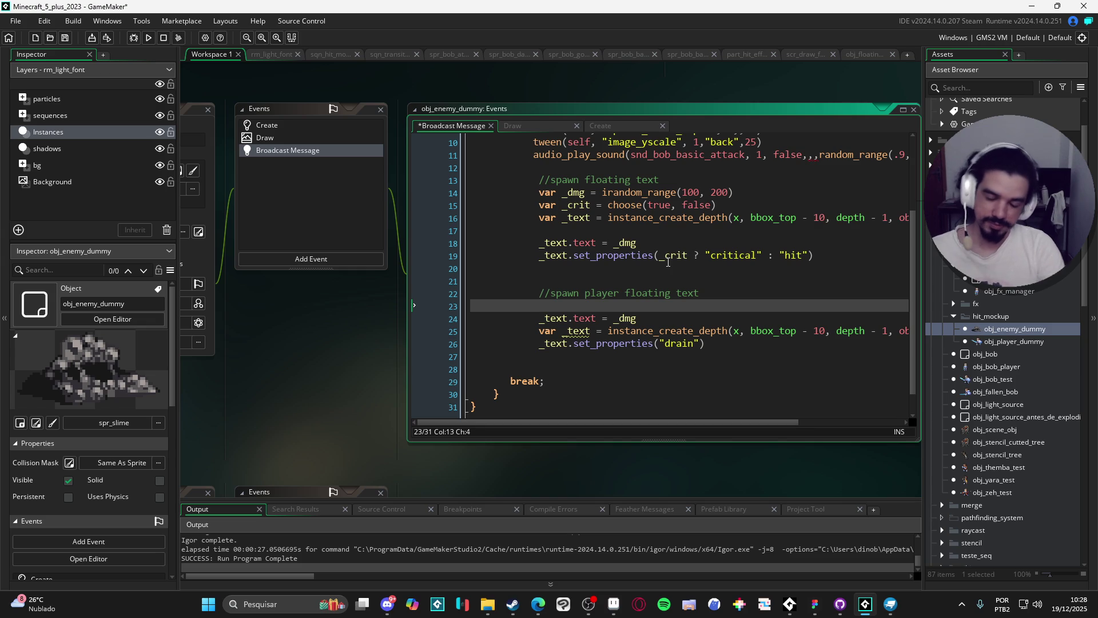
text(vca)
key(BackSpace)
key(BackSpace)
text(ar _)
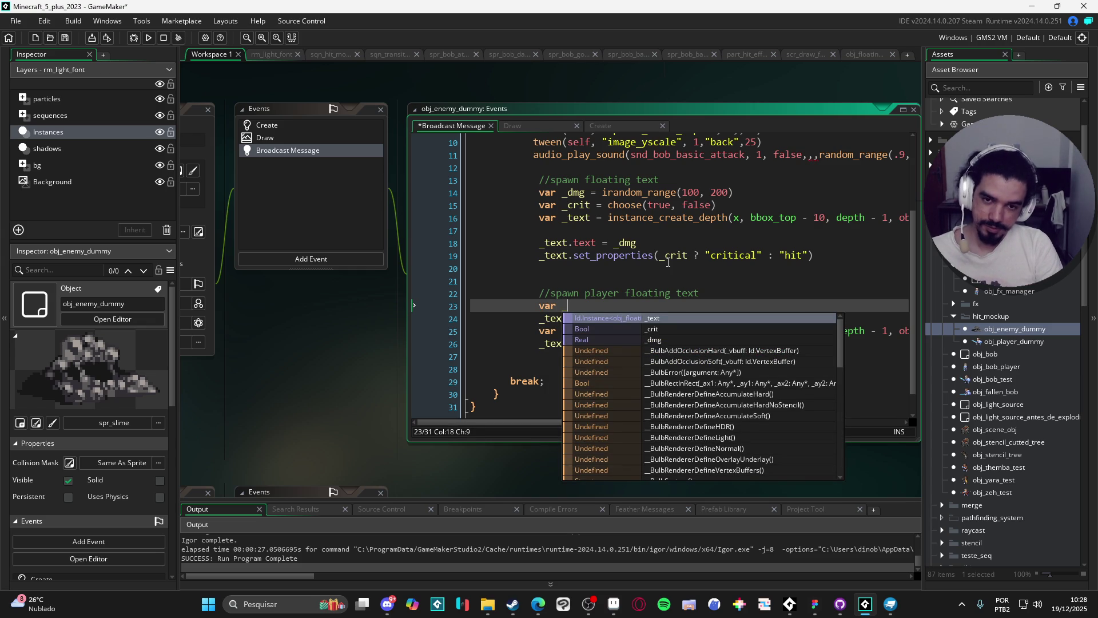
click(767, 146)
drag(747, 187, 526, 200)
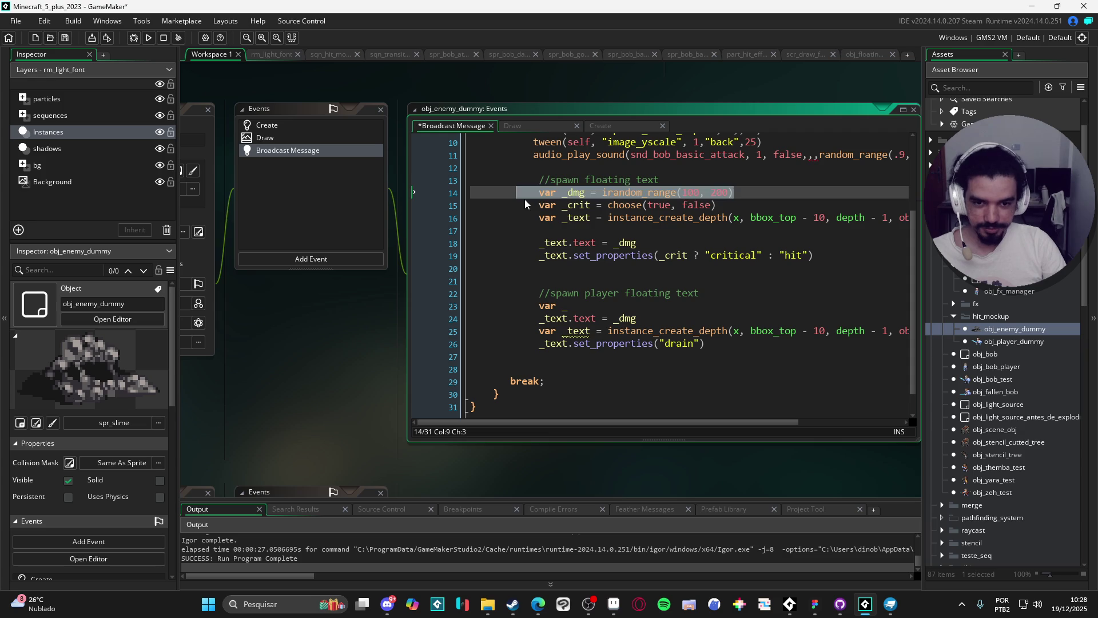
key(ctrl+c)
click(574, 306)
key(shift+Home)
key(ctrl+v)
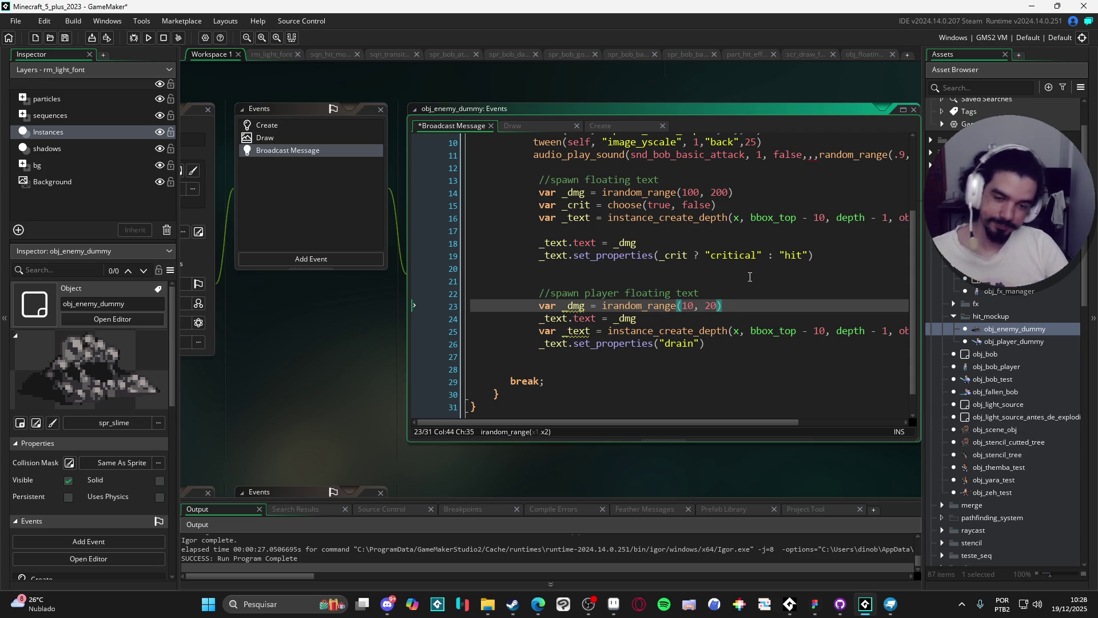
- Move the text = _dmg assignment above set_properties, delete the leftover blank line, and save
click(664, 318)
key(ctrl+s)
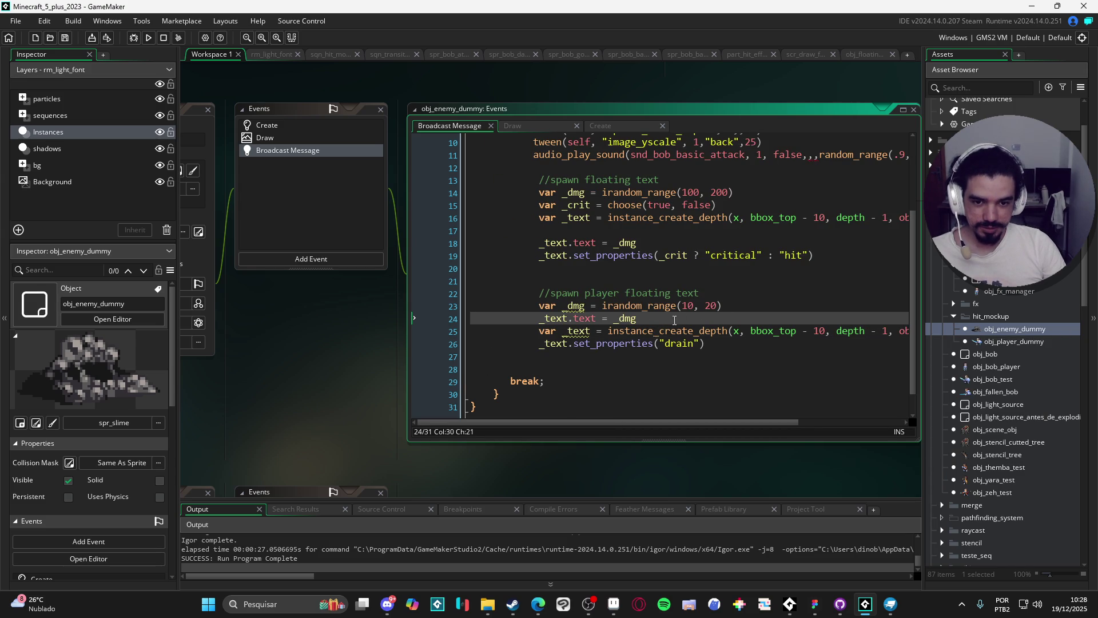
key(shift+Home)
key(BackSpace)
click(545, 343)
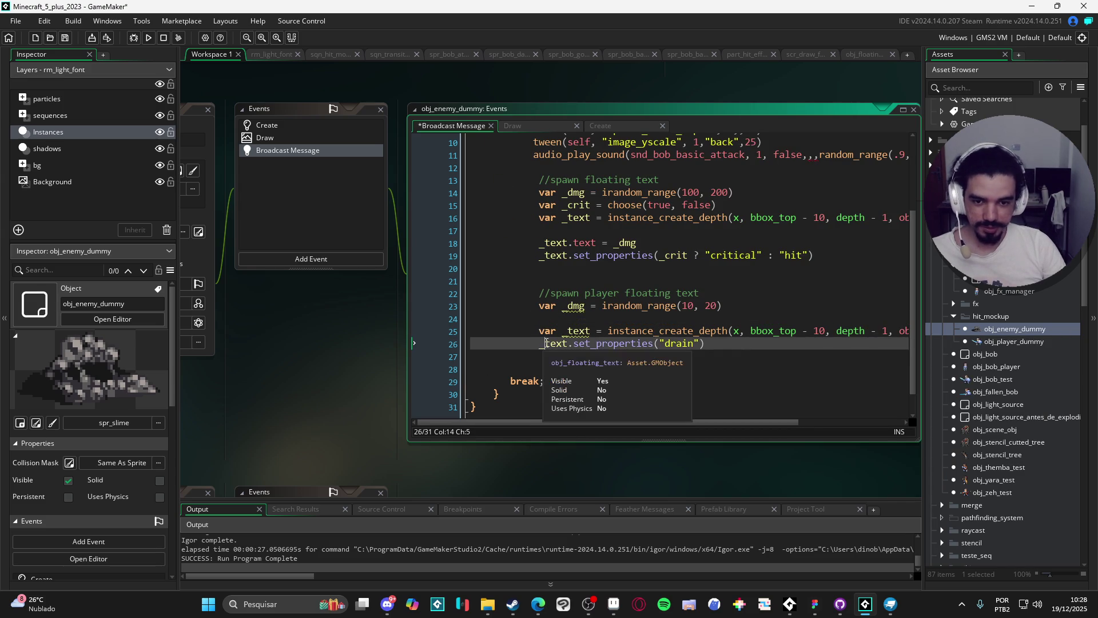
key(Return)
key(Up)
key(ctrl+v)
key(ctrl+s)
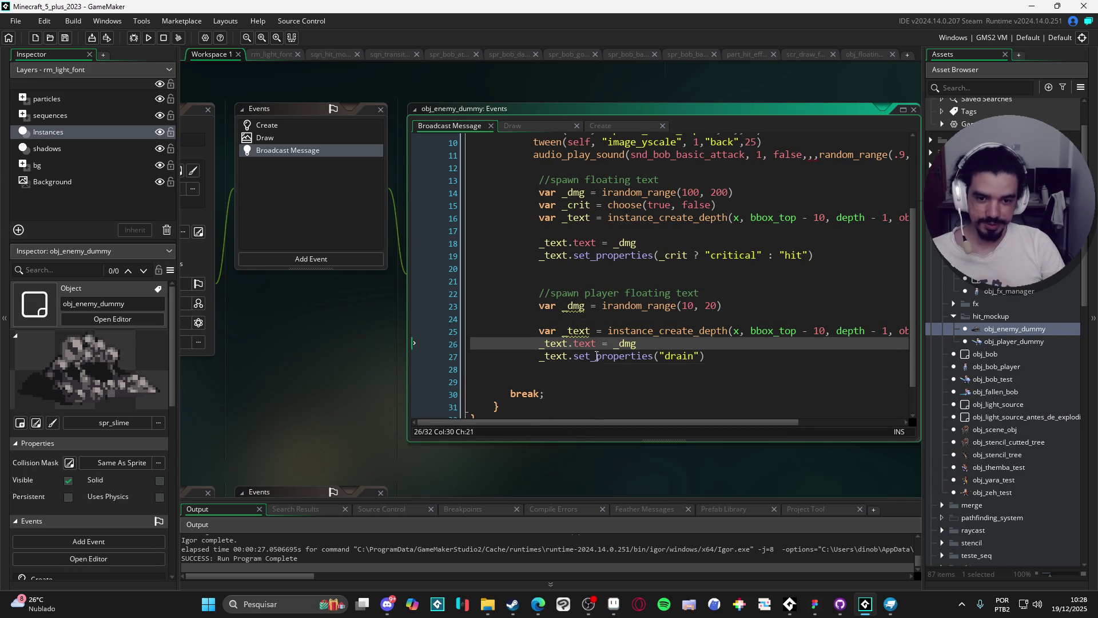
drag(539, 318, 273, 321)
key(BackSpace)
key(BackSpace)
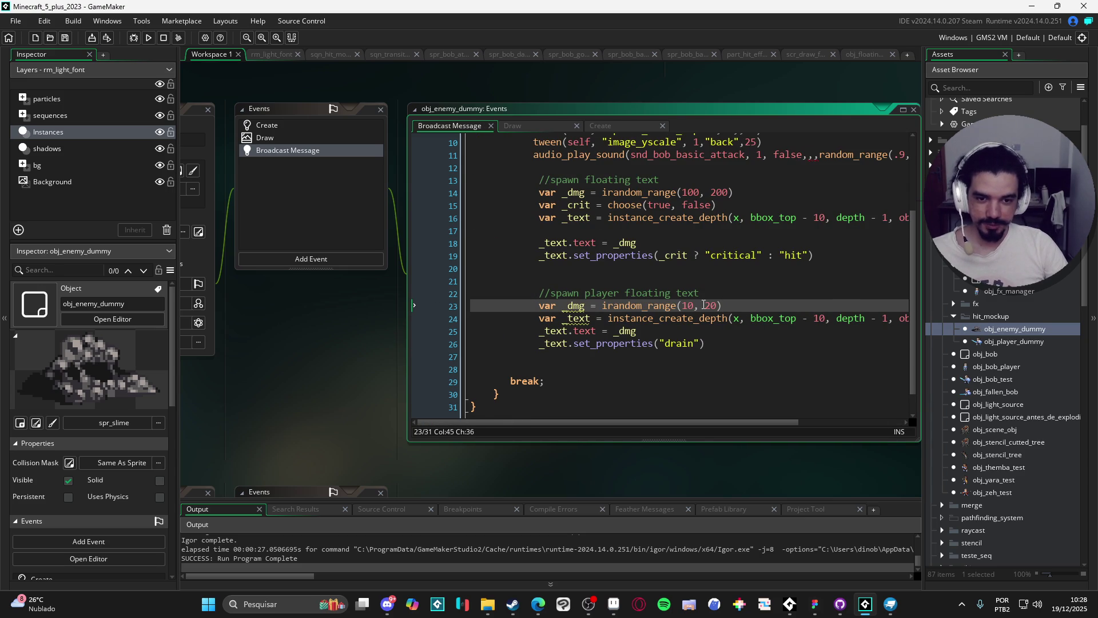
scroll(606, 328, right, 2)
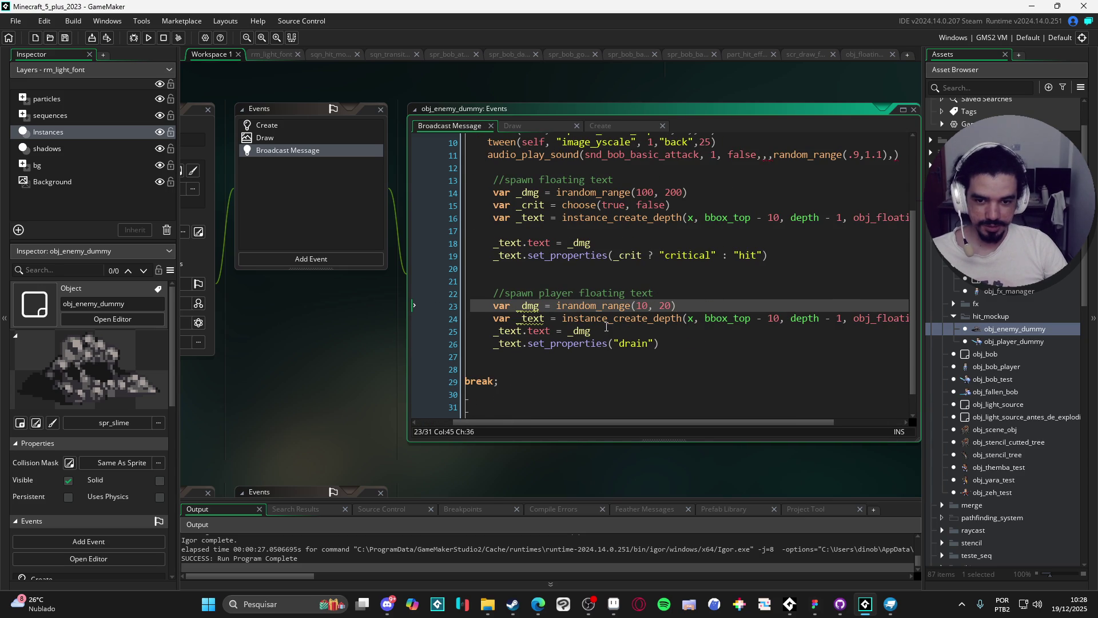
click(547, 319)
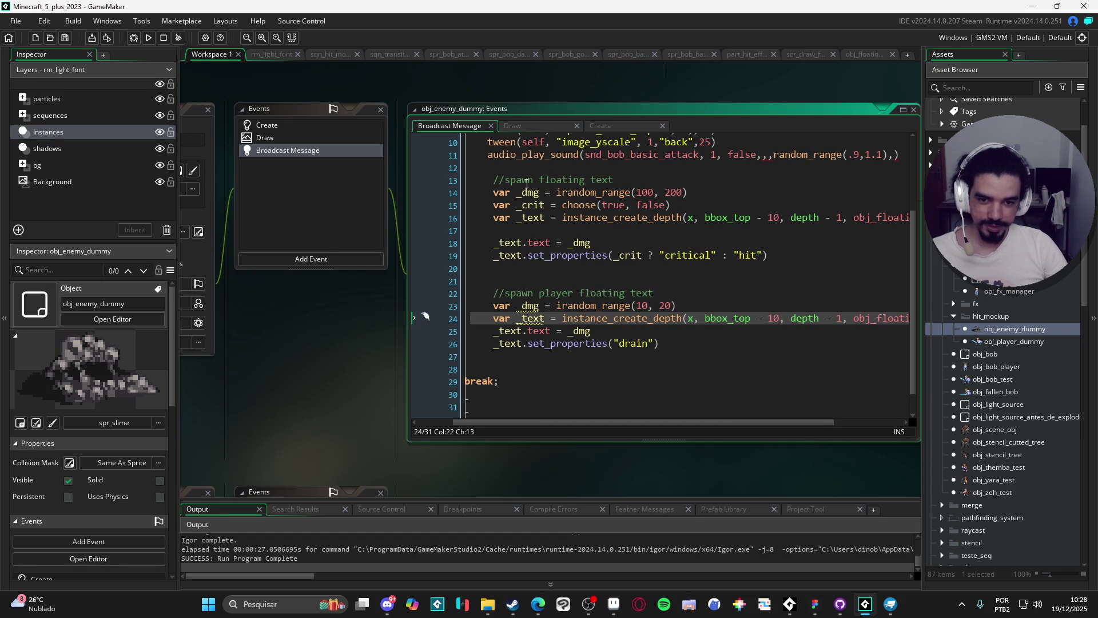
scroll(656, 326, right, 4)
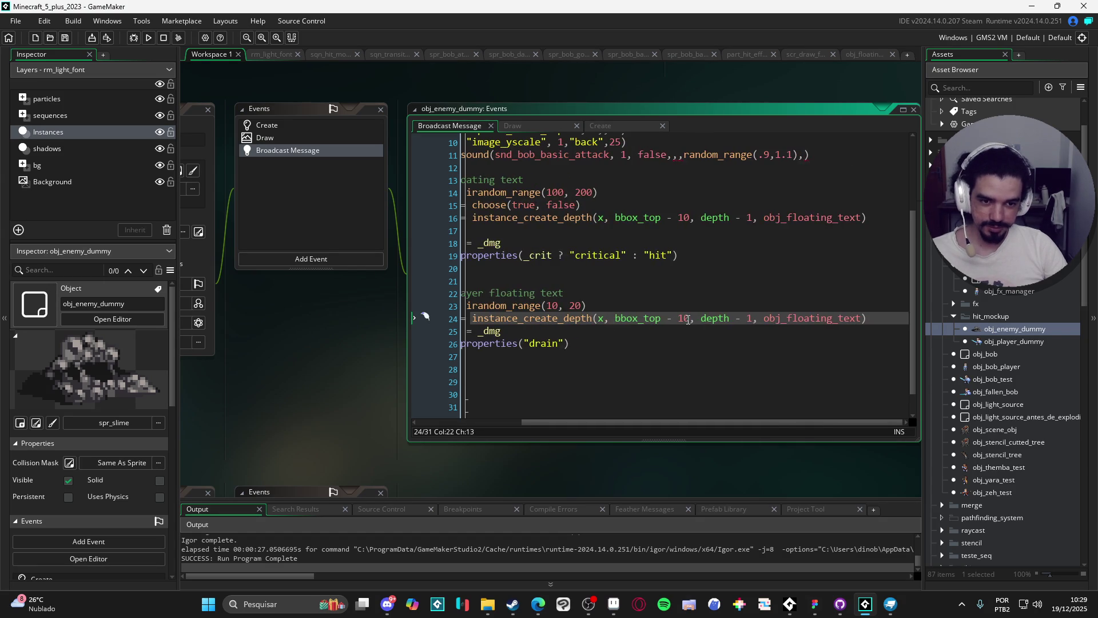
scroll(774, 325, left, 5)
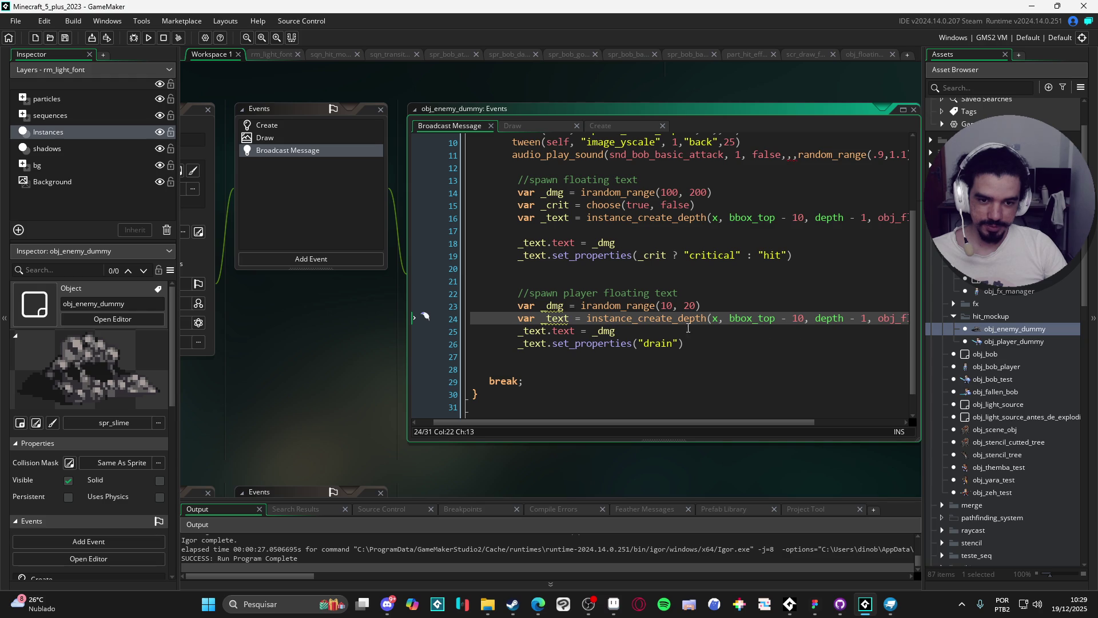
- Make the floating text spawn at obj_player_dummy.x and obj_player_dummy.bbox_top
click(731, 320)
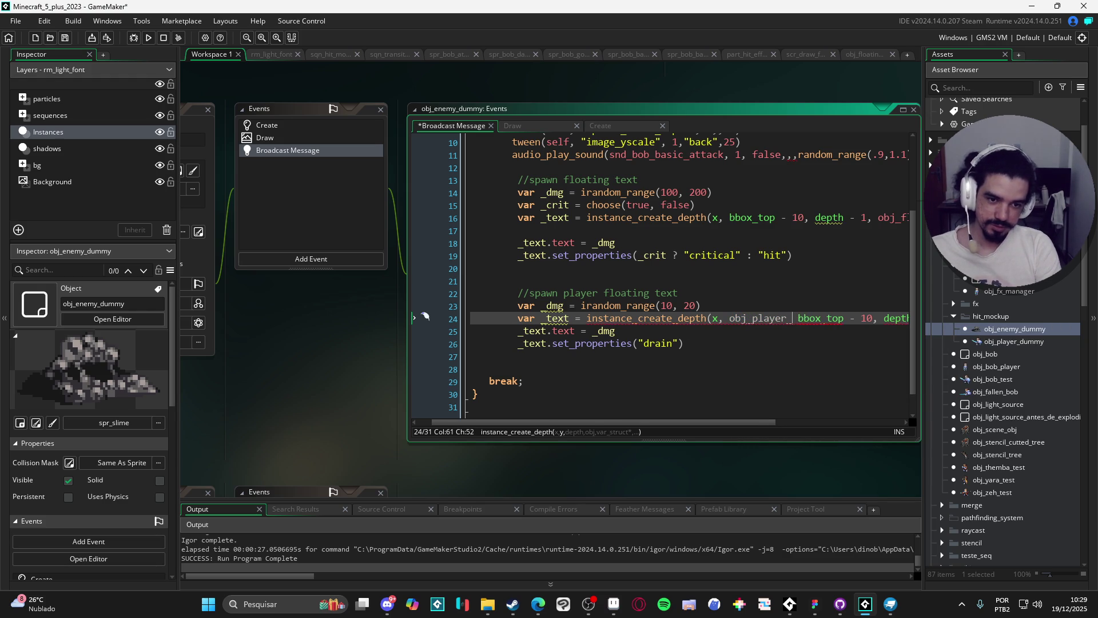
text(ummy.)
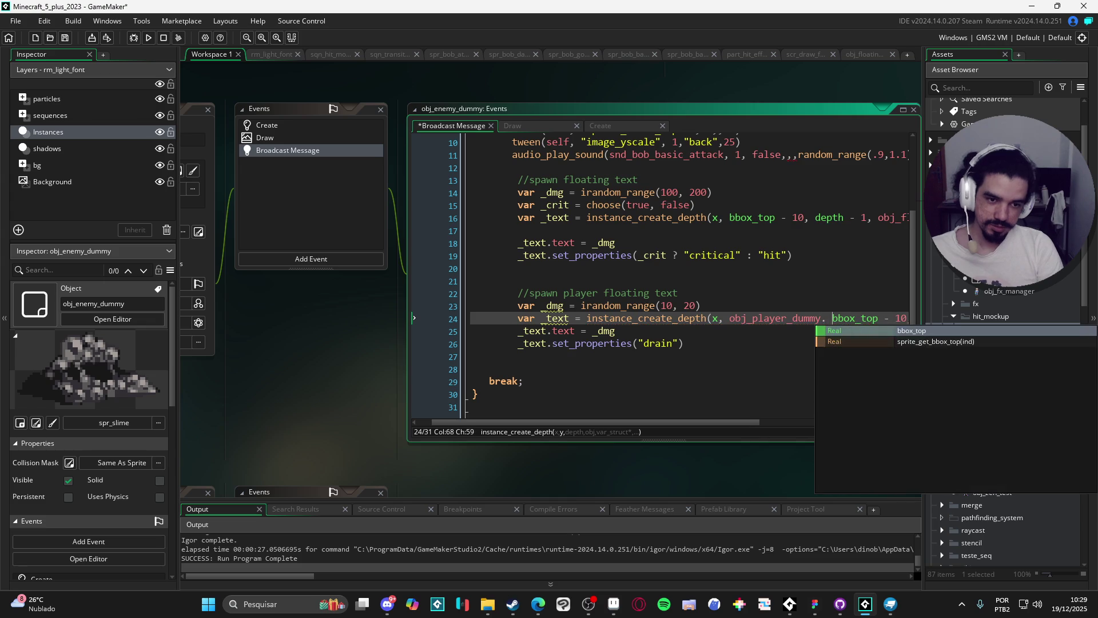
click(803, 327)
scroll(806, 327, right, 5)
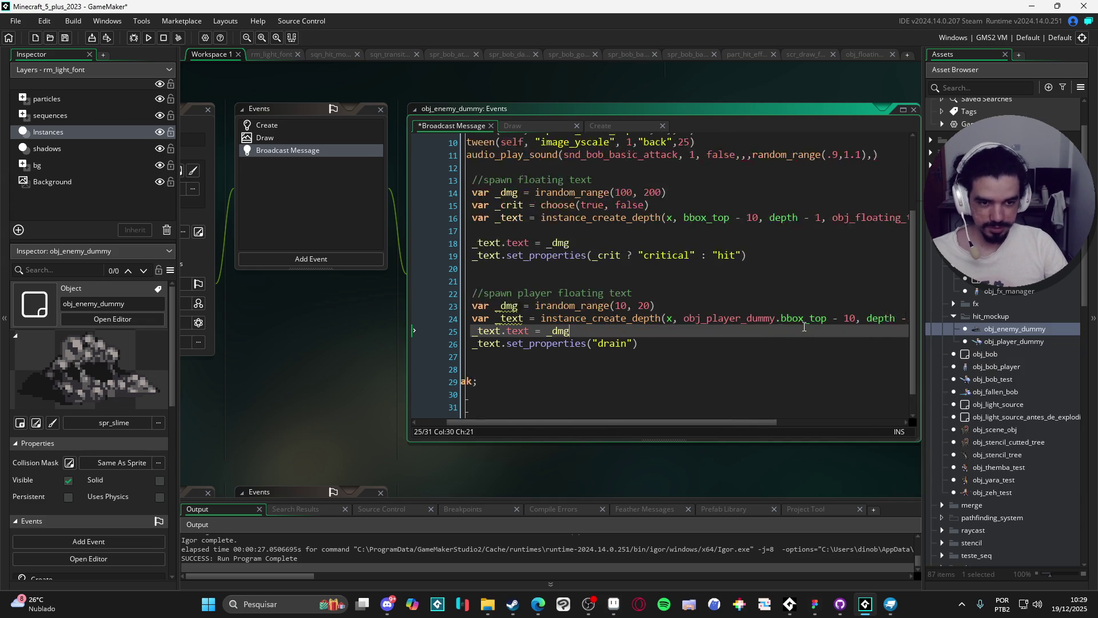
scroll(717, 329, left, 2)
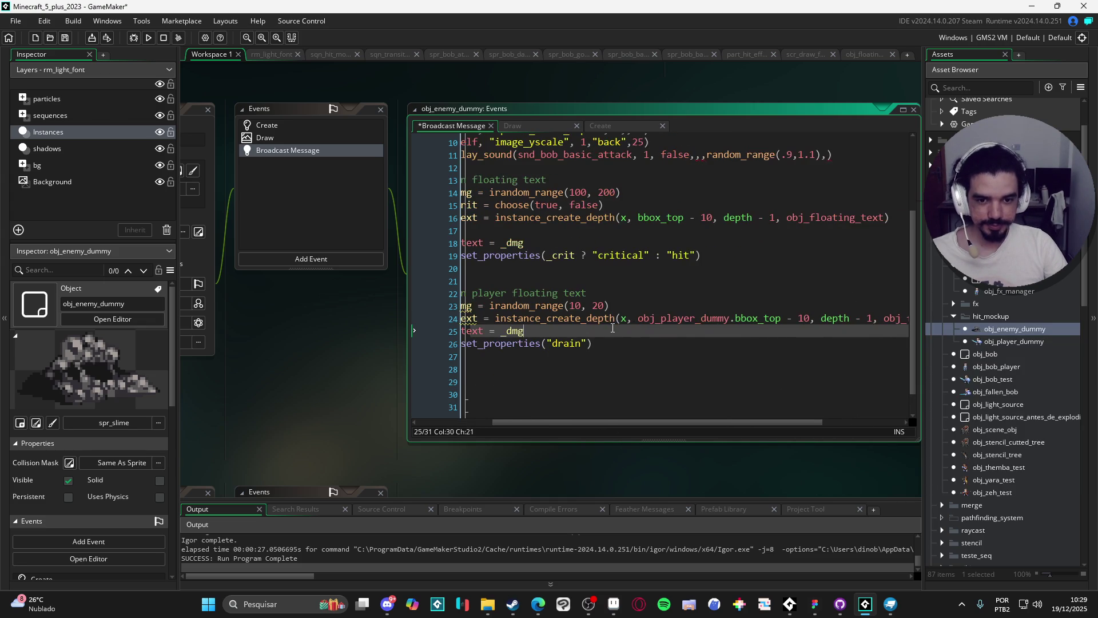
drag(735, 329, 638, 328)
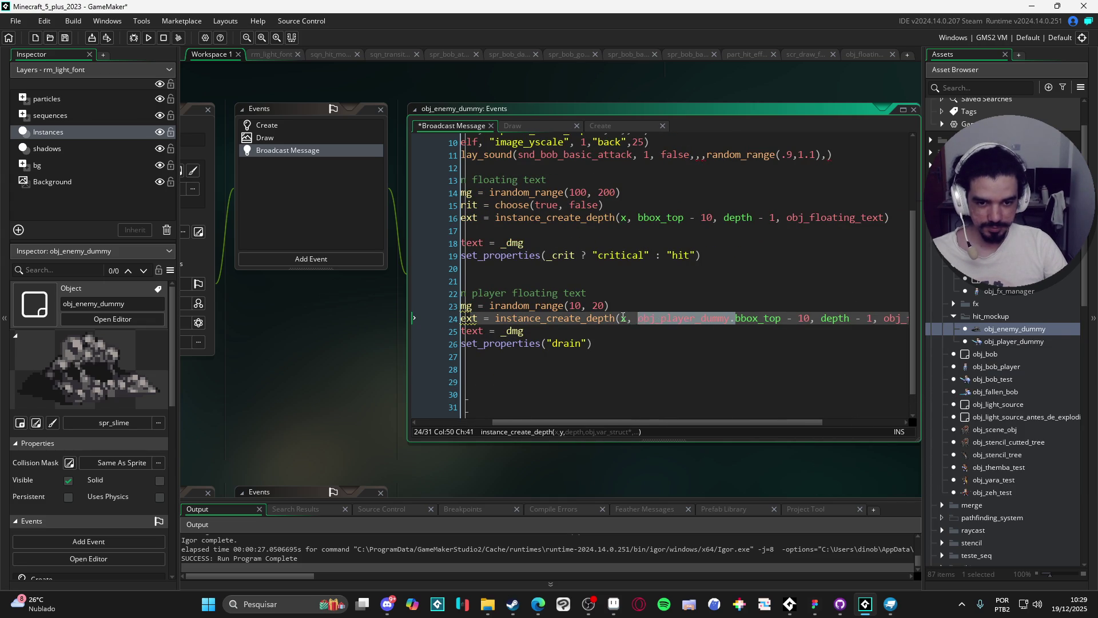
key(ctrl+c)
click(622, 318)
key(ctrl+v)
scroll(738, 328, right, 3)
scroll(723, 325, left, 8)
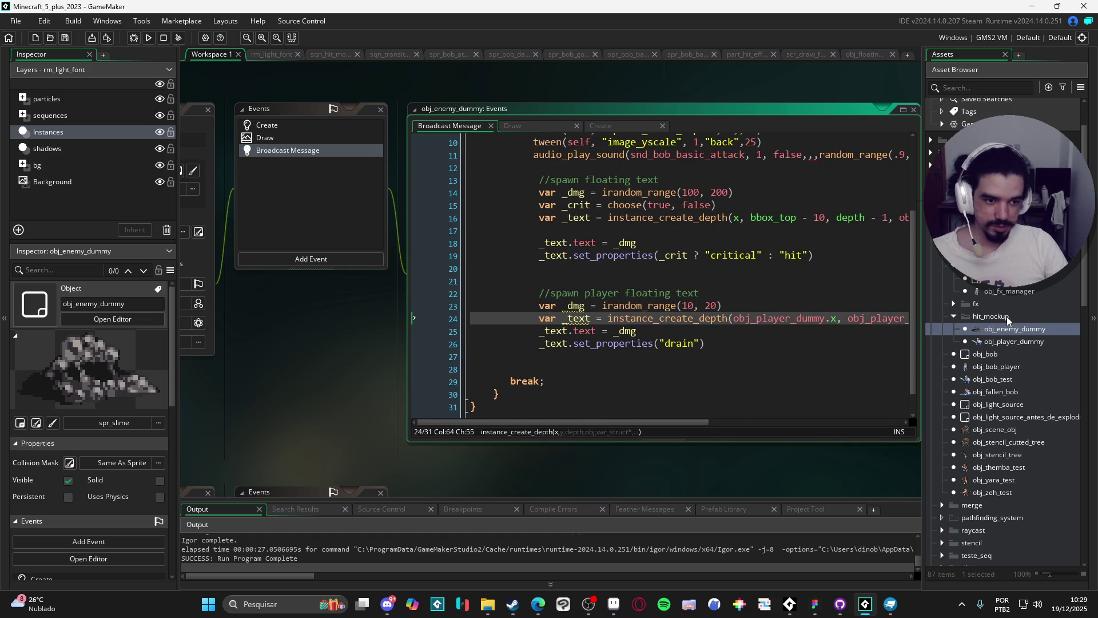
- Look up the energy_drain style name in obj_floating_text's Create code
middle_click(906, 218)
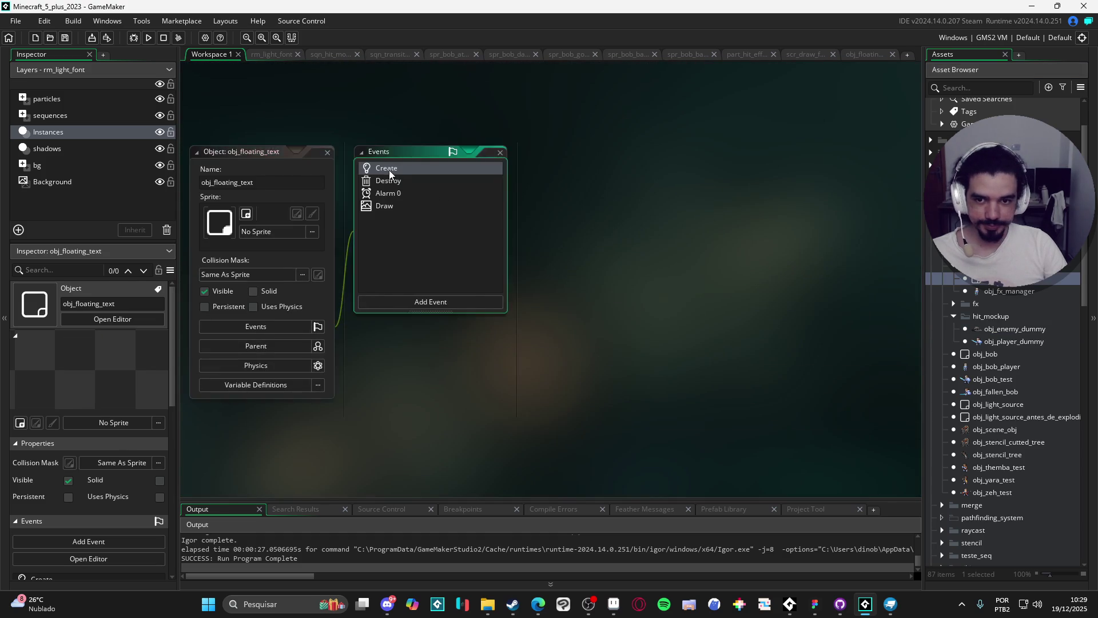
double_click(383, 167)
scroll(354, 309, down, 3)
click(354, 318)
double_click(355, 317)
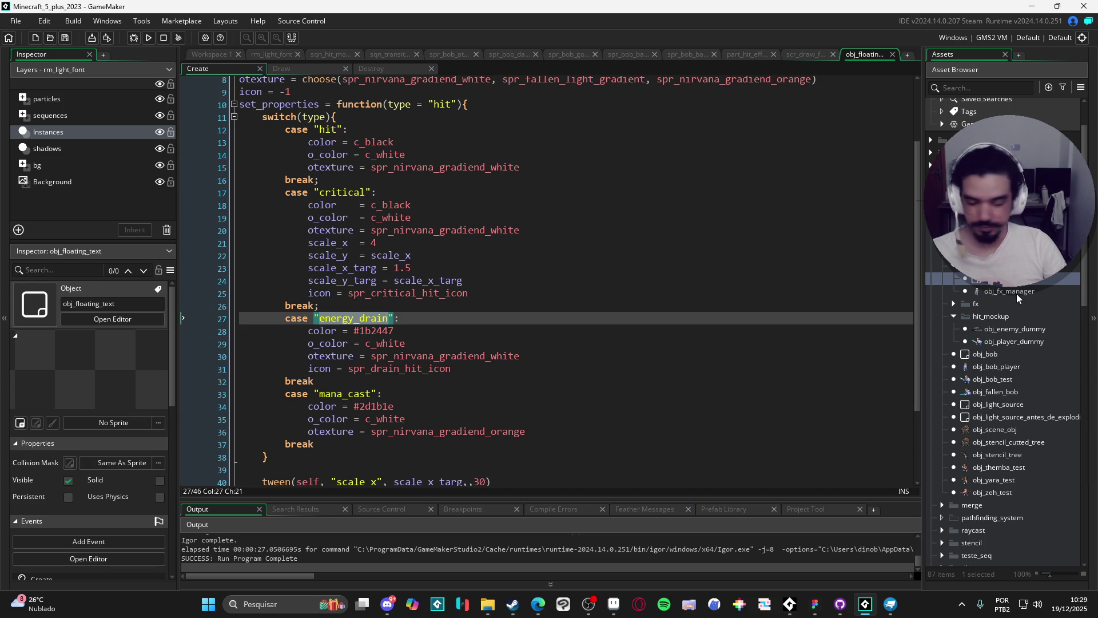
- Change the spawn's style call to set_properties("energy_drain") in the enemy dummy's code
double_click(998, 331)
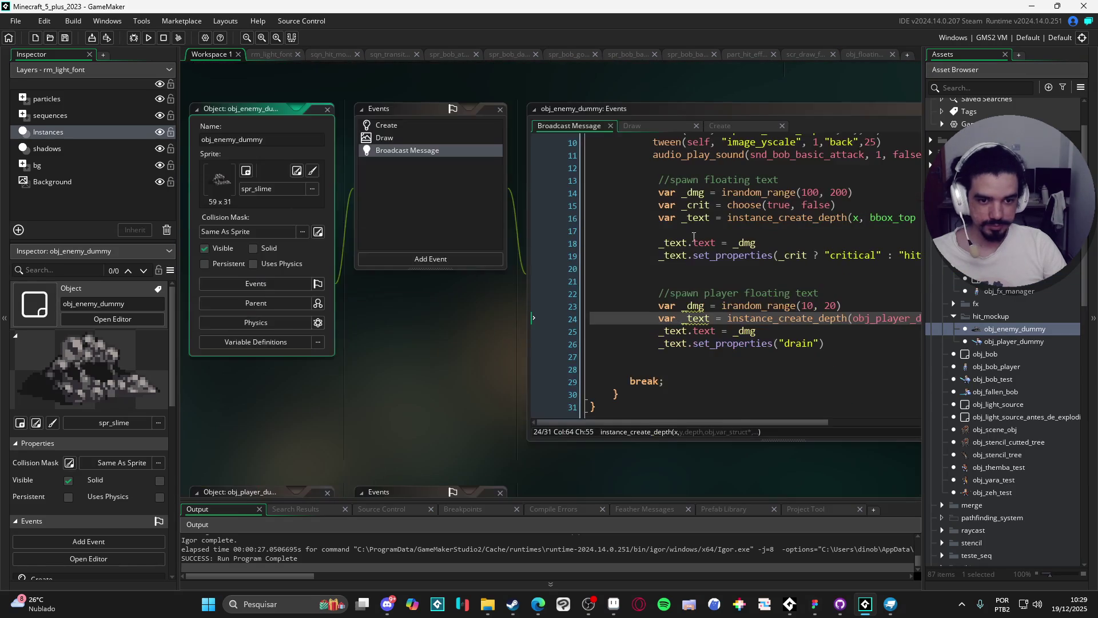
click(784, 331)
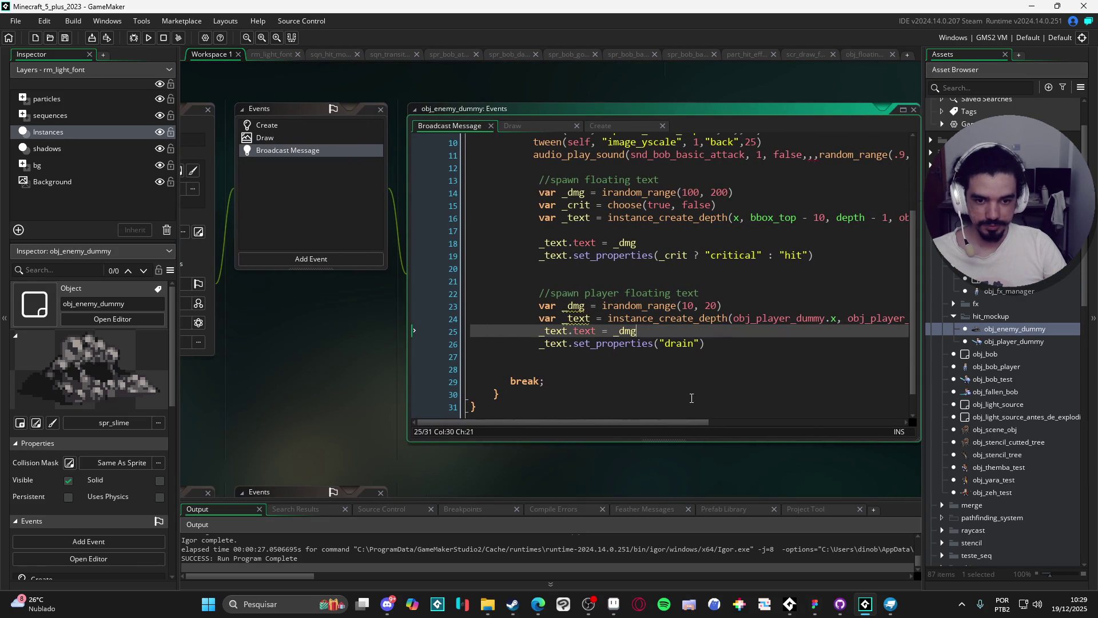
click(676, 418)
drag(698, 421, 713, 421)
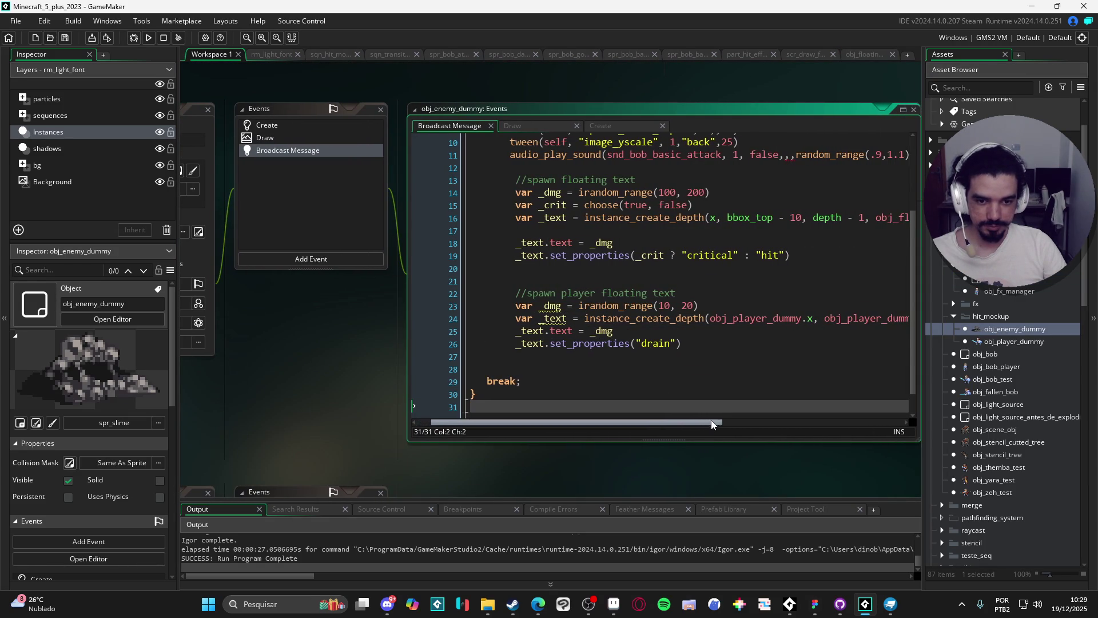
double_click(652, 343)
text(energy_drain)
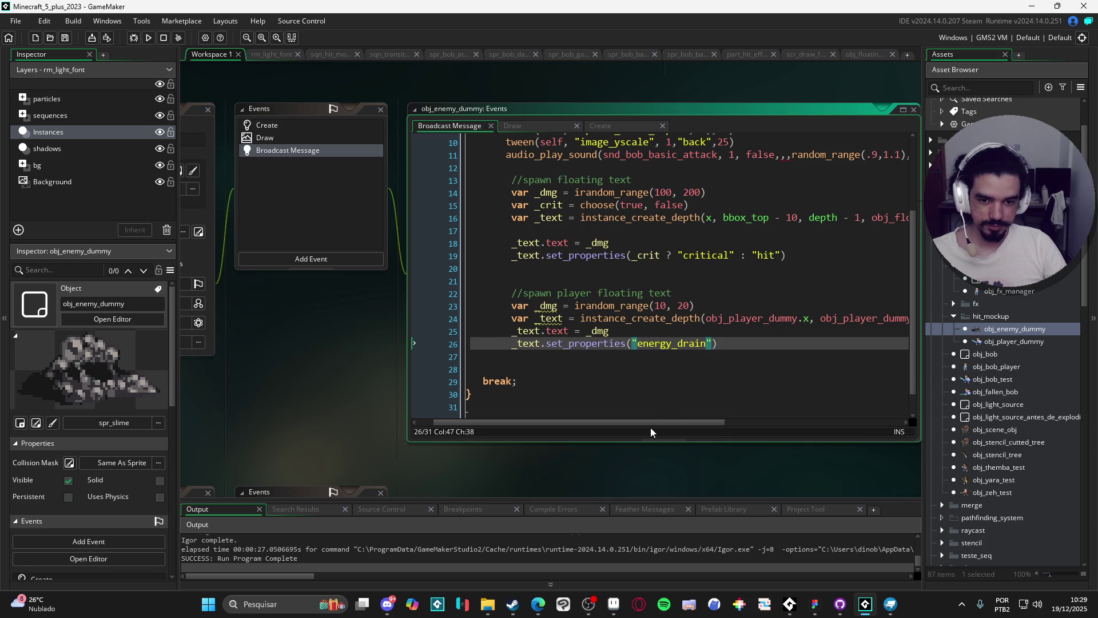
- Remove the extra blank line before break, save, and run the game with F5
key(Home)
key(Down)
key(Delete)
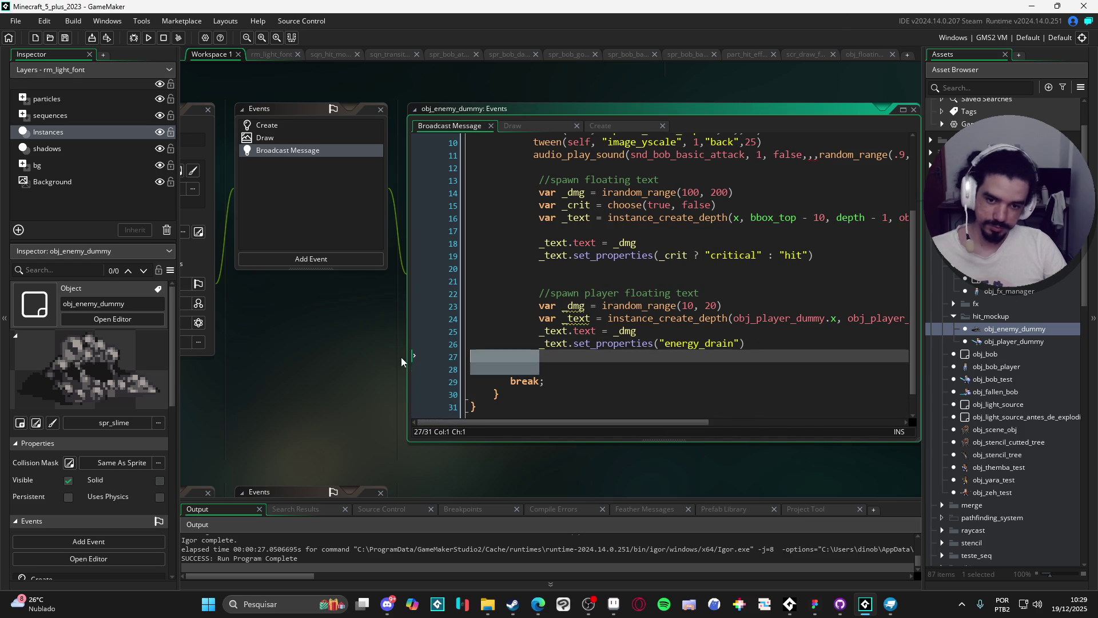
key(BackSpace)
key(F5)
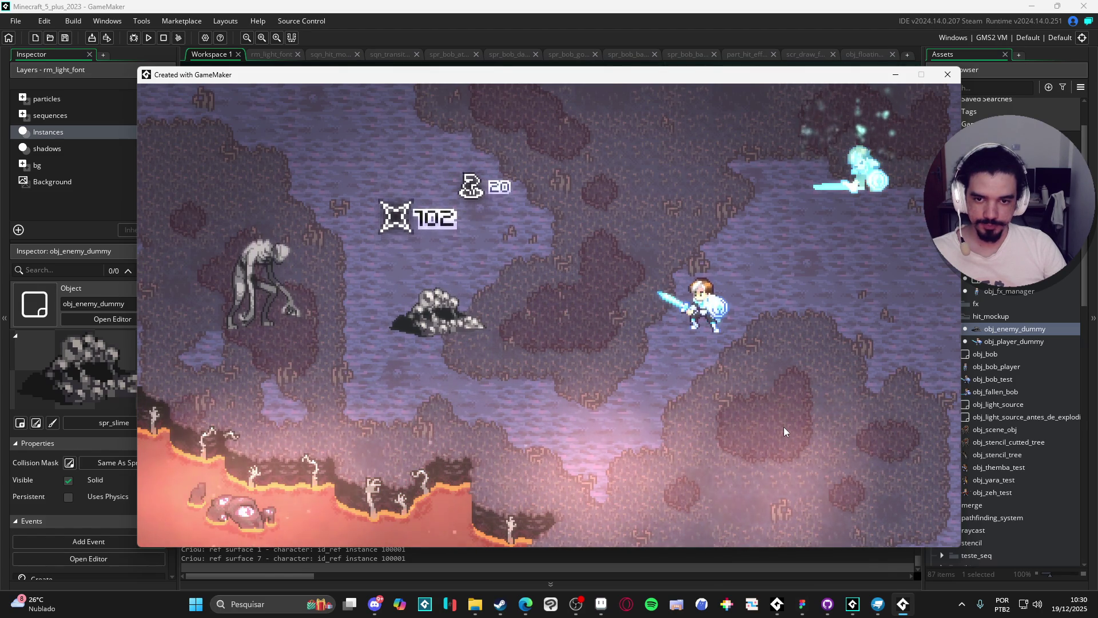
- Close the running game and search the Asset Browser for 'grad' sprites
click(944, 80)
scroll(1034, 393, down, 10)
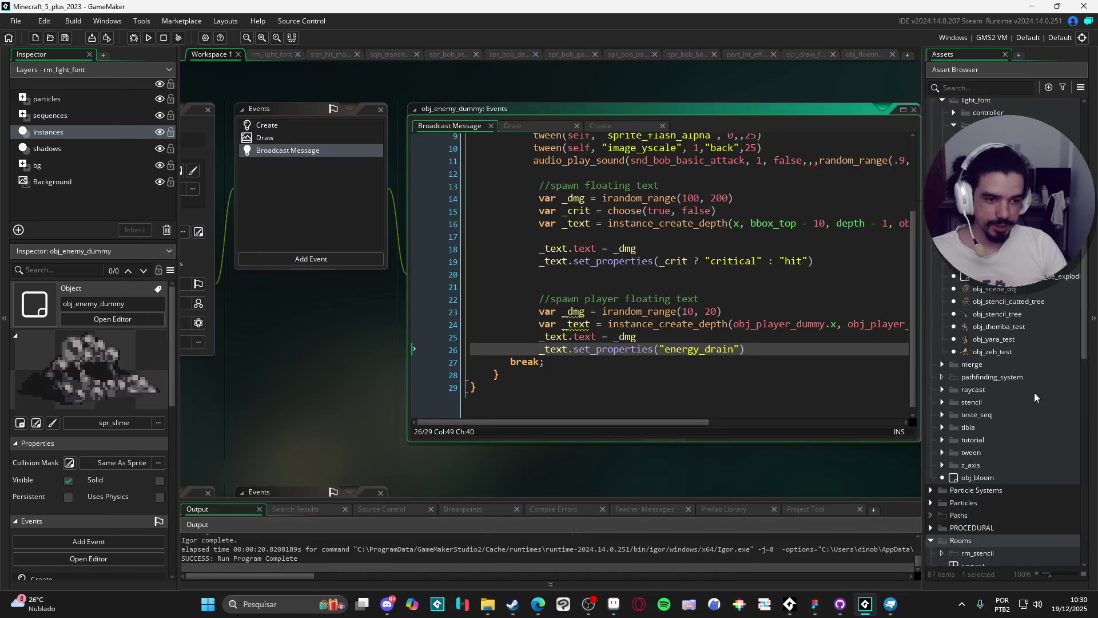
scroll(1018, 395, down, 6)
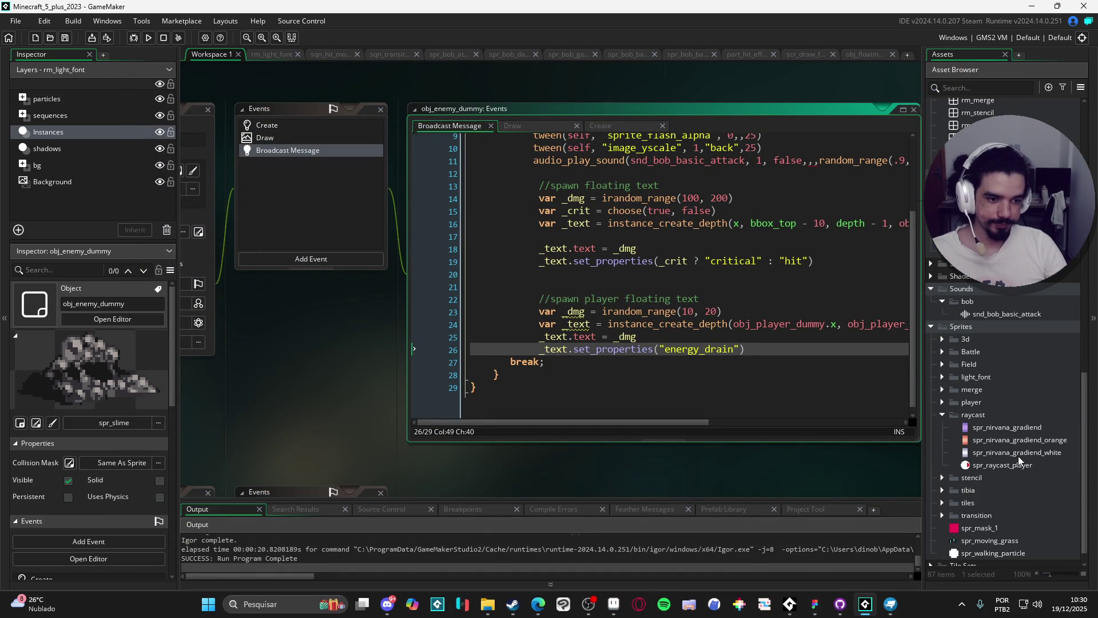
scroll(1010, 438, down, 2)
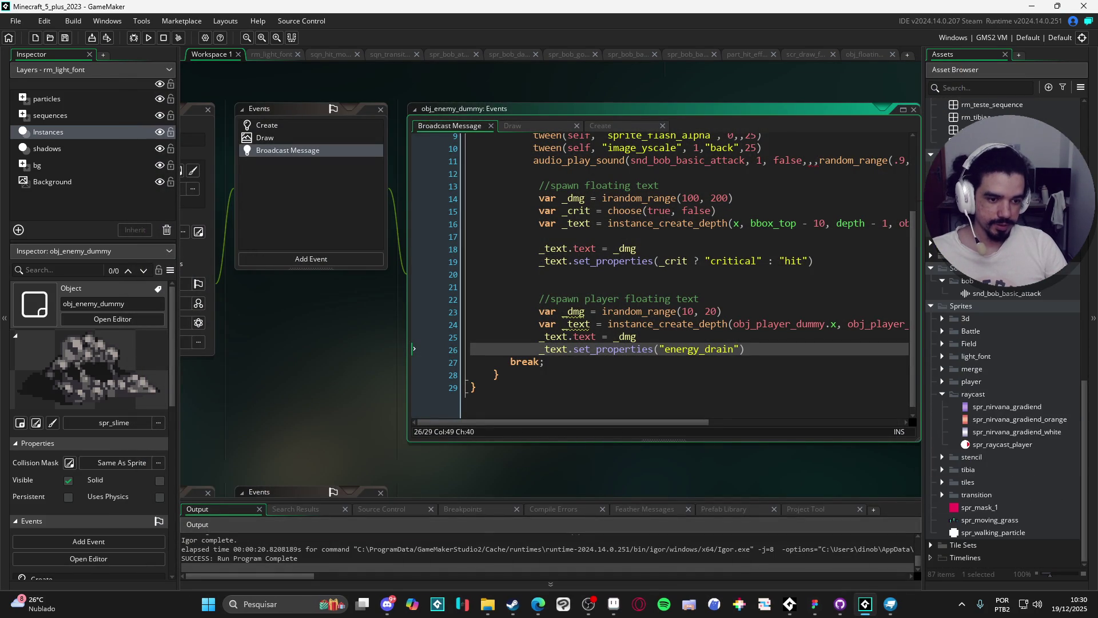
click(963, 88)
text(d)
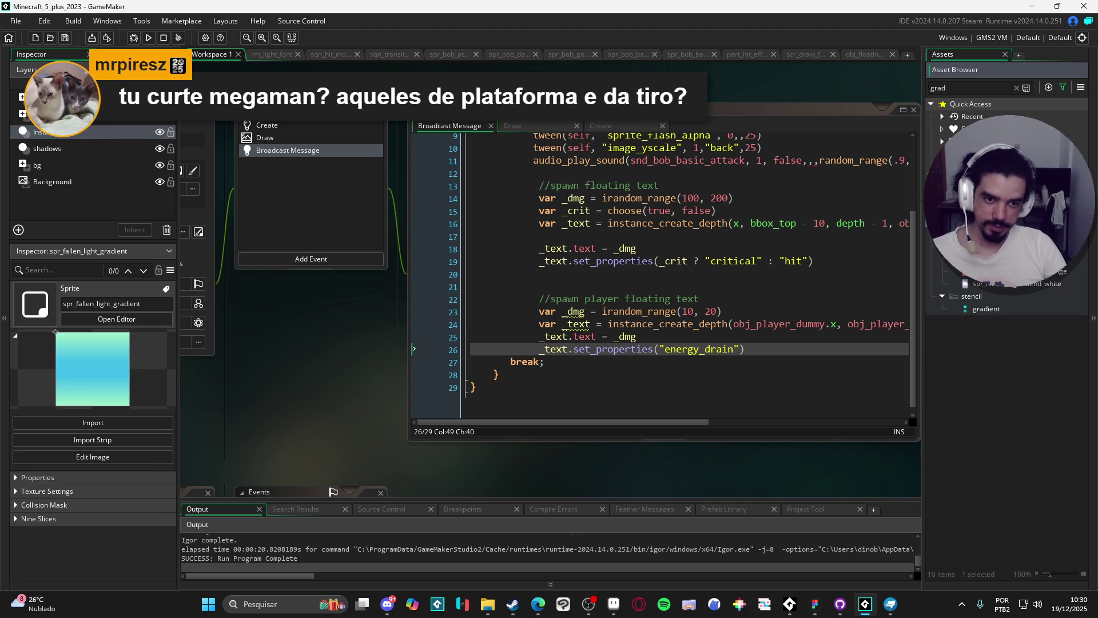
- Open obj_floating_text from Recent and go to the energy_drain settings in its Create code
click(942, 116)
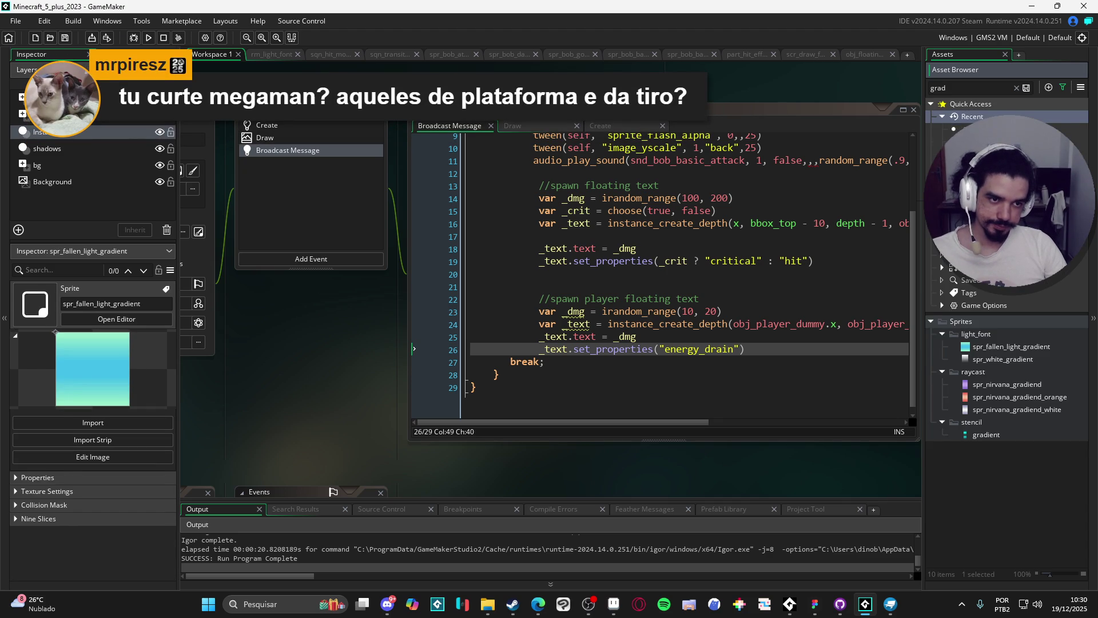
double_click(966, 129)
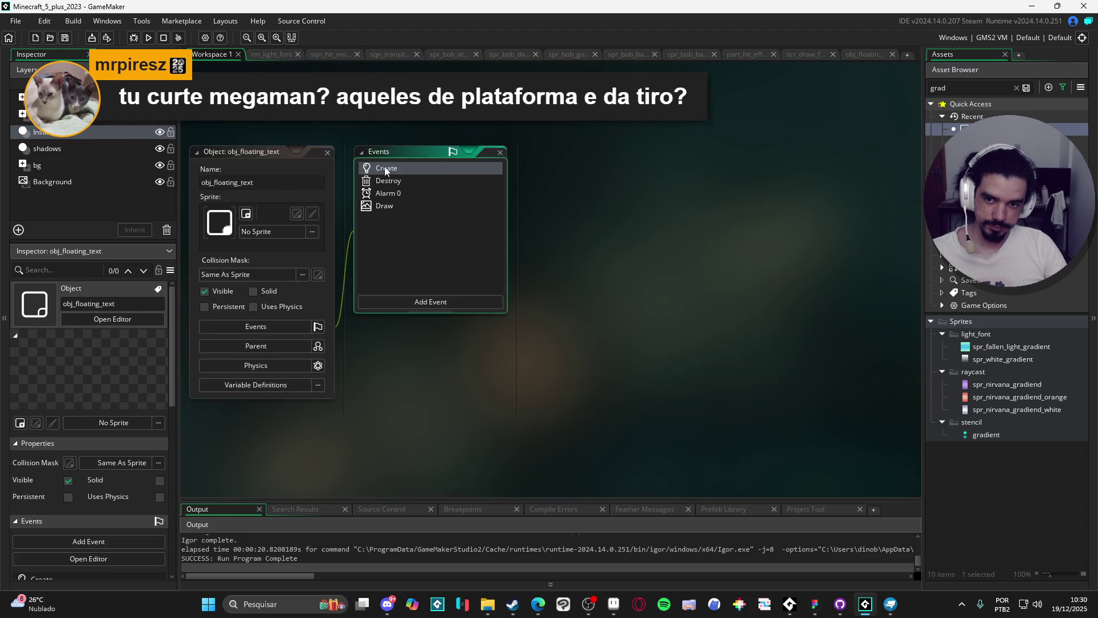
double_click(386, 167)
scroll(383, 343, down, 1)
click(365, 346)
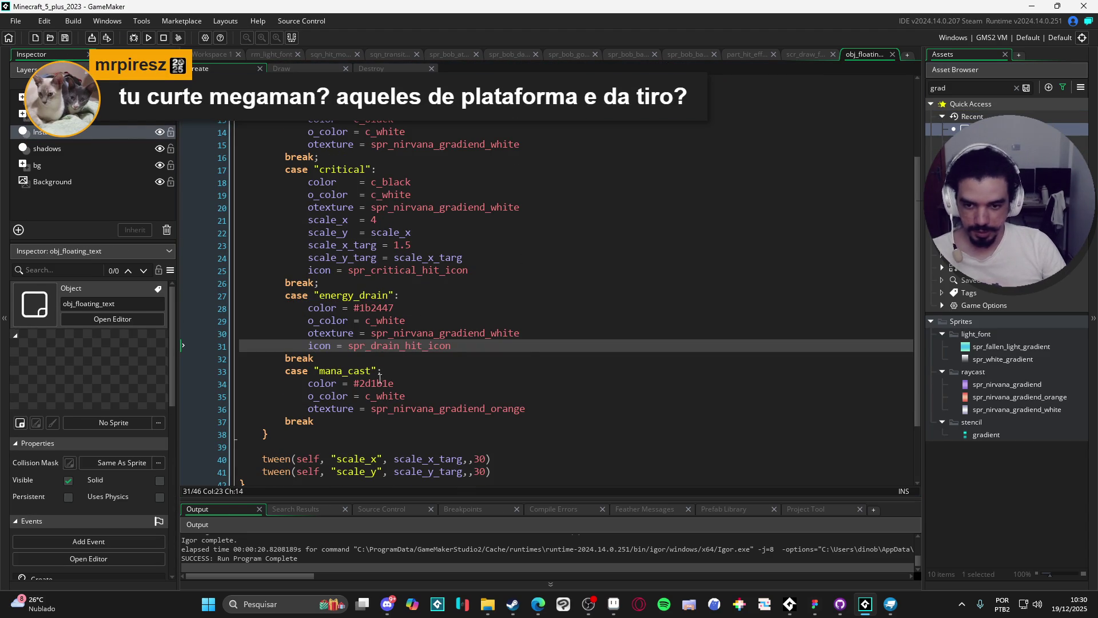
- Paste spr_fallen_light_gradient over the energy_drain texture on line 30, then run the game
double_click(404, 333)
text(spr_fallen_light_gradient)
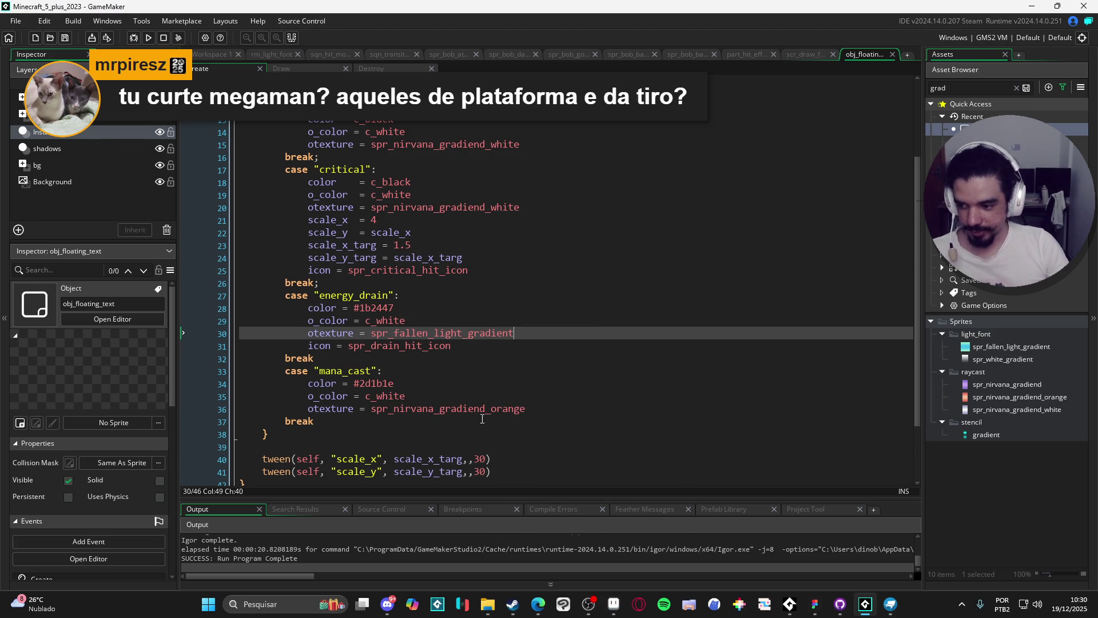
key(F5)
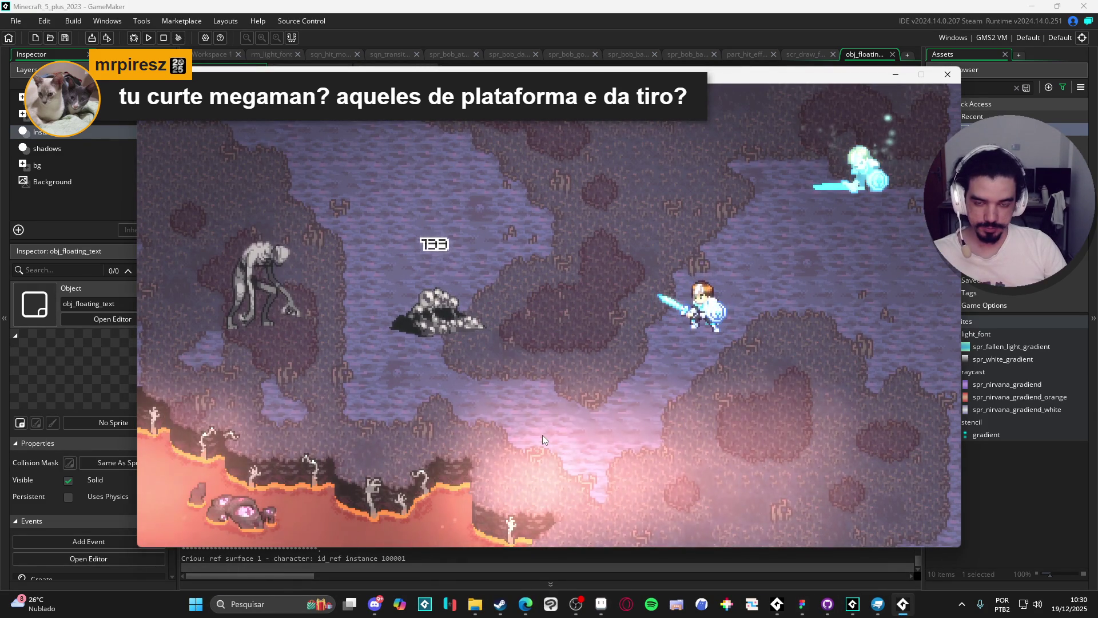
- Hit the rock enemy twelve times with Z to watch the damage numbers, then close the game
key(z)
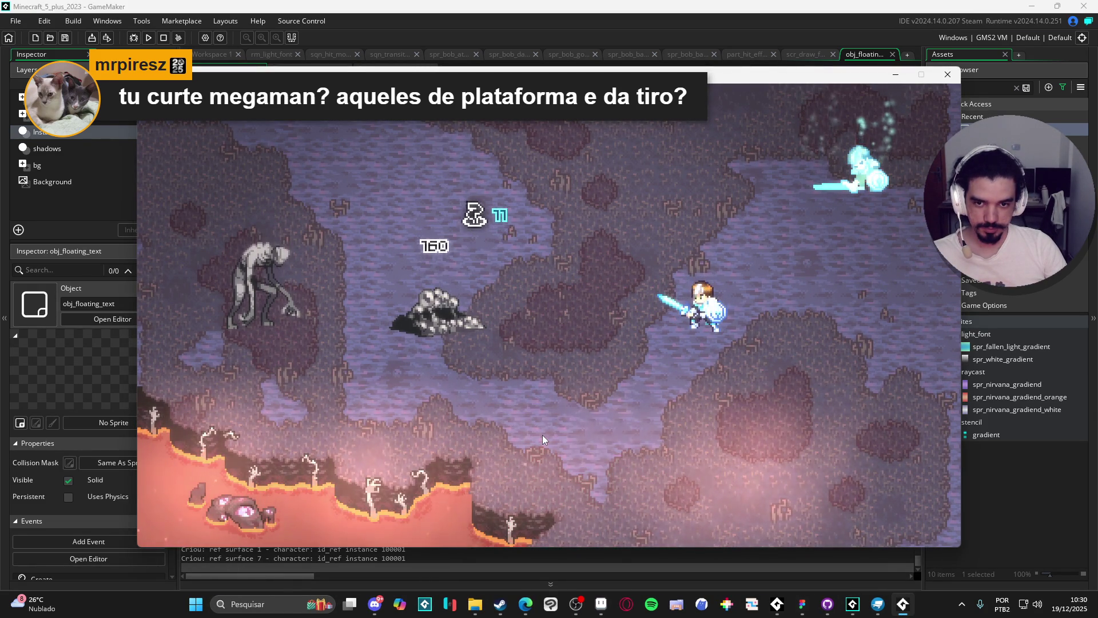
key(z)
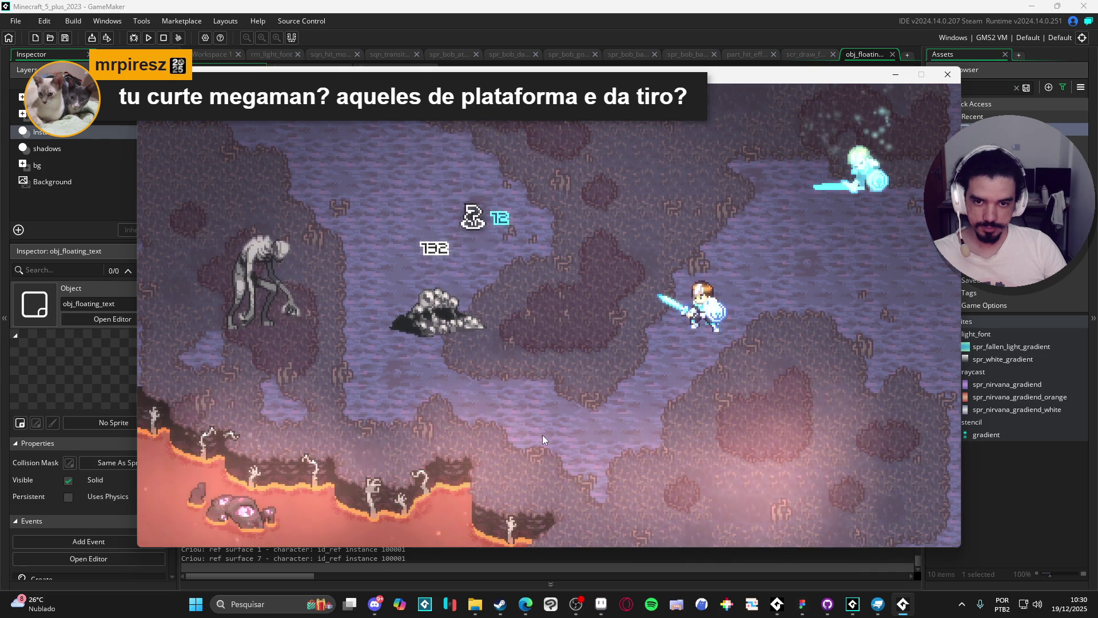
key(z)
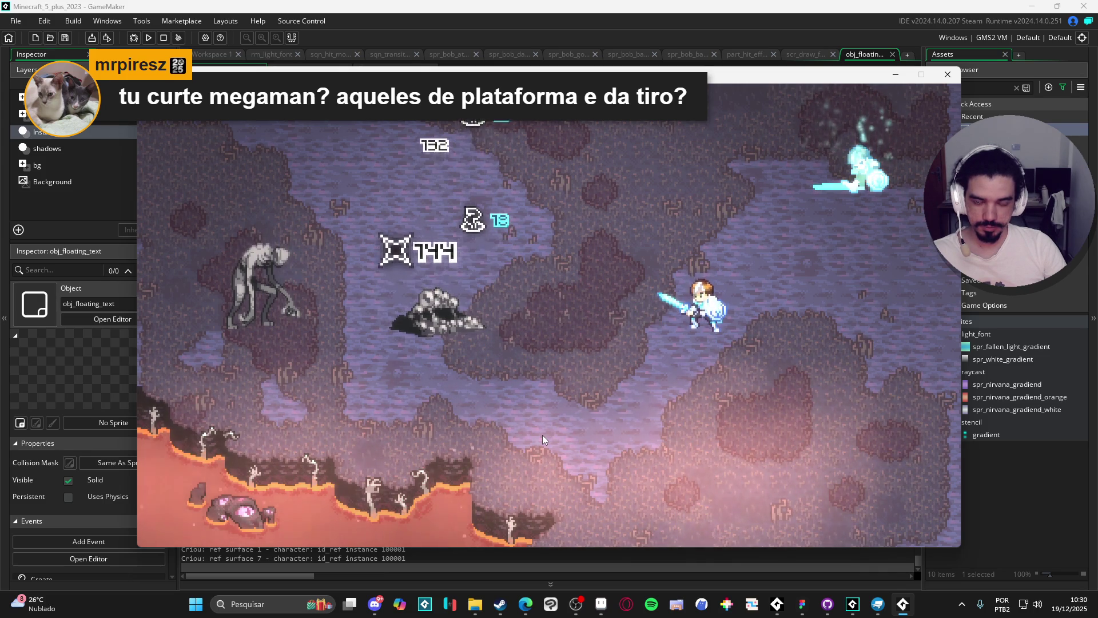
key(z)
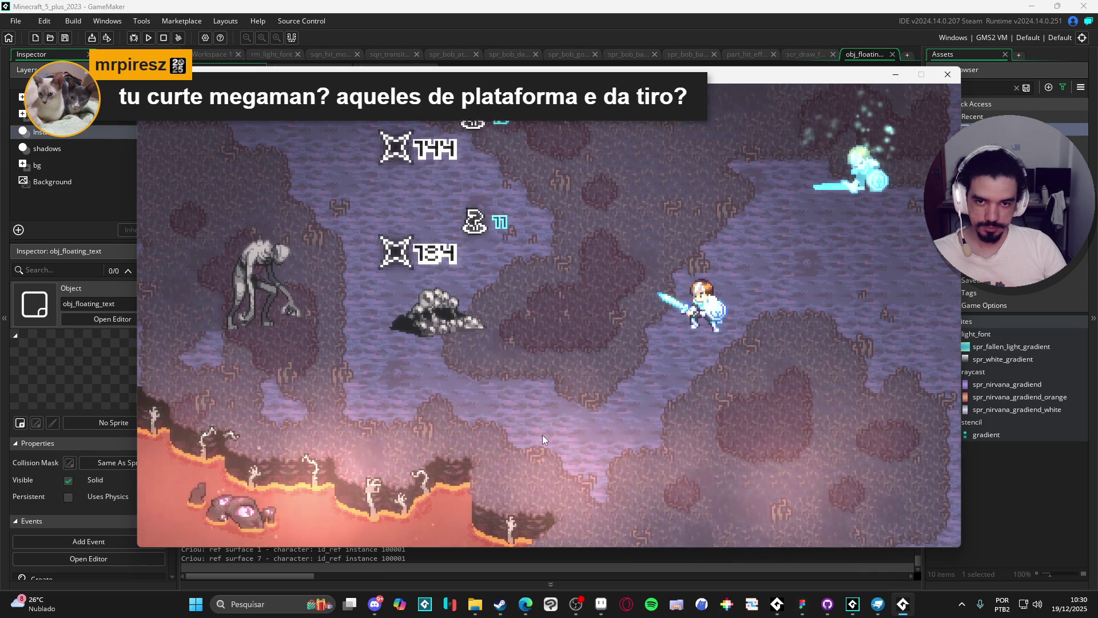
key(z)
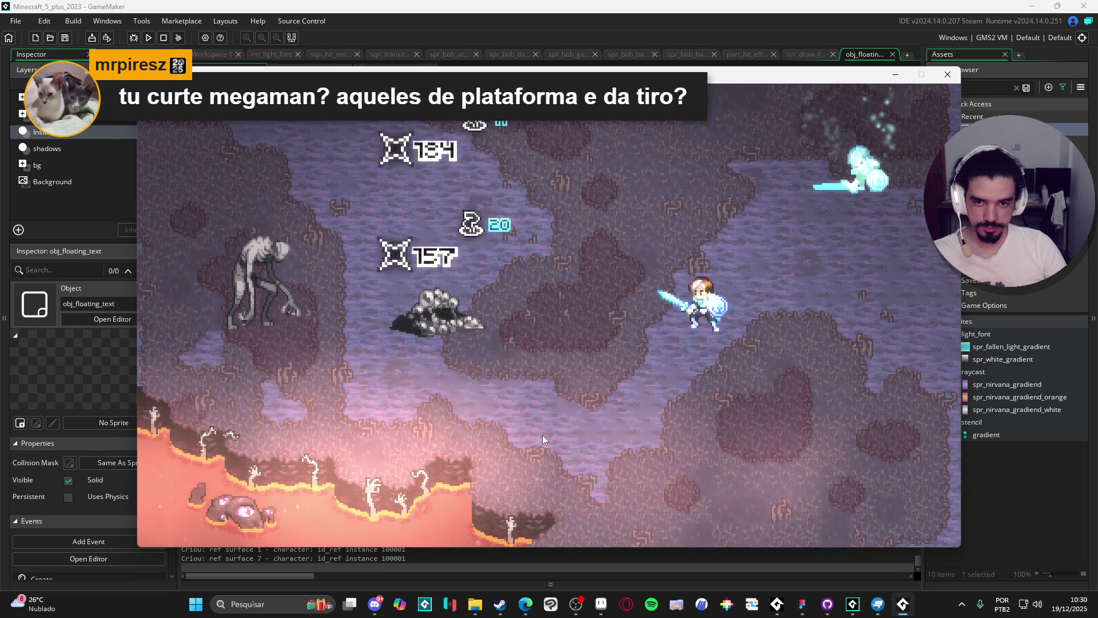
key(z)
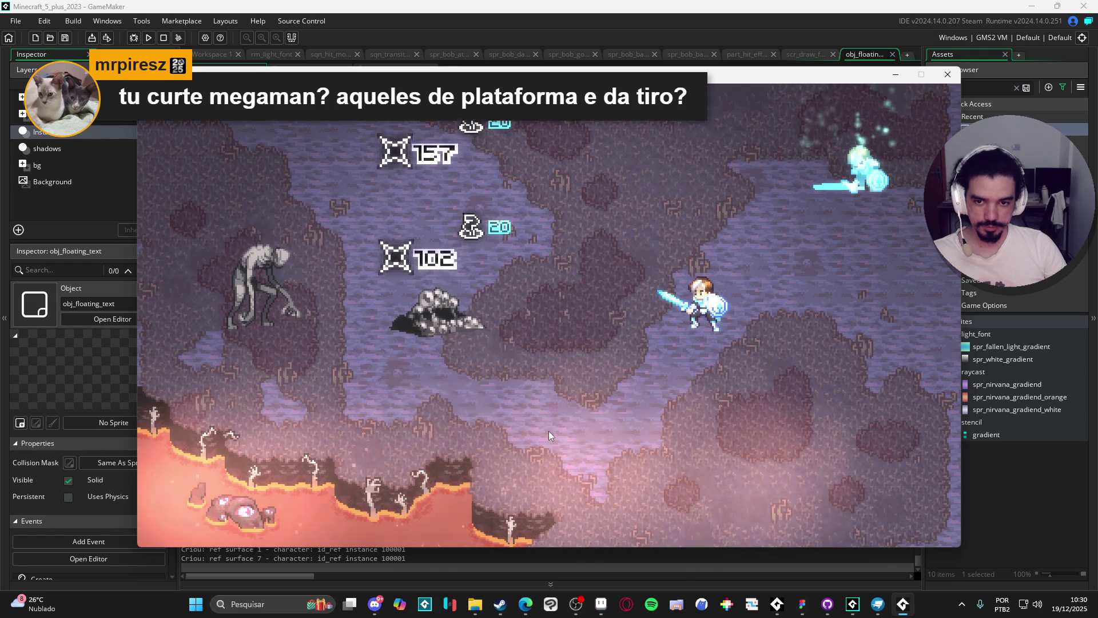
key(z)
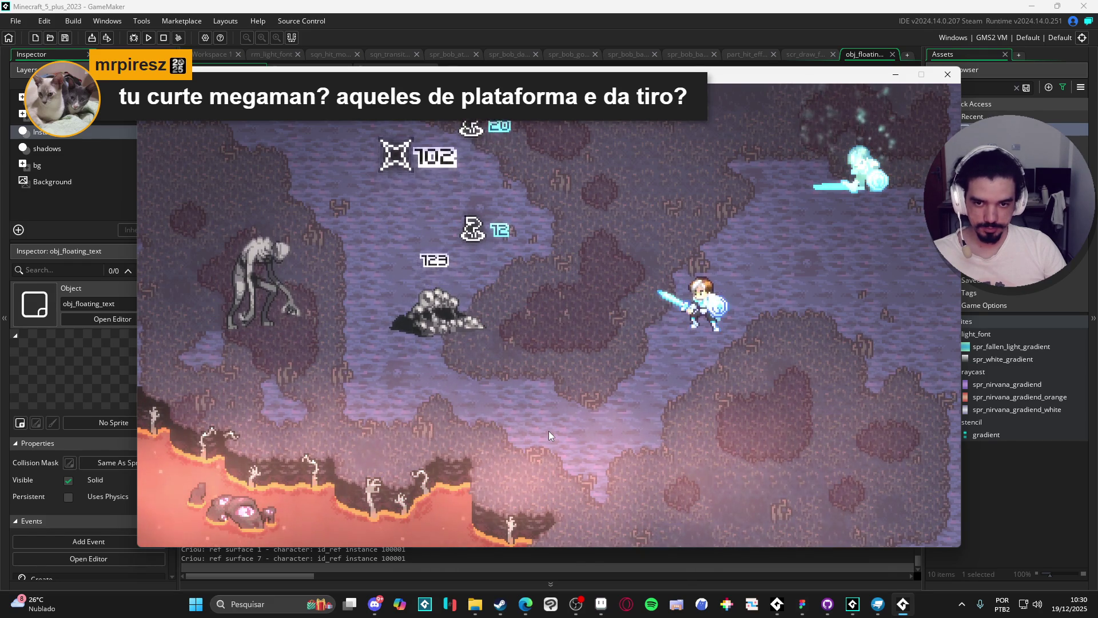
key(z)
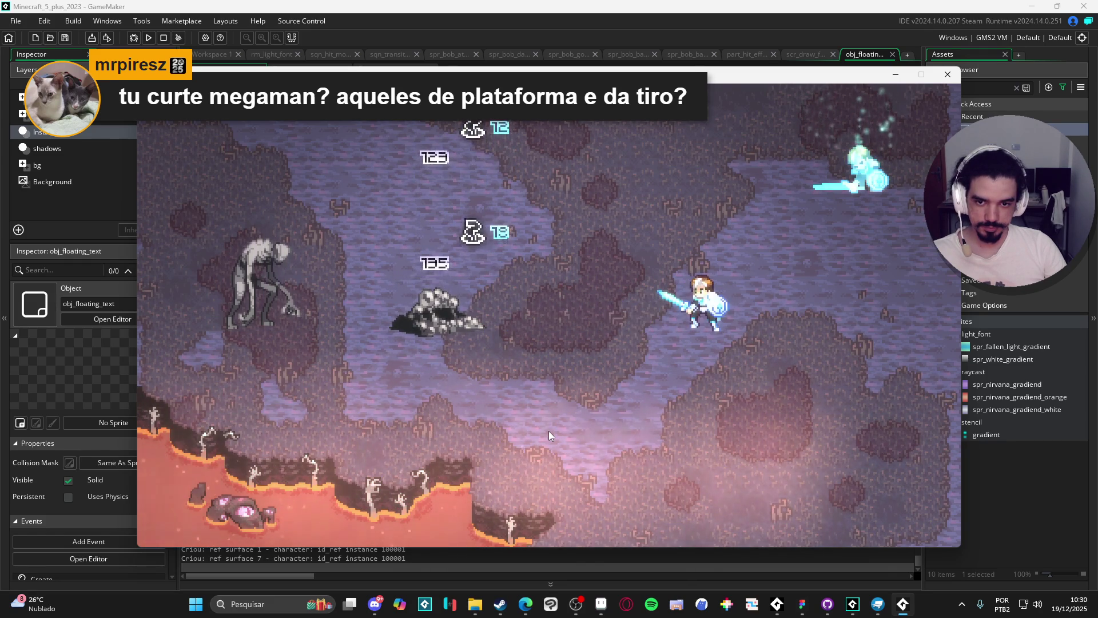
key(z)
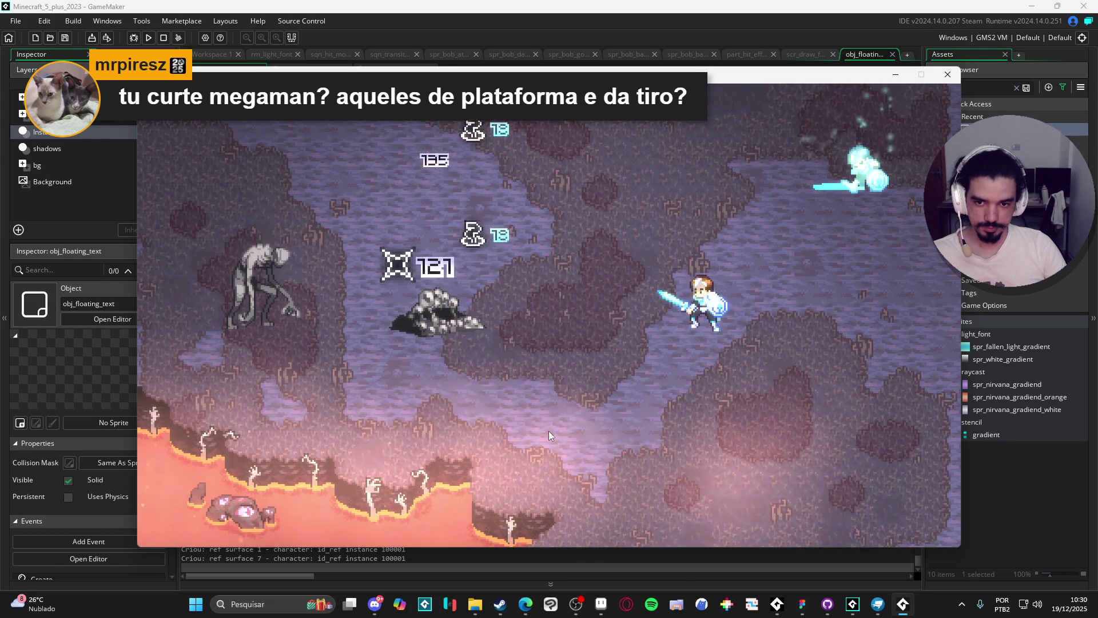
key(z)
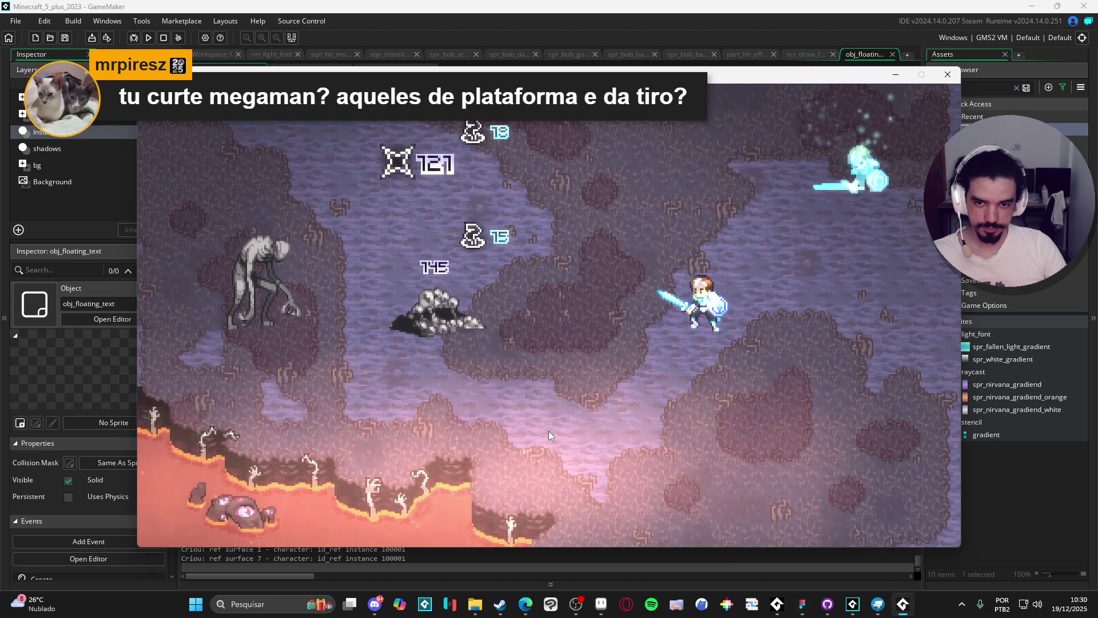
key(z)
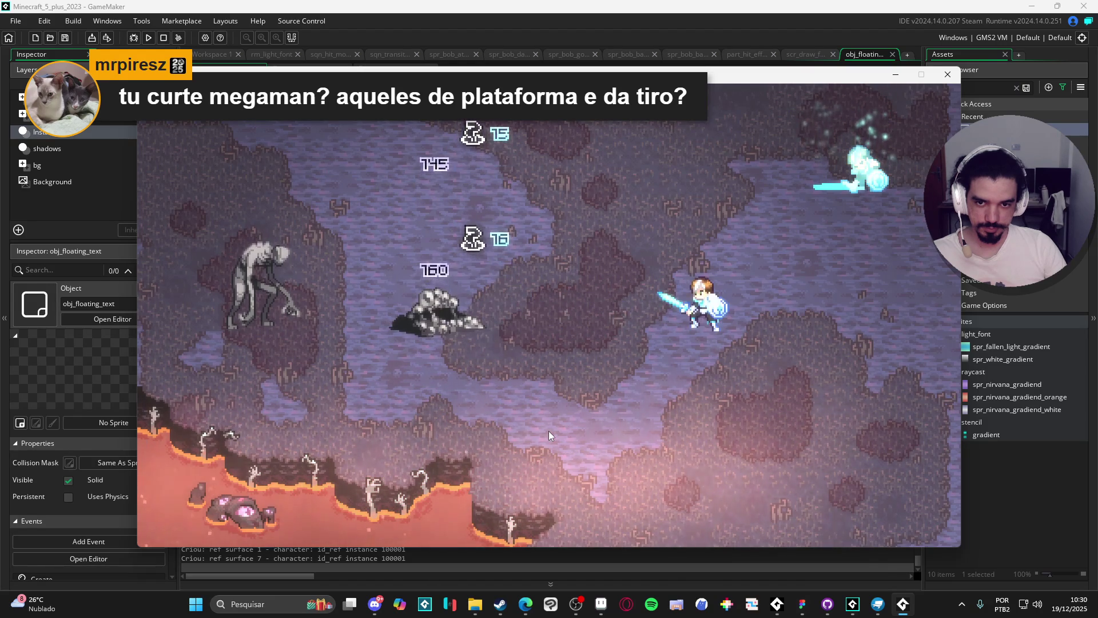
key(z)
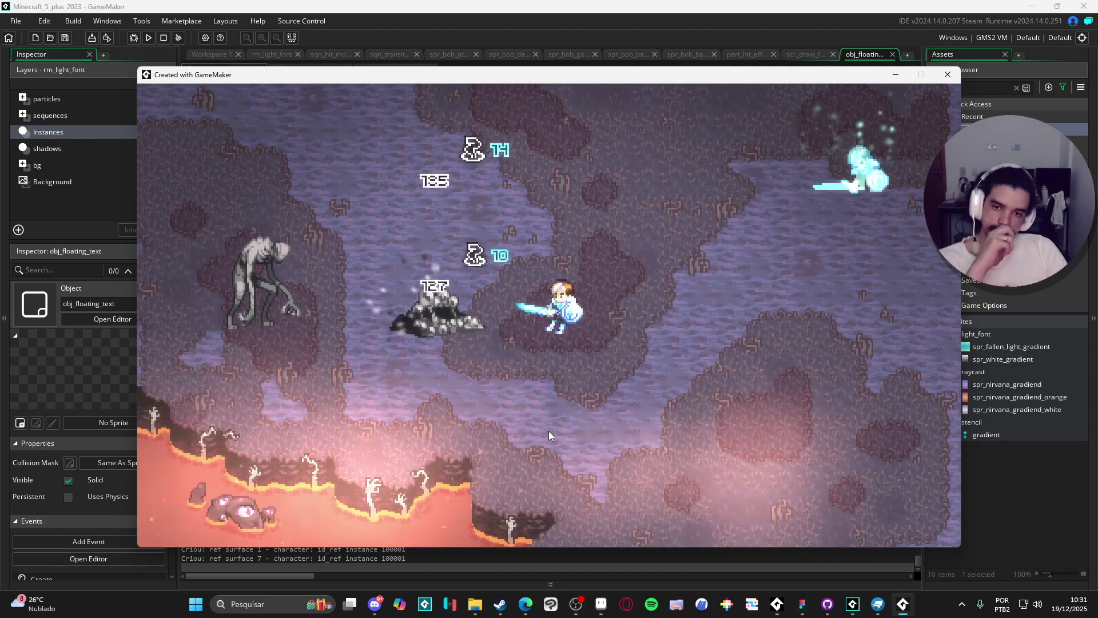
click(948, 75)
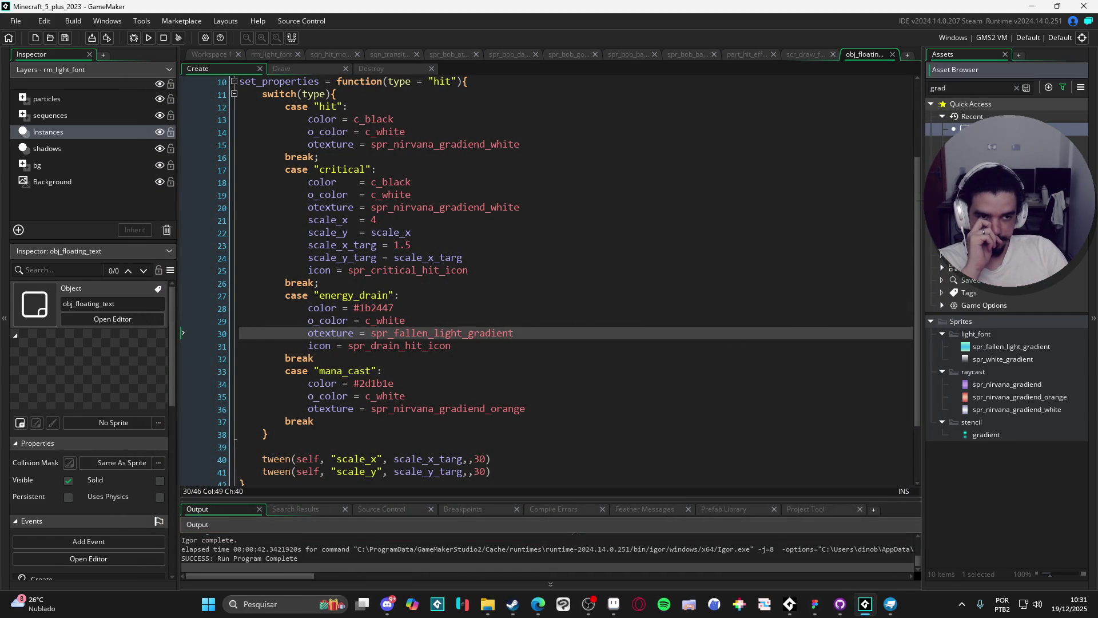
- Read obj_floating_text's Draw event code, then return to obj_enemy_dummy's Broadcast Message code
double_click(967, 128)
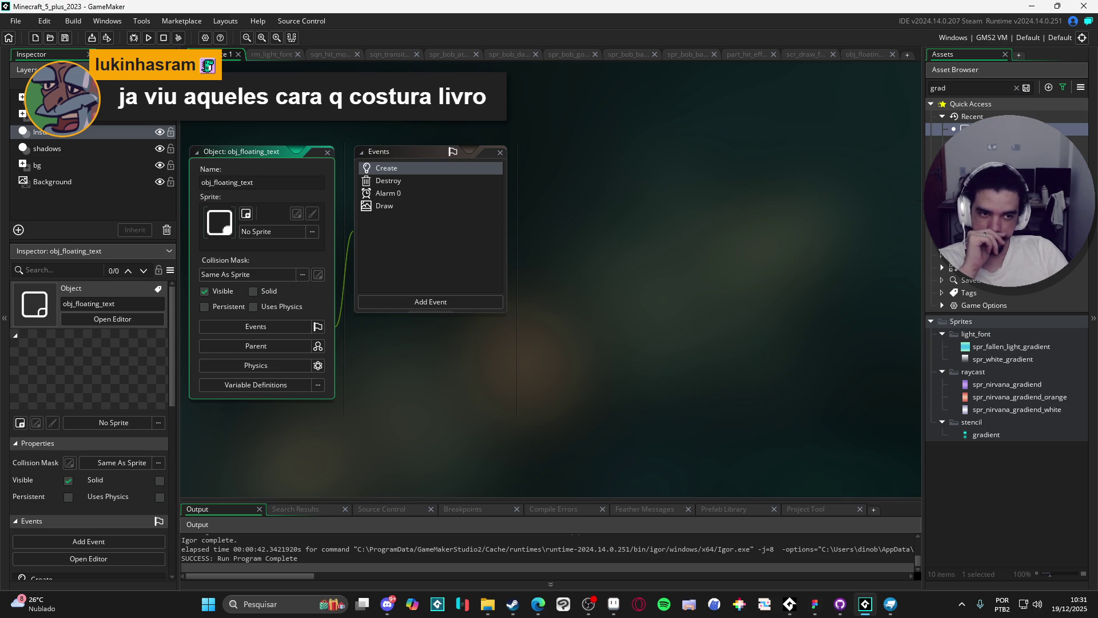
click(503, 355)
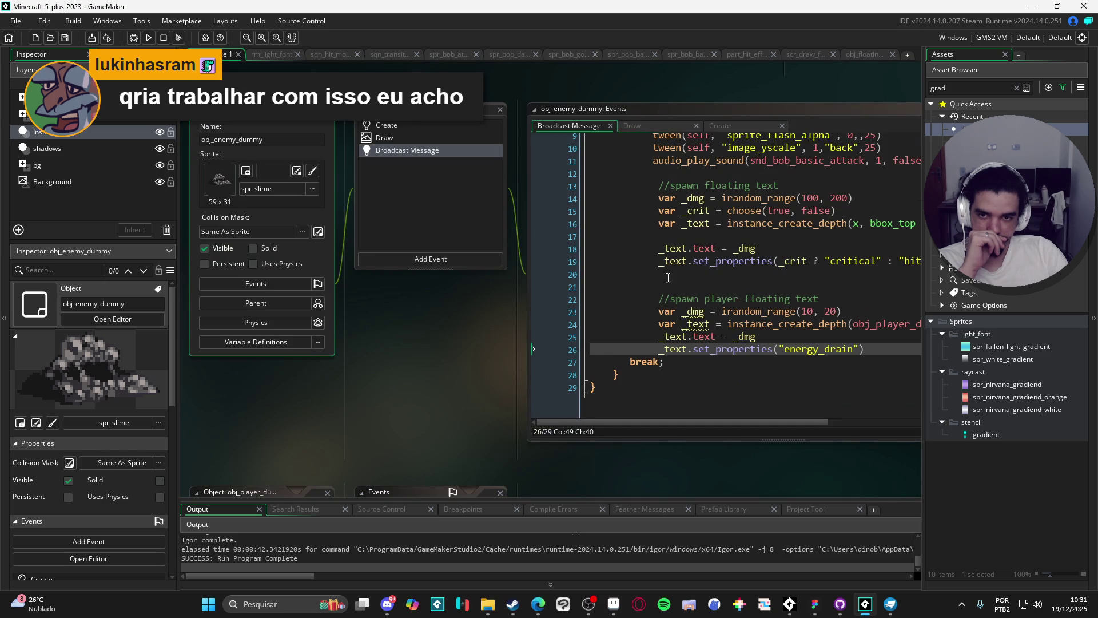
click(865, 54)
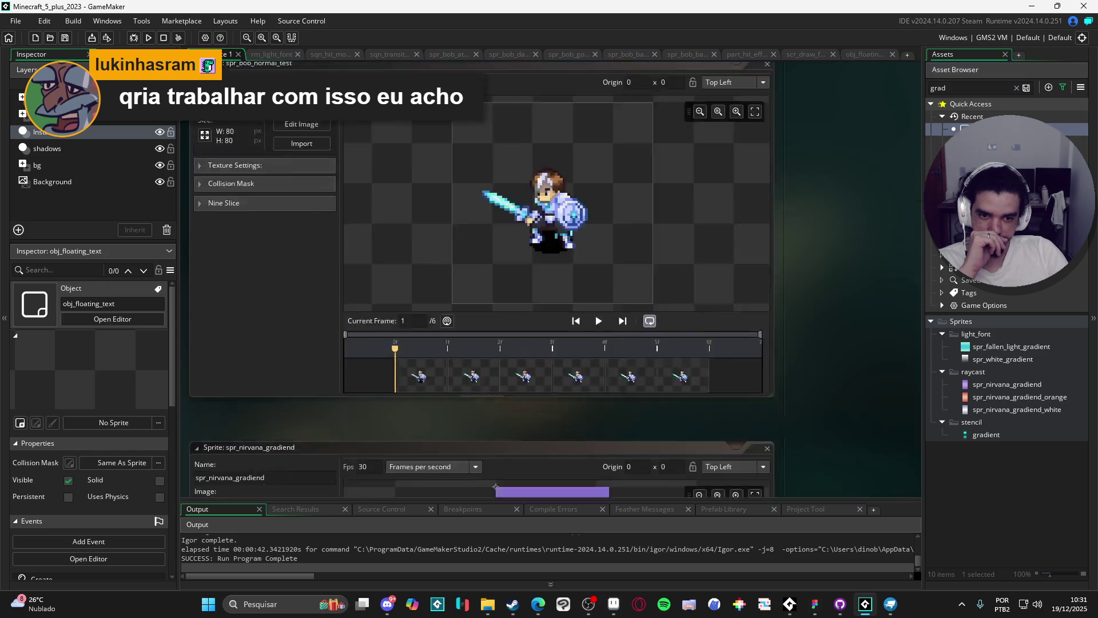
double_click(389, 207)
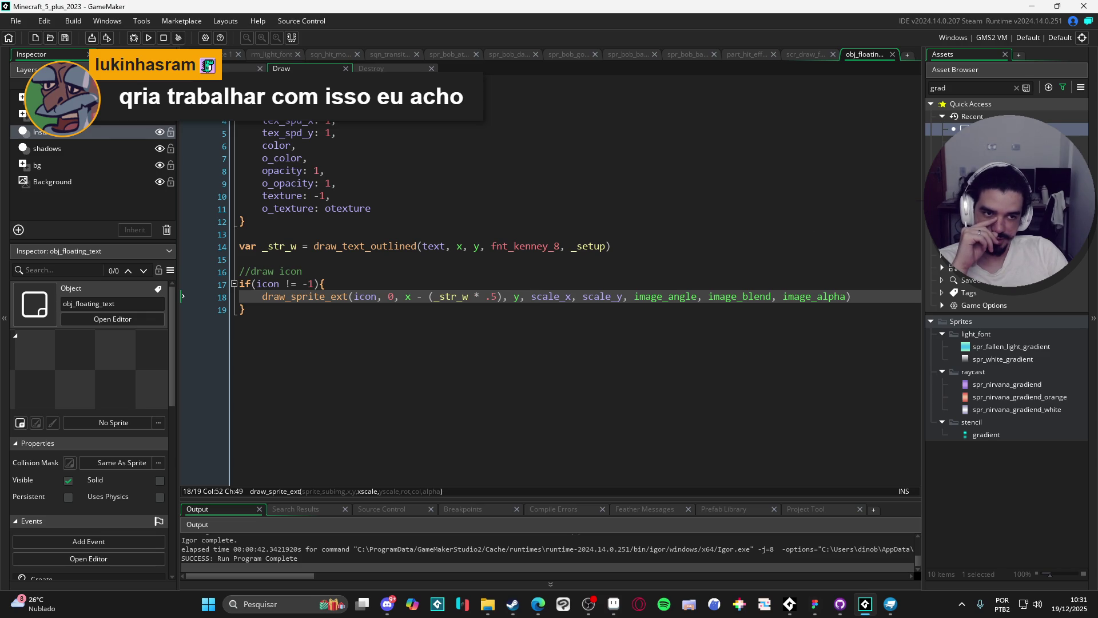
key(ctrl+Tab)
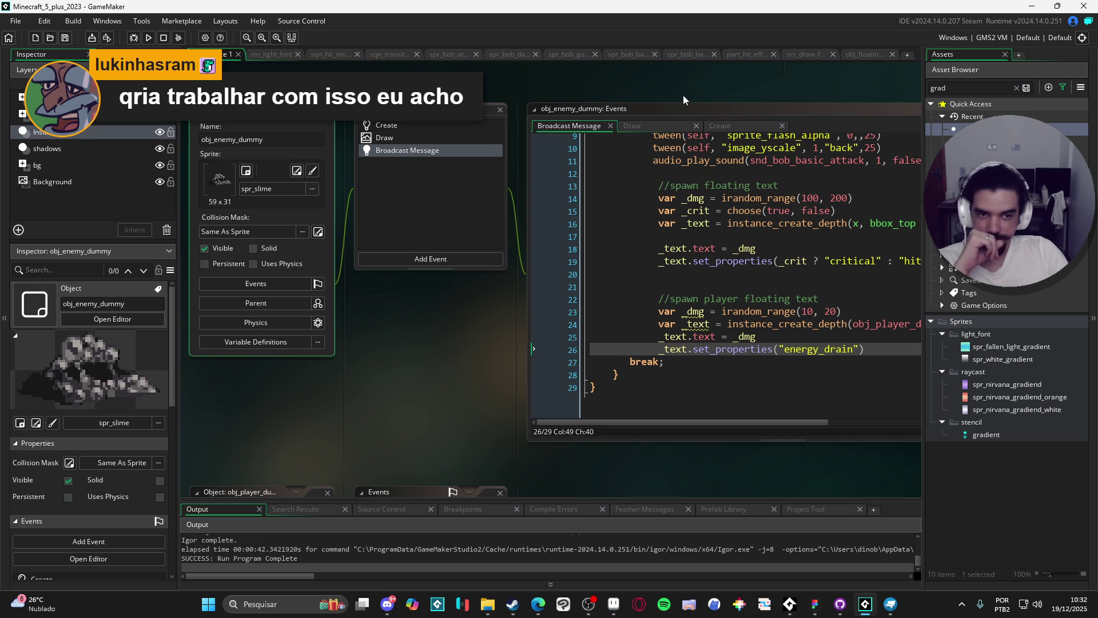
click(704, 105)
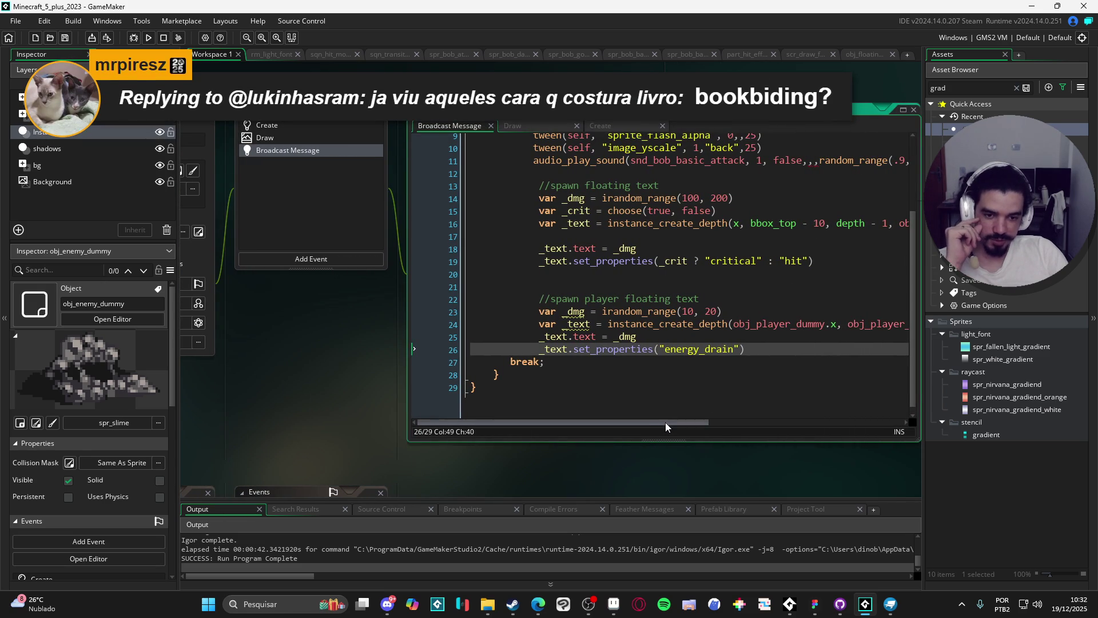
- Review the hit-message spawn code and put the caret after obj_player_dummy.x on line 24
mouse_move(666, 423)
mouse_down()
mouse_move(726, 416)
mouse_move(652, 424)
mouse_move(667, 416)
mouse_up()
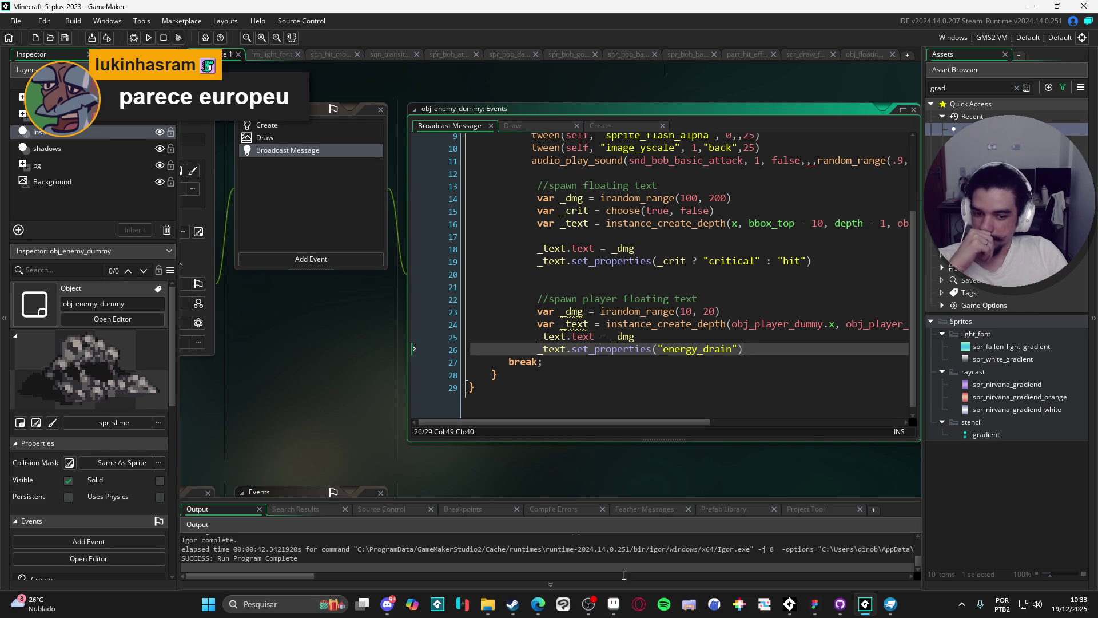
click(590, 601)
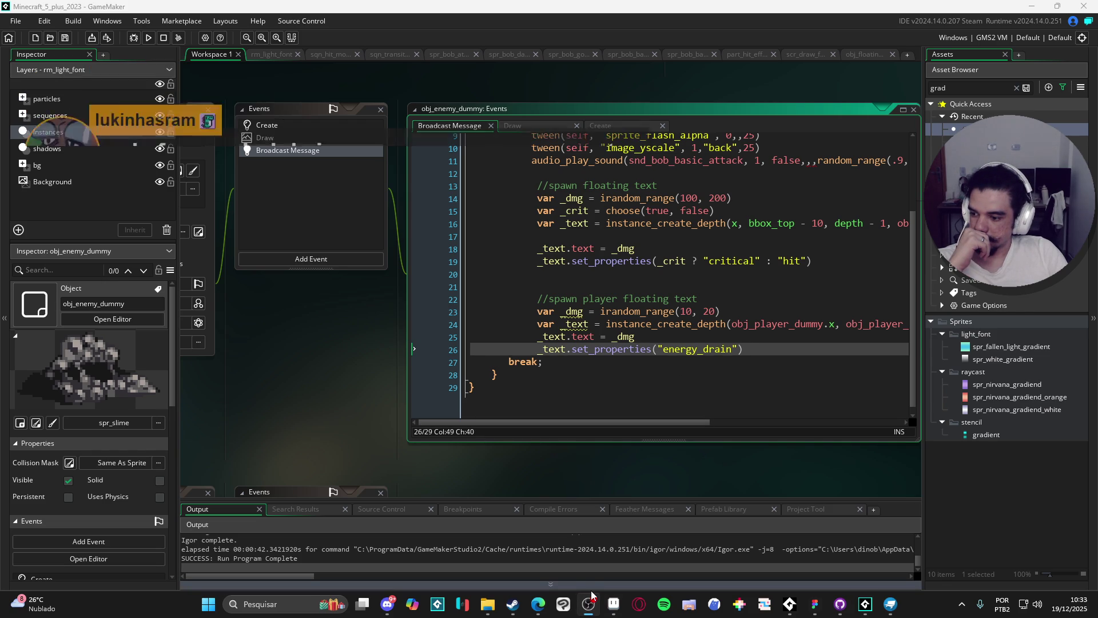
click(592, 580)
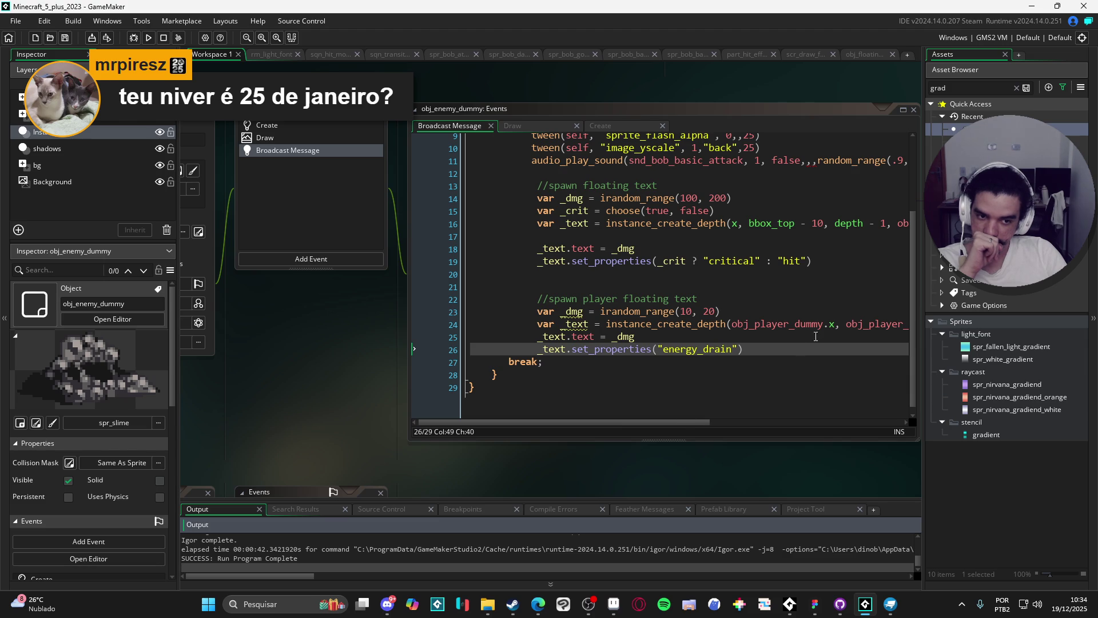
click(841, 320)
- Offset the player text to obj_player_dummy.x + 20 after checking spr_critical_hit_icon's size, then run
text(+)
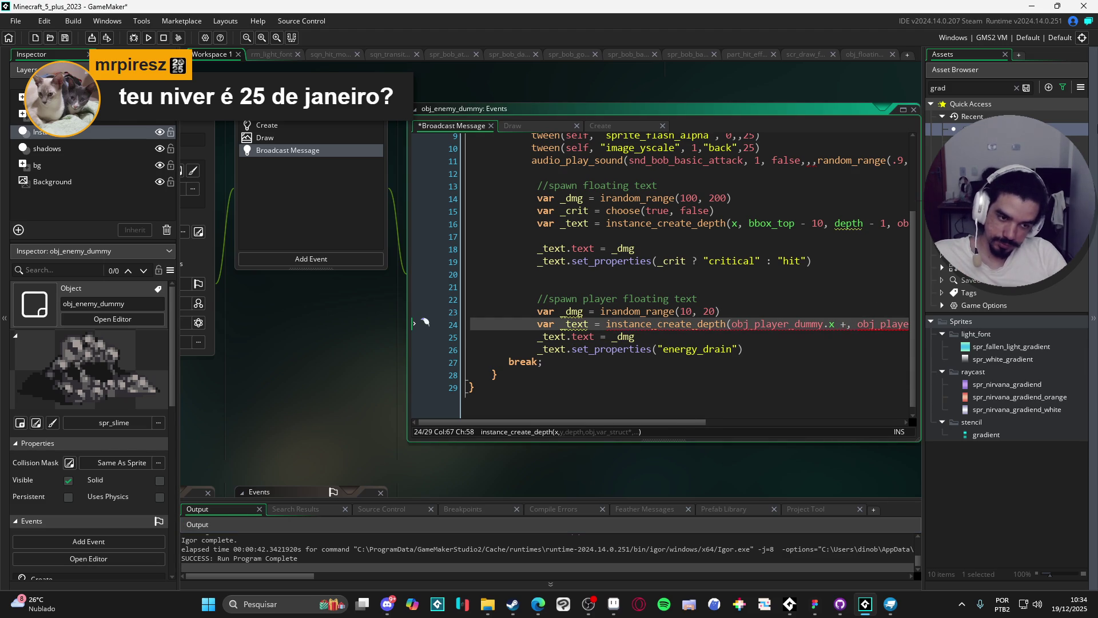
double_click(956, 89)
text(icon)
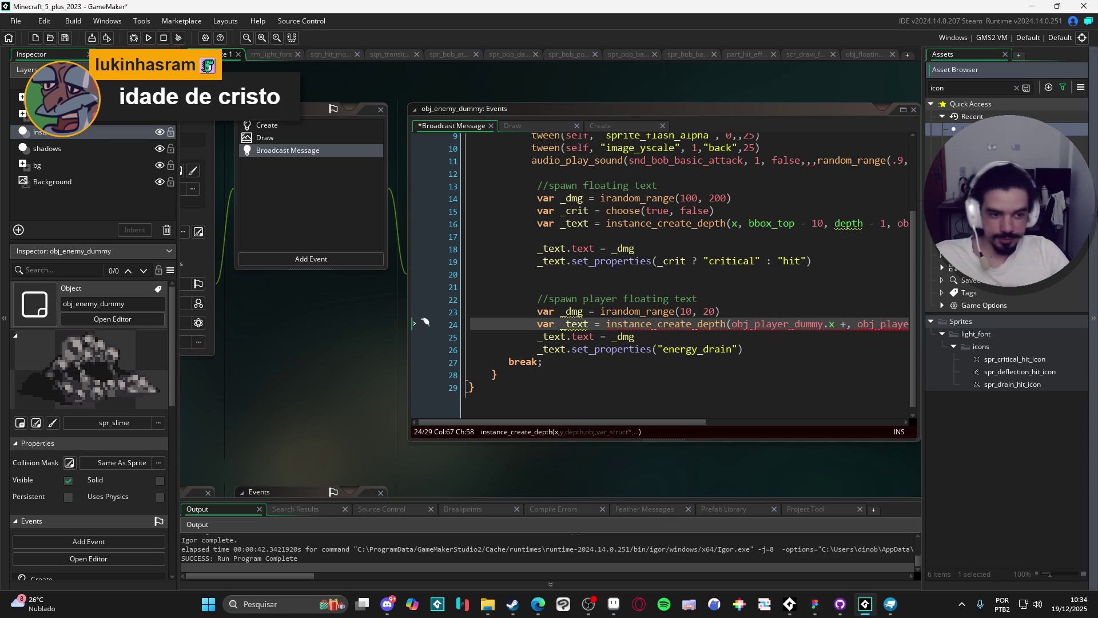
click(997, 363)
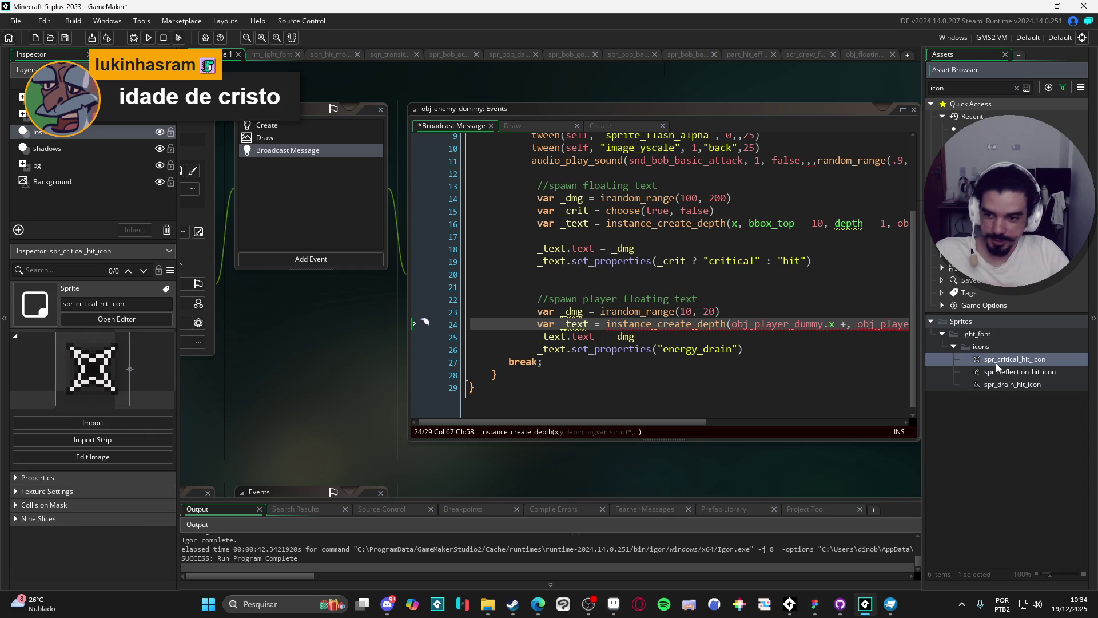
click(118, 479)
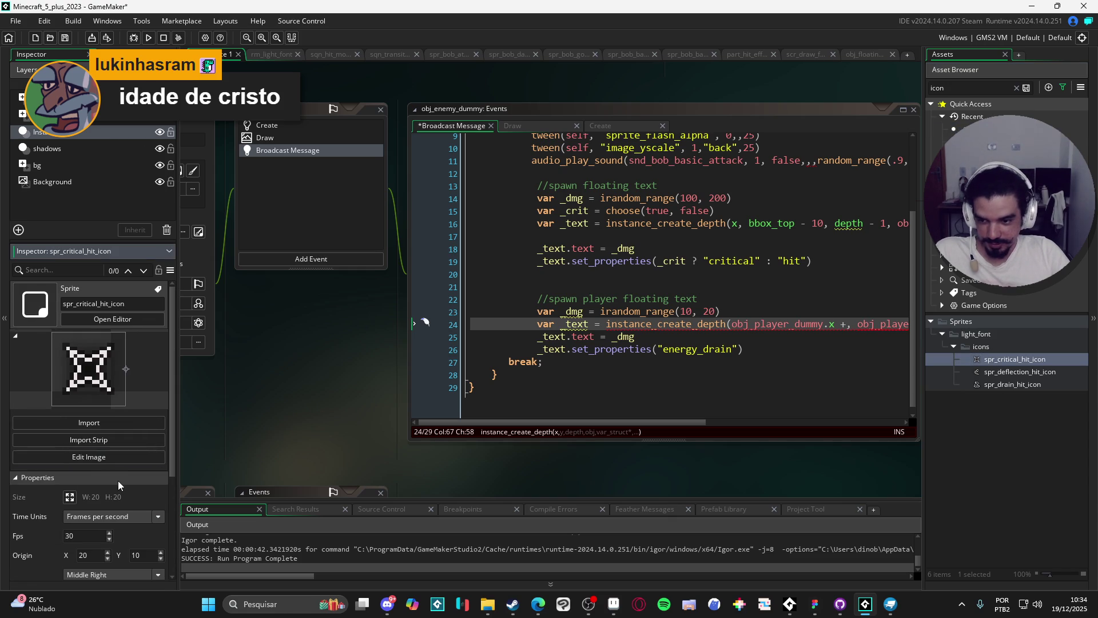
click(846, 324)
text(20)
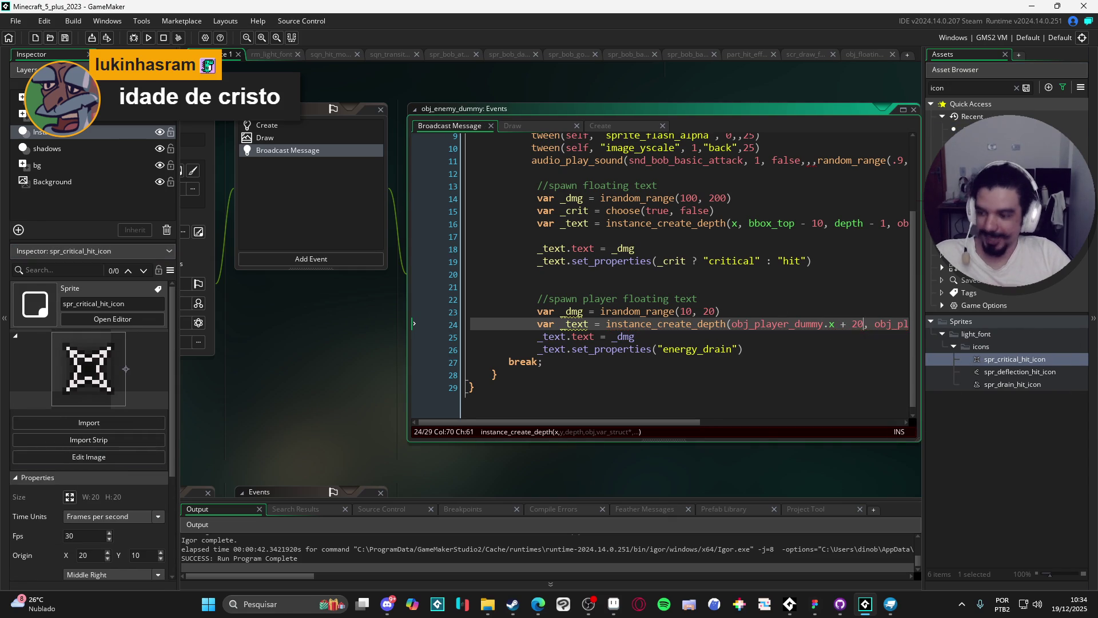
key(F5)
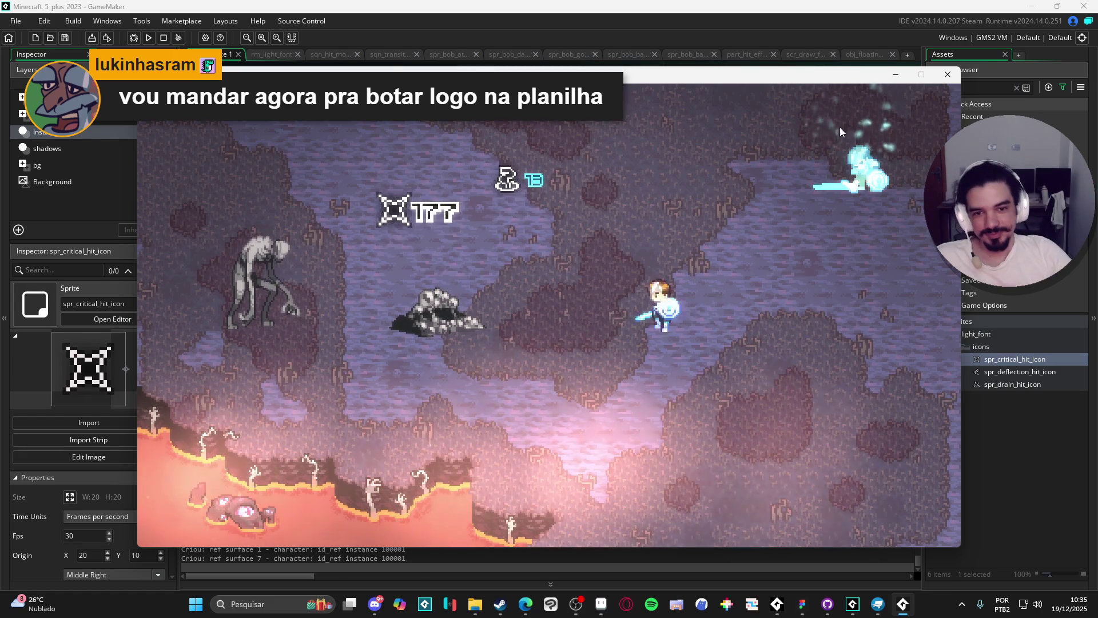
click(948, 75)
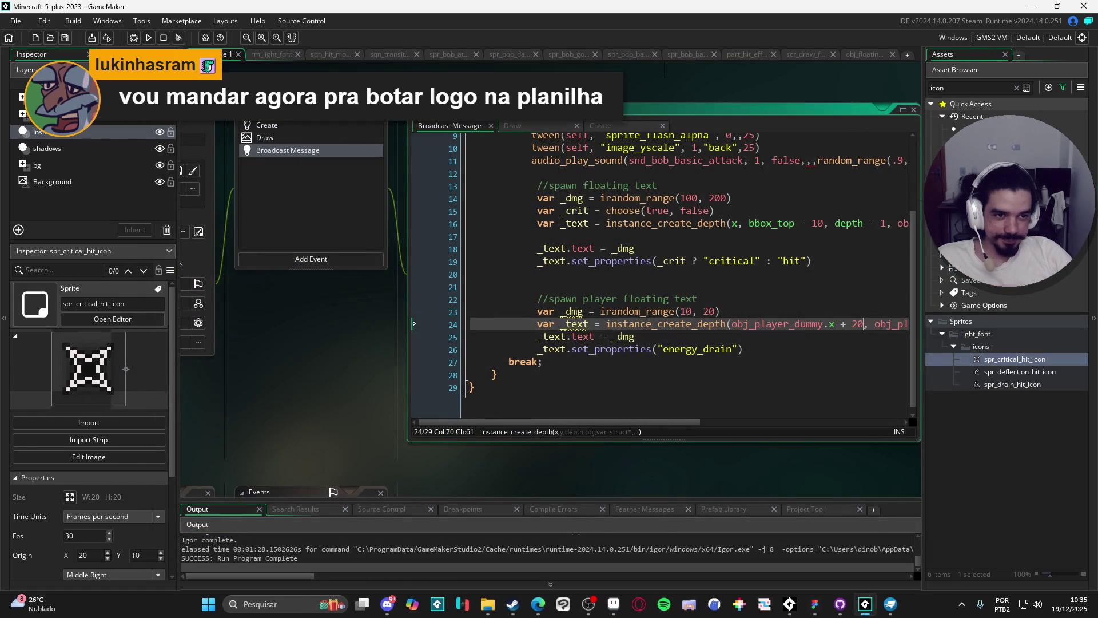
- Change the Create event's alarm[0] lifetime to room_speed * 1 and run the game
click(865, 54)
double_click(428, 171)
scroll(608, 230, up, 3)
scroll(488, 366, down, 5)
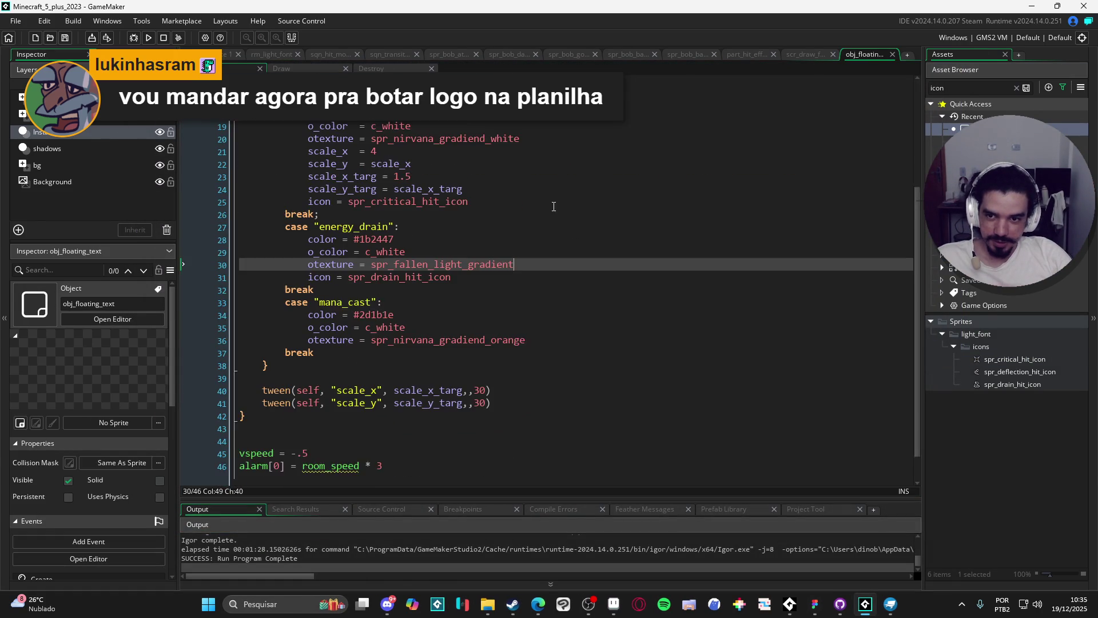
double_click(380, 456)
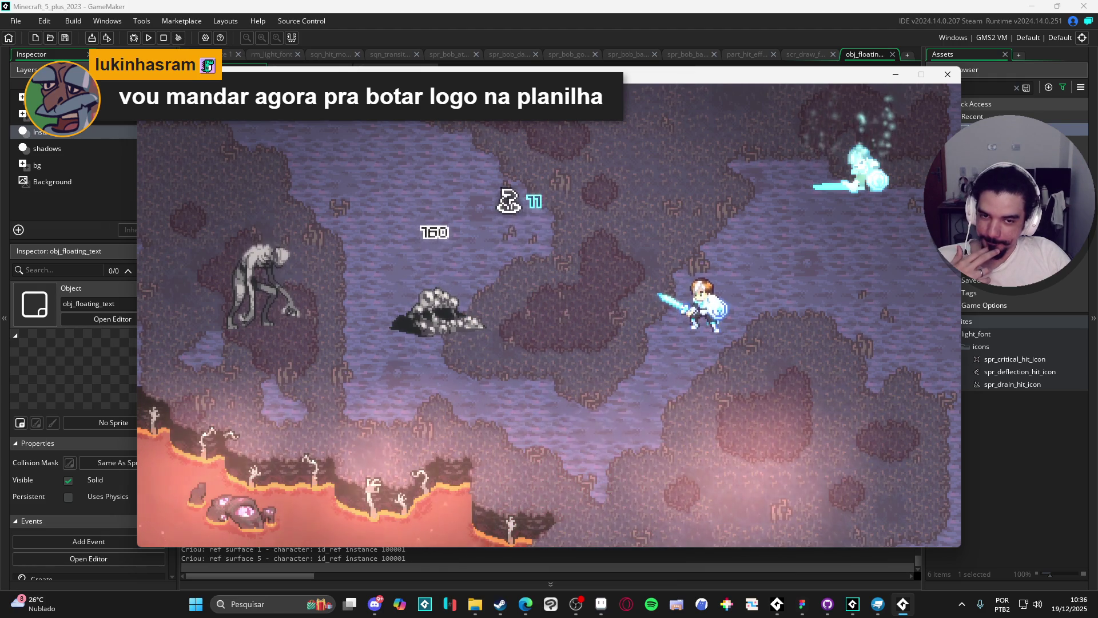
click(948, 74)
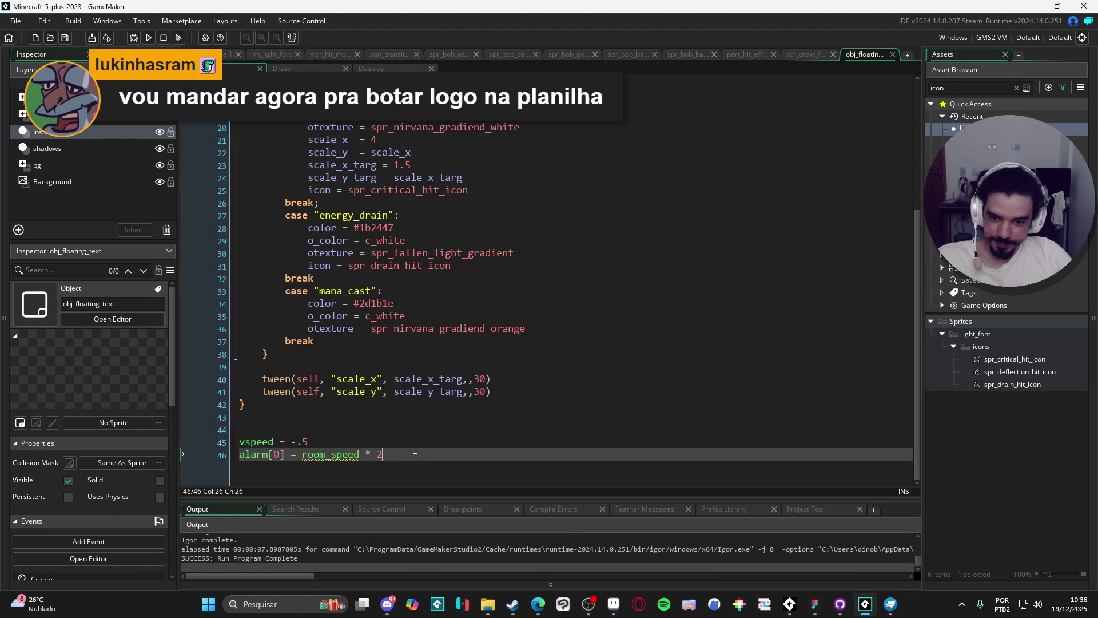
key(BackSpace)
text(1.5)
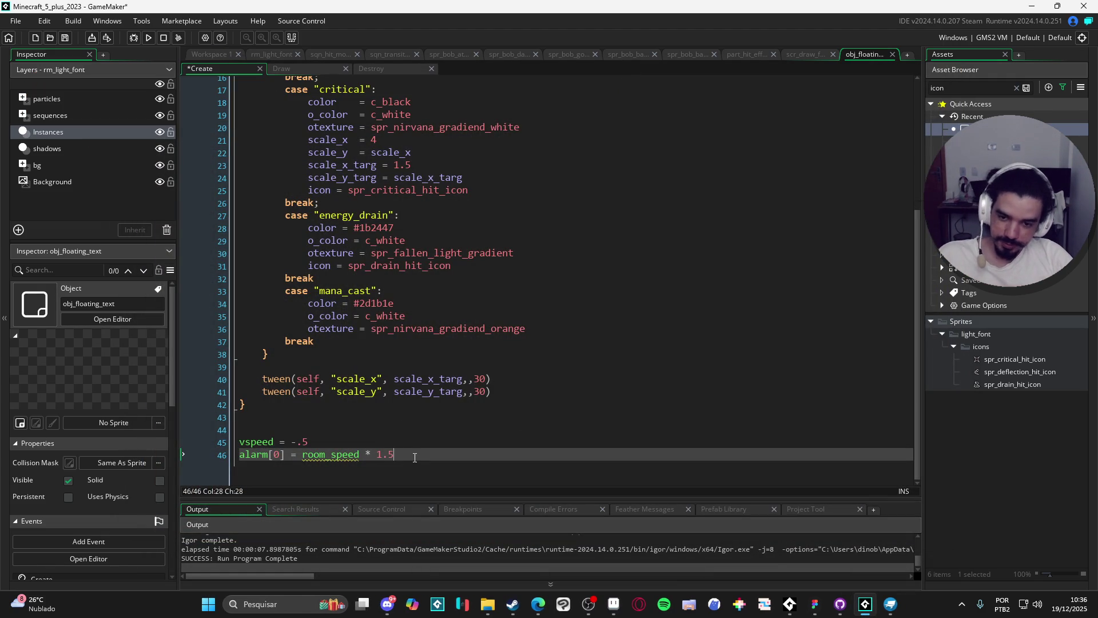
key(F5)
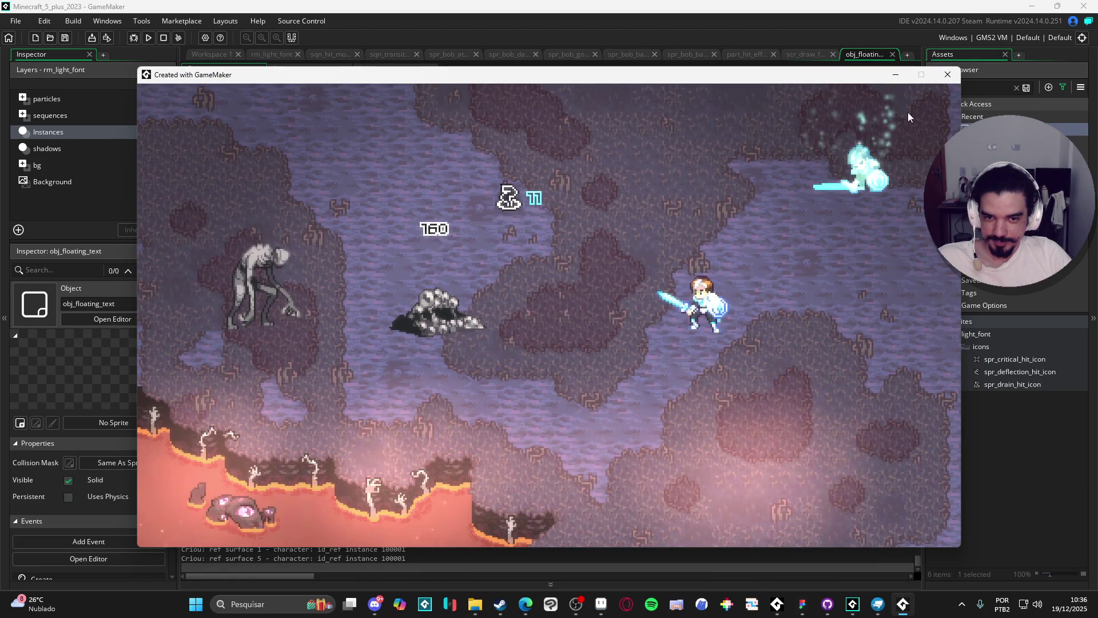
- Retest the one-second lifetime, close the game, and open obj_floating_text's Alarm 0 code
click(948, 74)
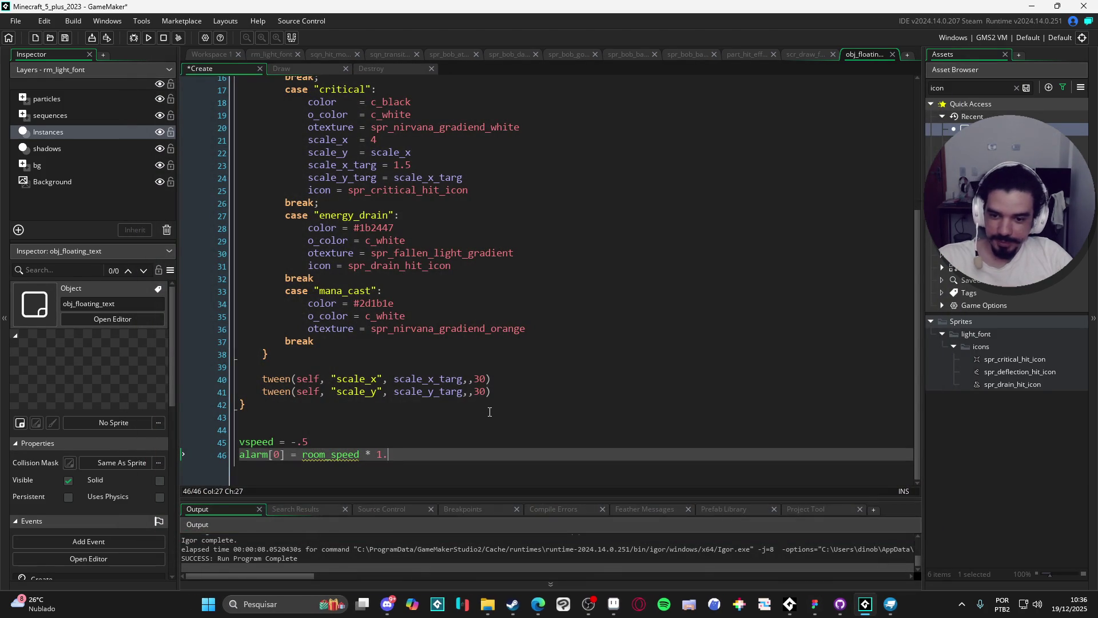
key(F5)
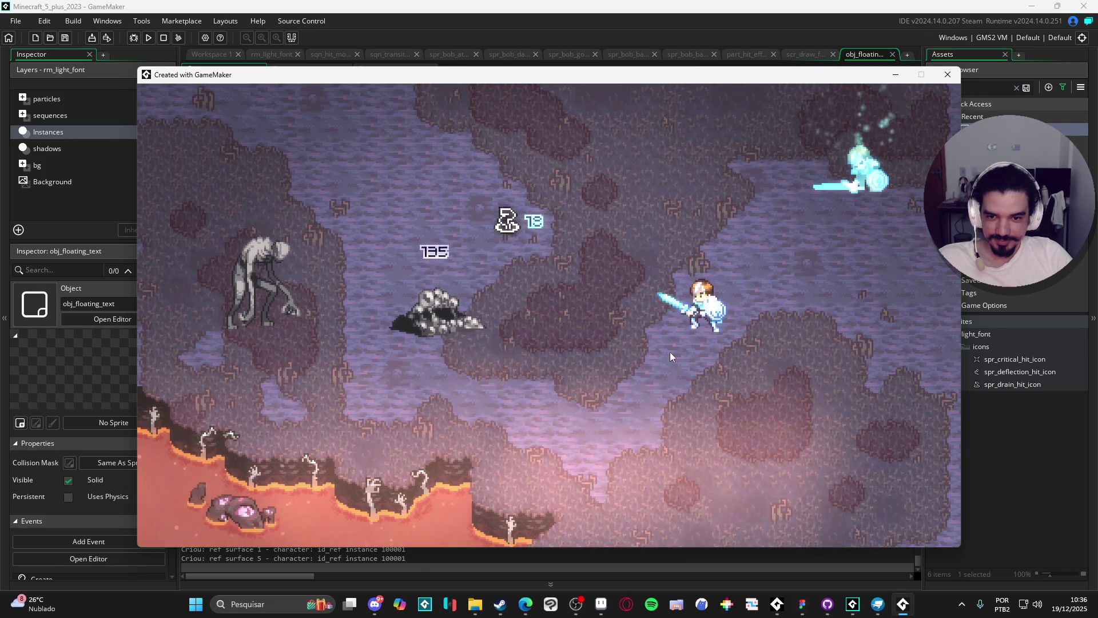
click(947, 75)
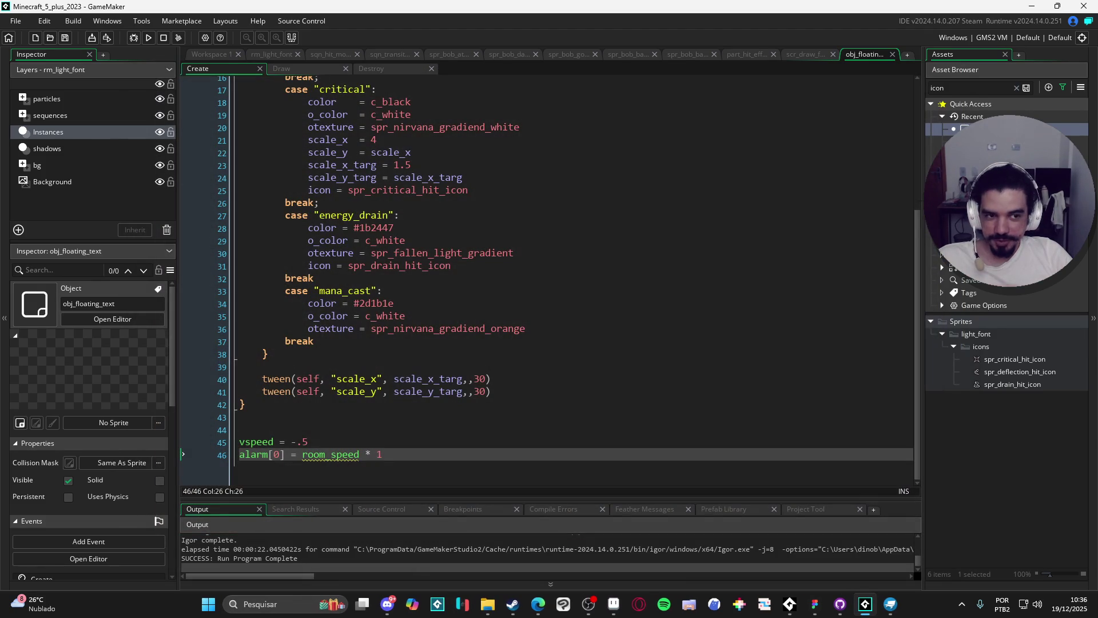
key(ctrl+Tab)
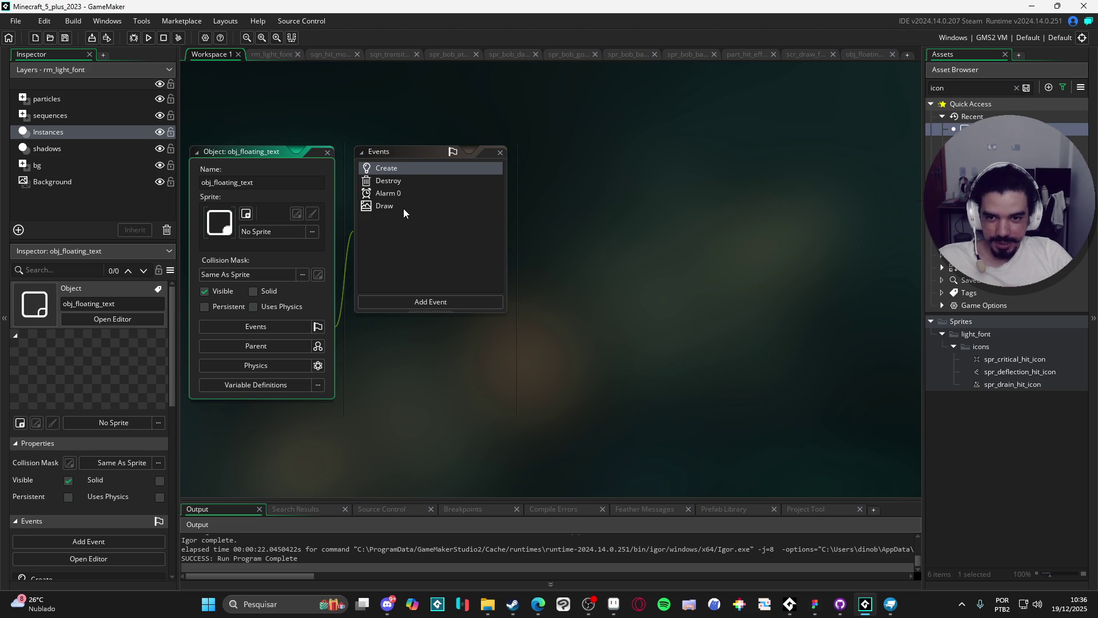
double_click(397, 196)
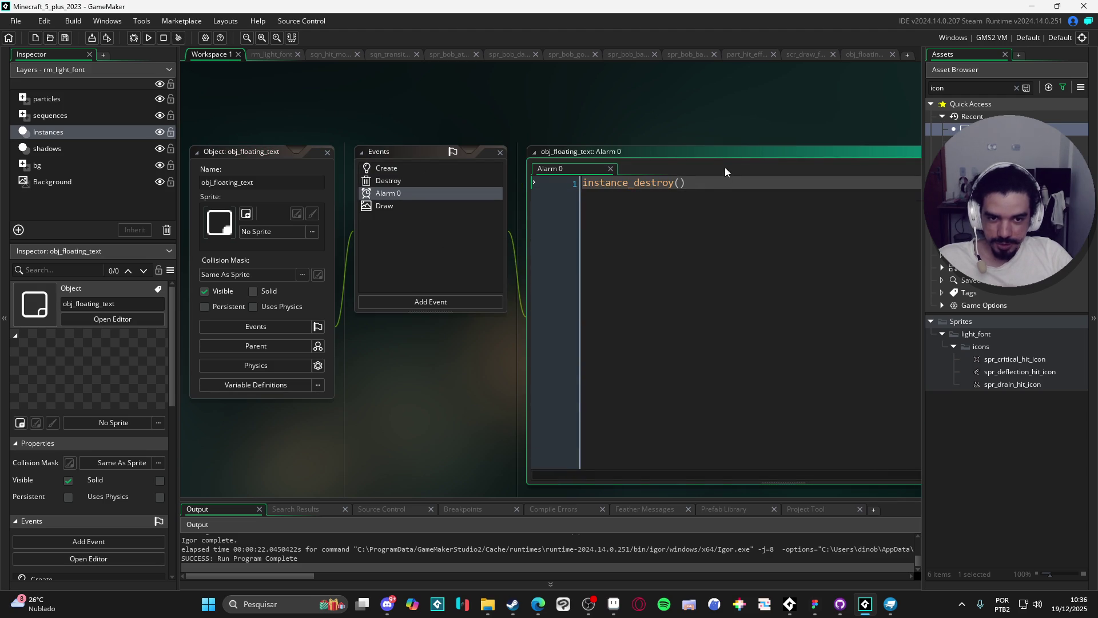
- Replace instance_destroy() with a tween of scale_x to 0 whose callback calls instance_destroy()
text(tw)
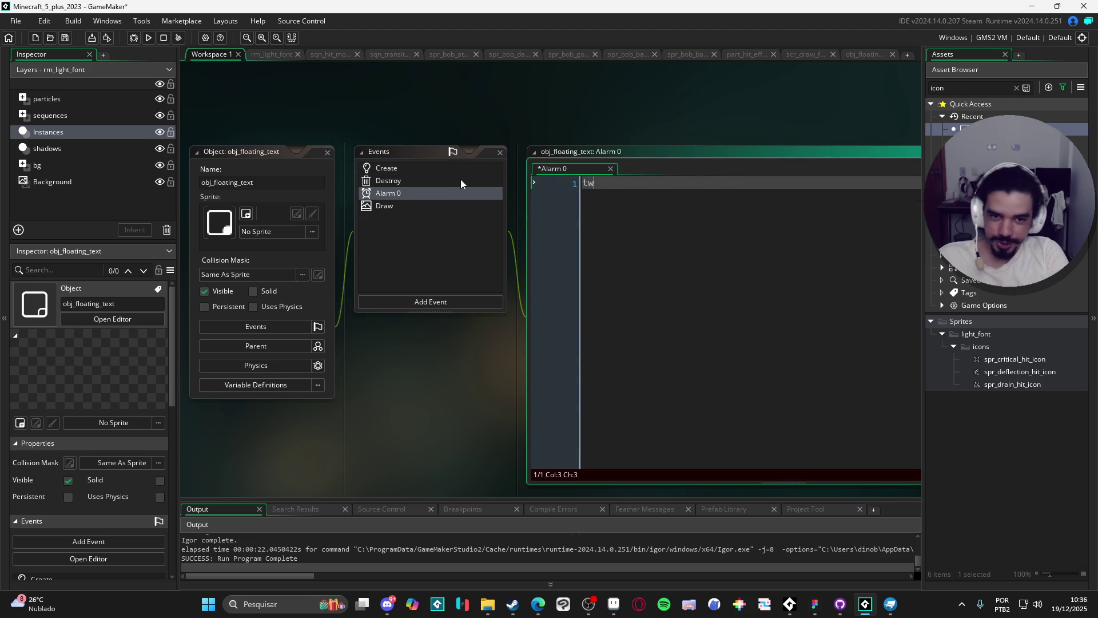
text(een(self, "i)
text(mage_x)
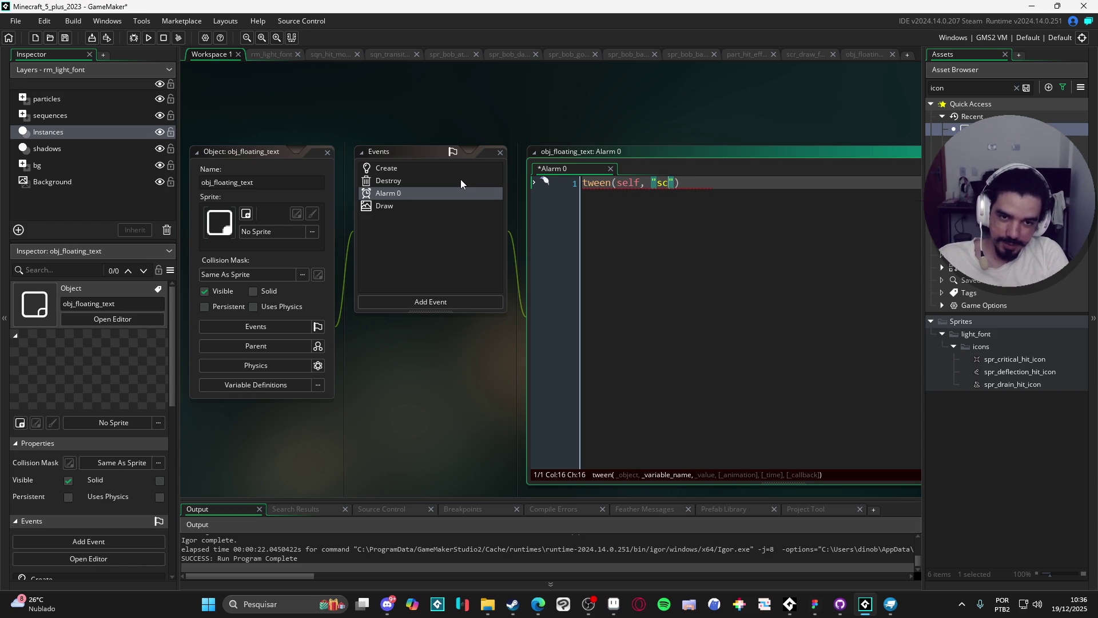
key(BackSpace)
text(")
text(, 0,,,fun)
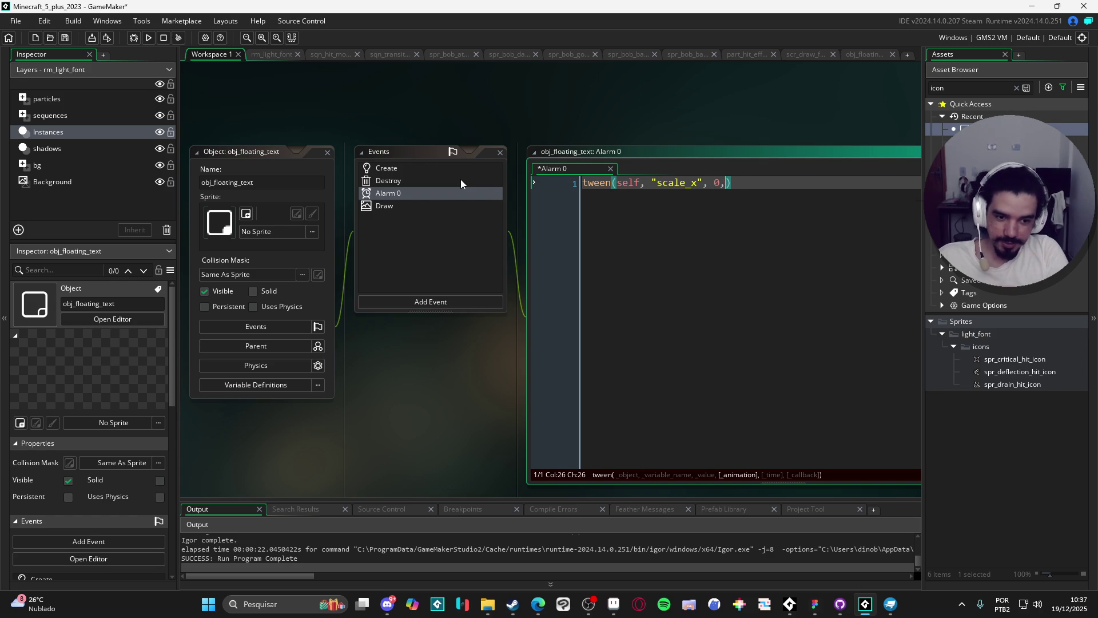
text(ction(){)
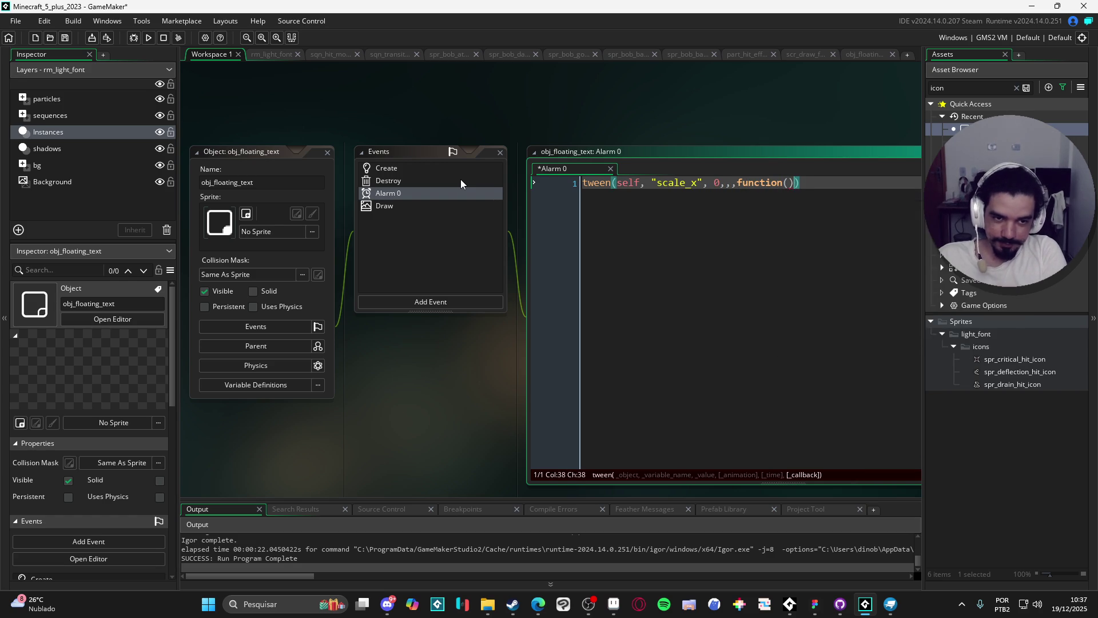
key(Return)
key(Return)
key(Up)
text(instanc)
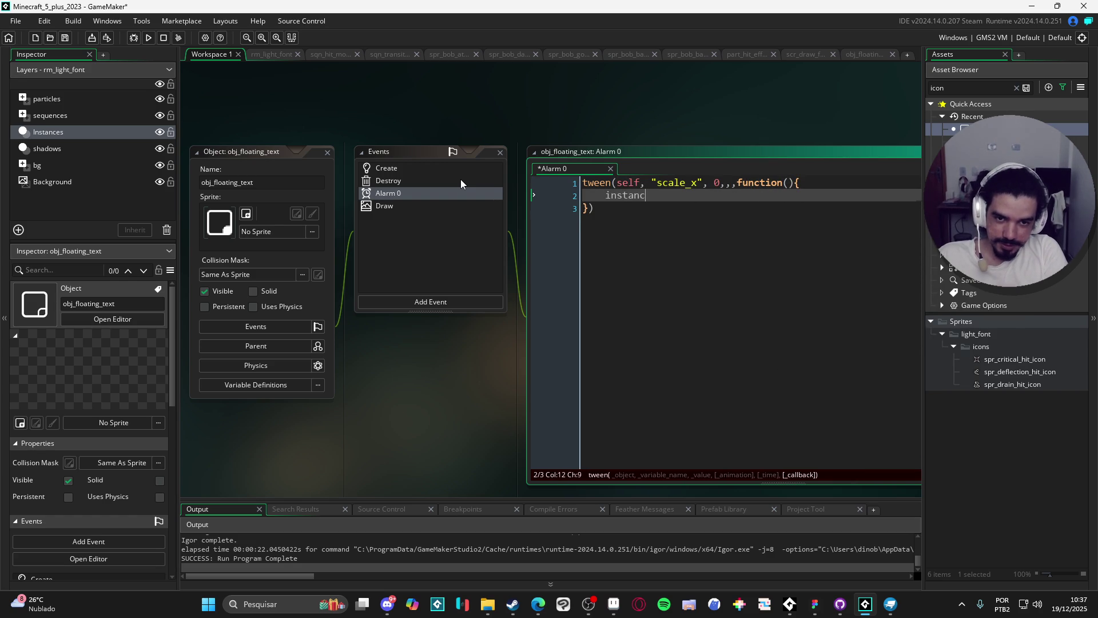
text(e_des)
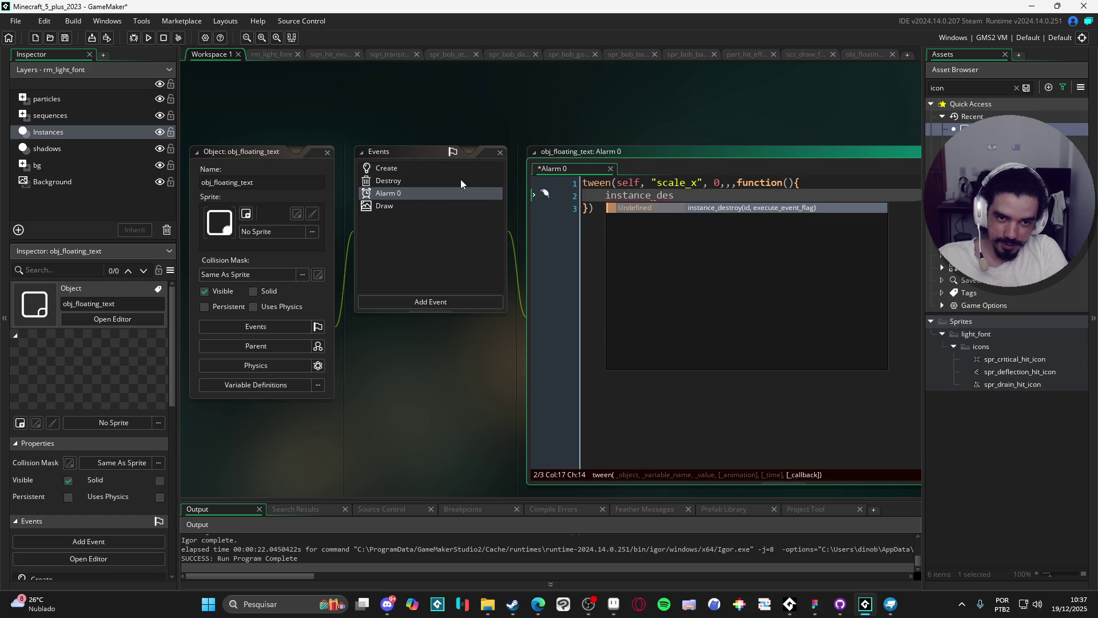
key(Return)
key(Down)
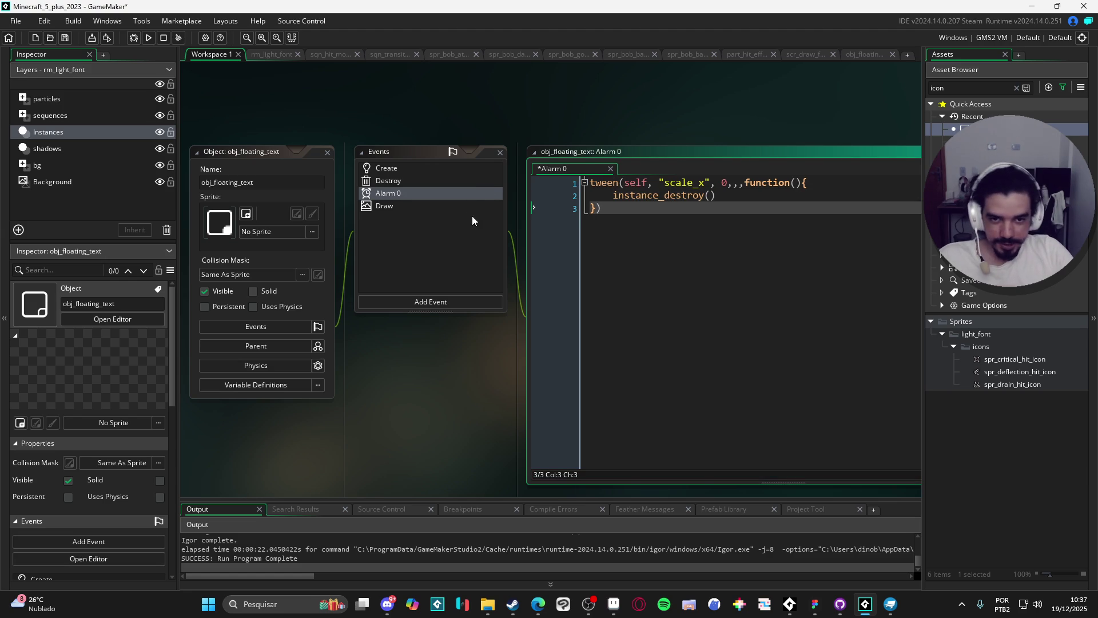
- Duplicate the tween as a scale_y-to-0 tween without the callback, then run the game
key(ctrl+a)
key(ctrl+d)
key(Right)
drag(781, 234, 753, 220)
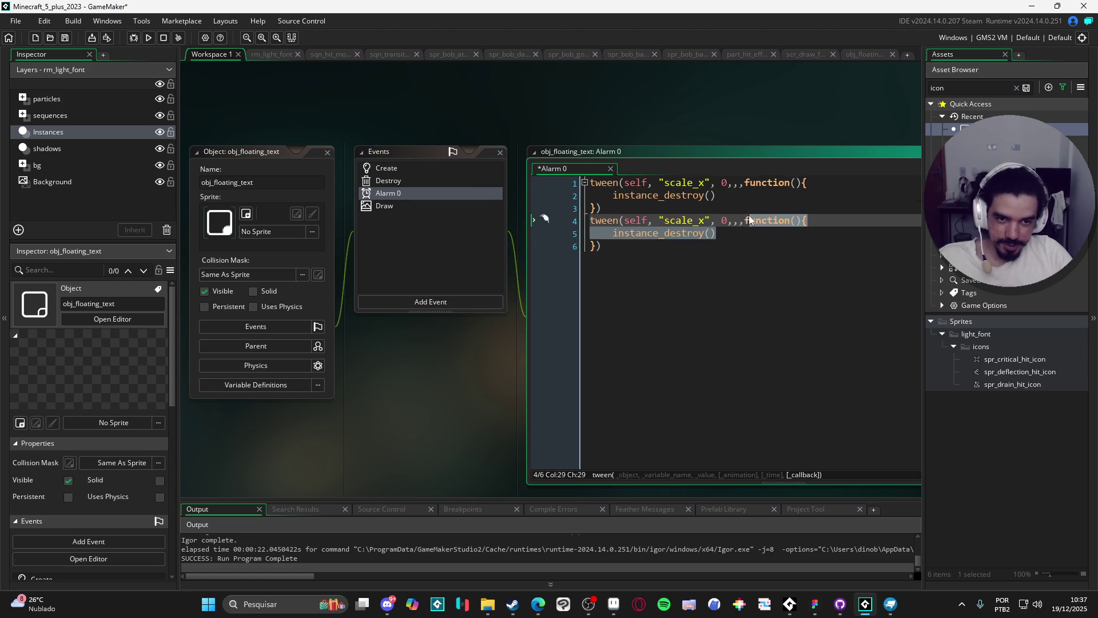
key(BackSpace)
text({)
click(593, 232)
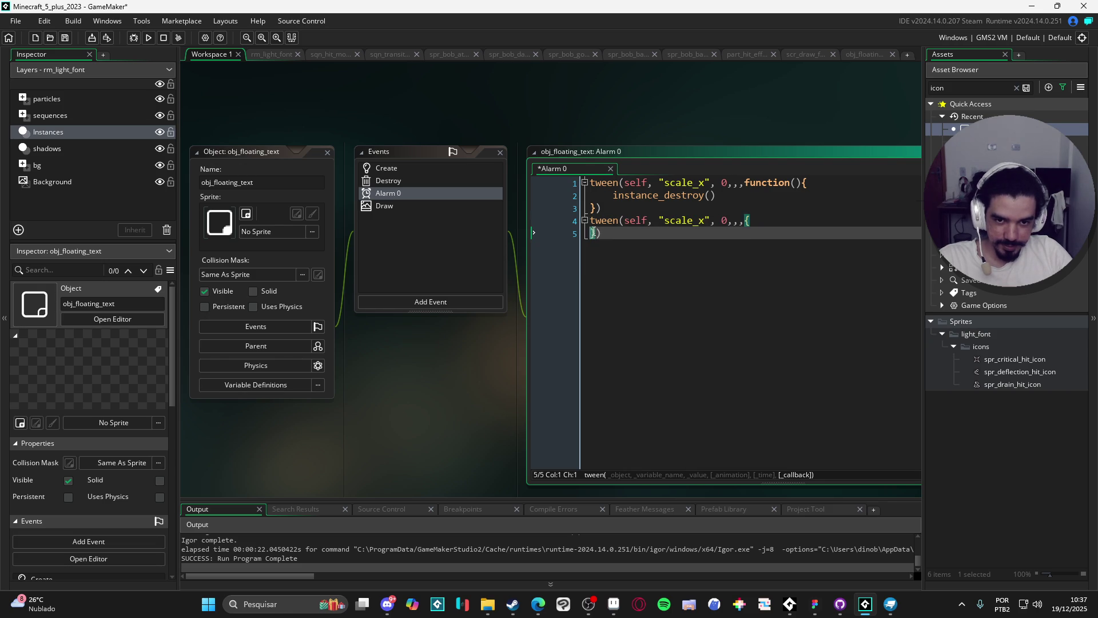
key(BackSpace)
key(BackSpace)
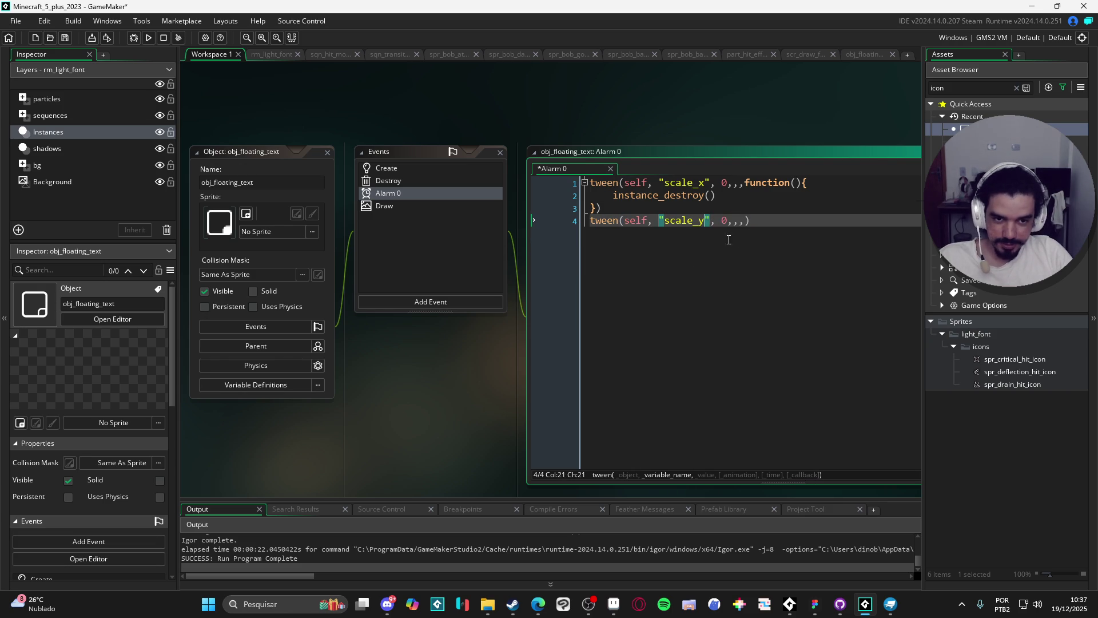
key(Left)
key(Left)
key(Left)
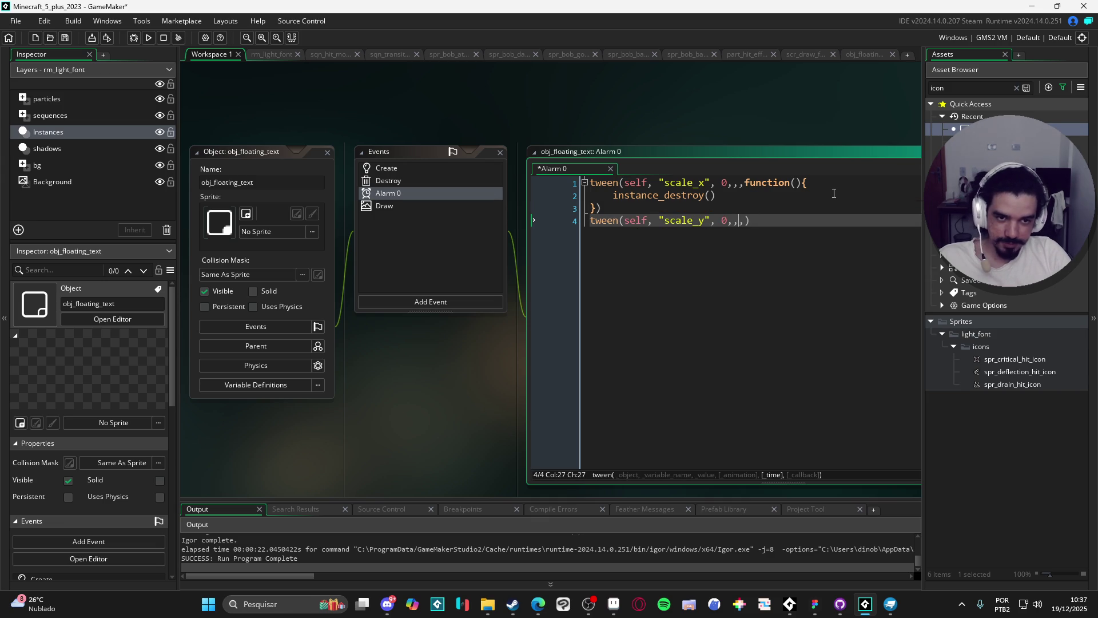
key(F5)
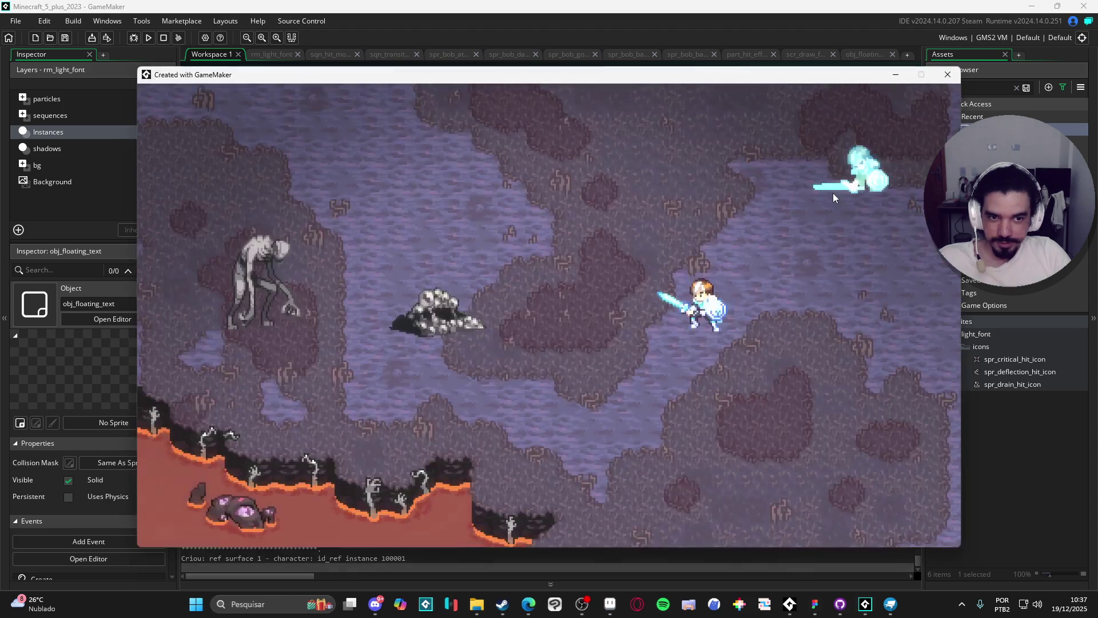
- Slash the rock enemy repeatedly with A and D to spawn damage numbers, then close the game
key(d)
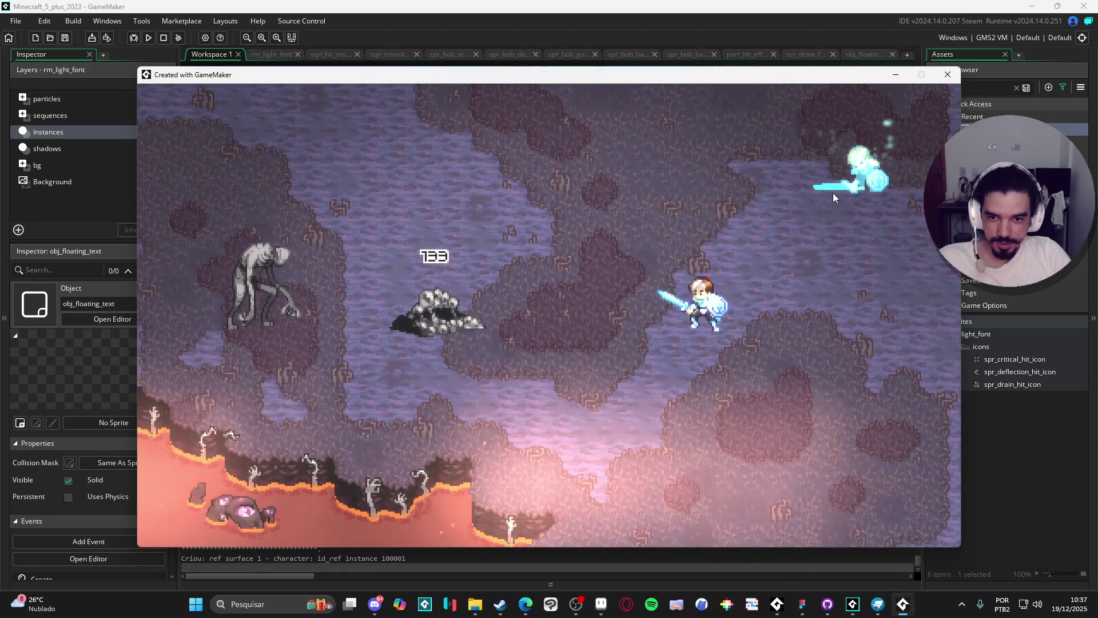
key(a)
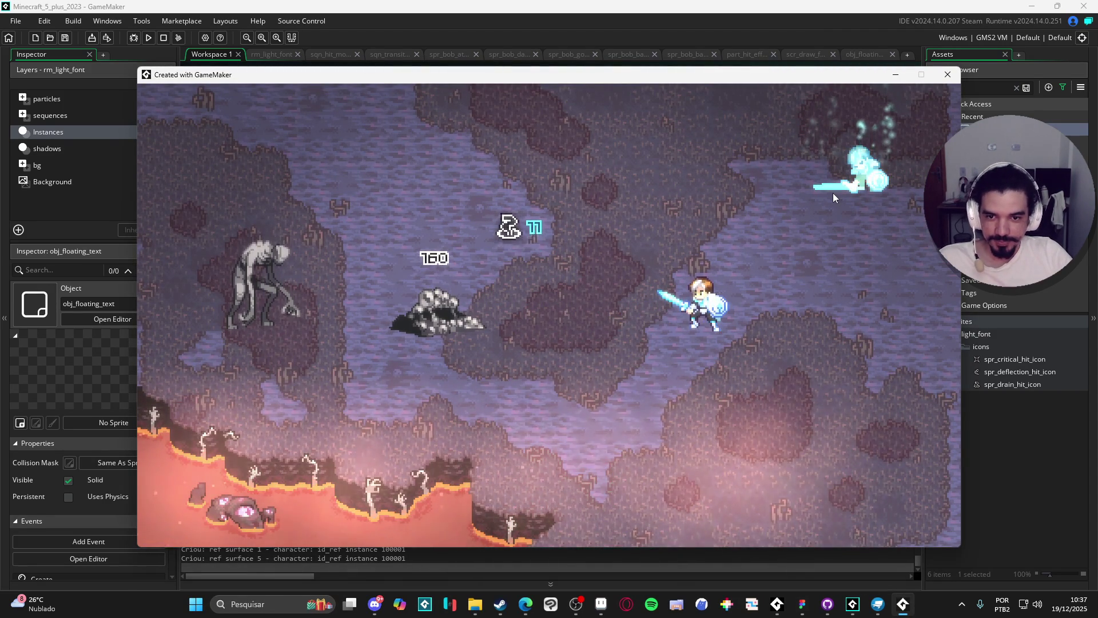
key(a)
key(d)
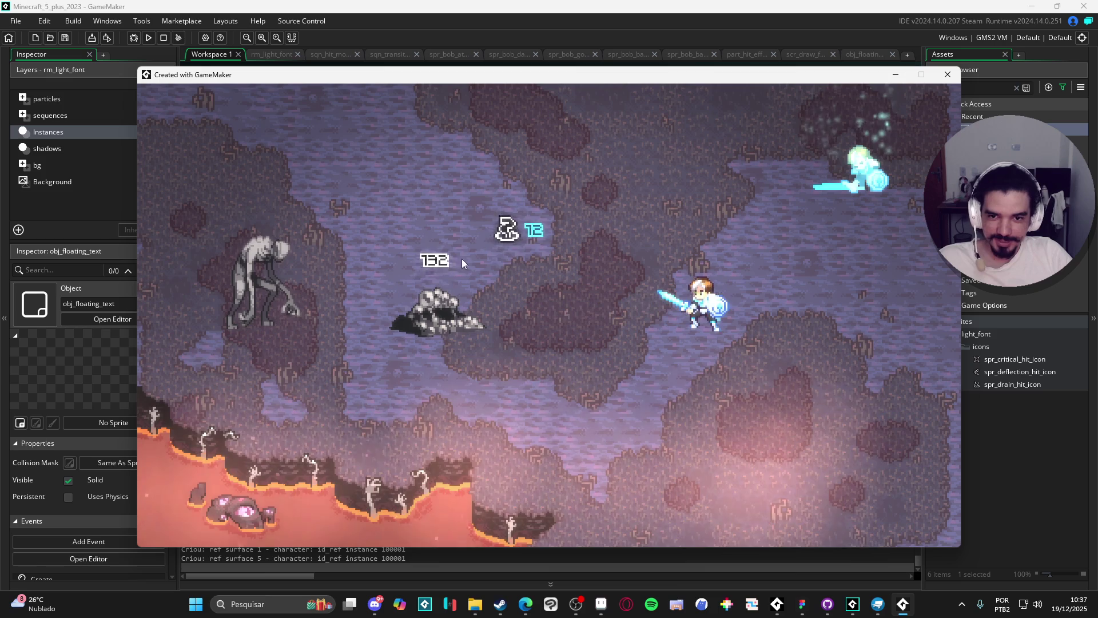
key(a)
key(d)
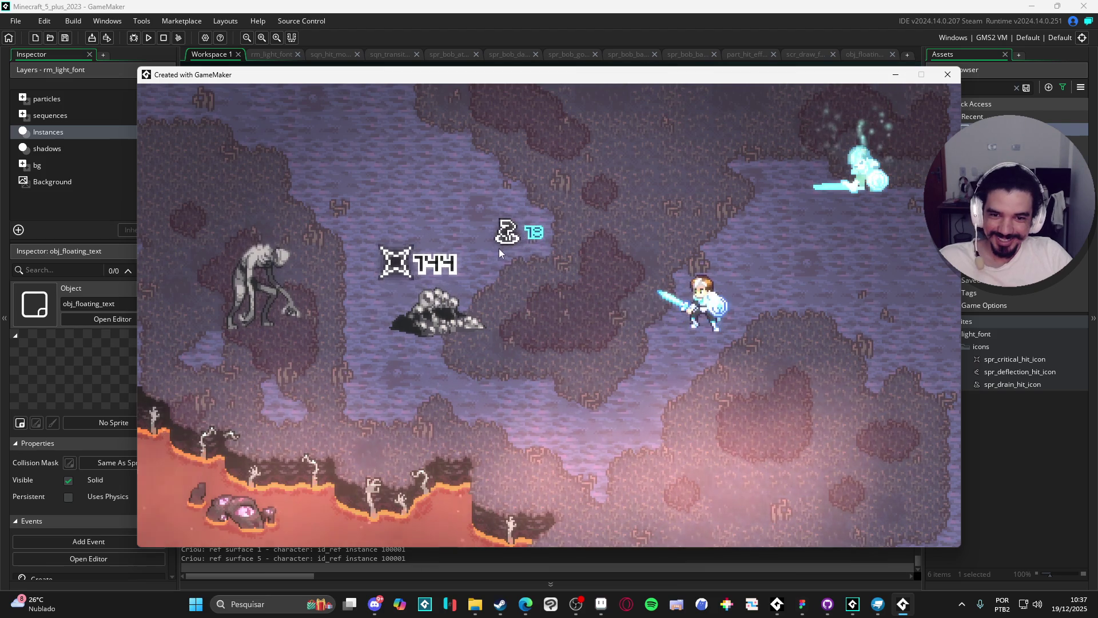
key(a)
key(d)
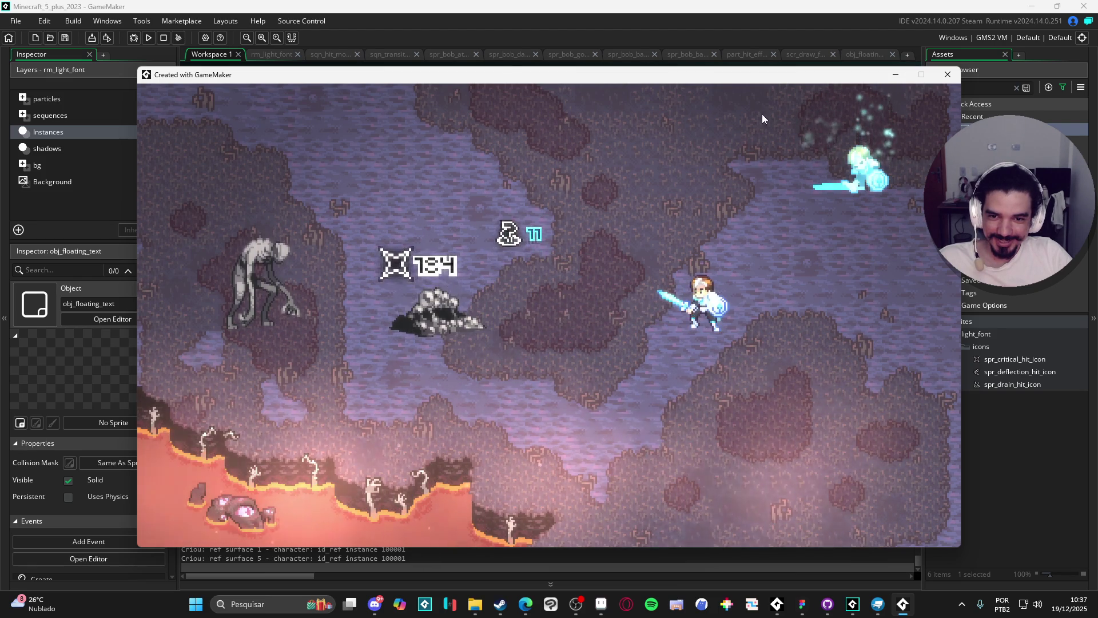
key(a)
key(d)
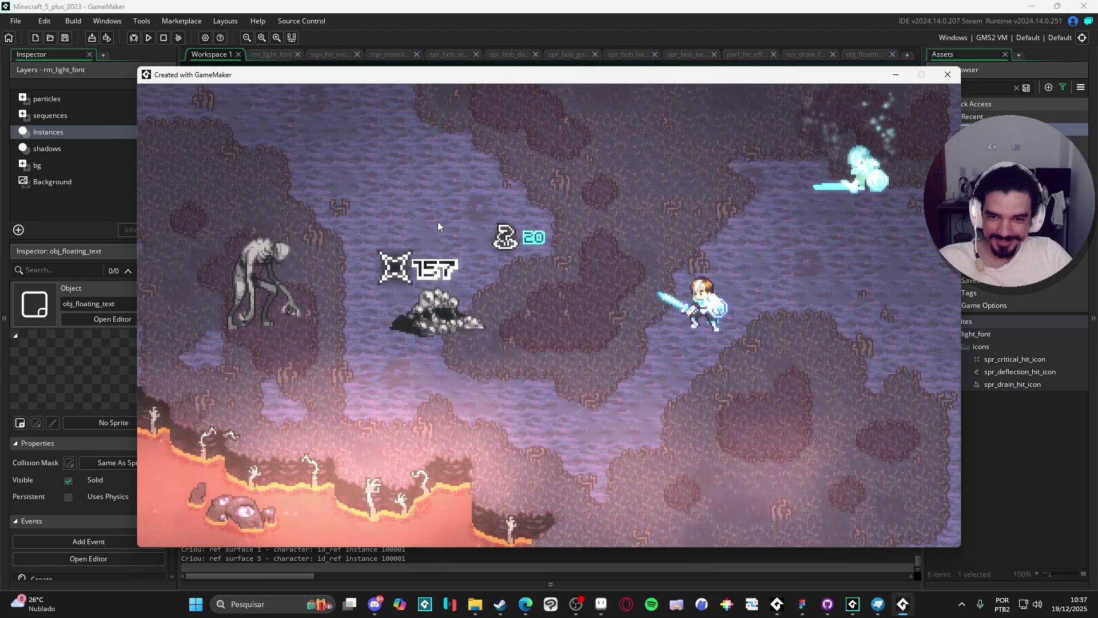
key(a)
key(d)
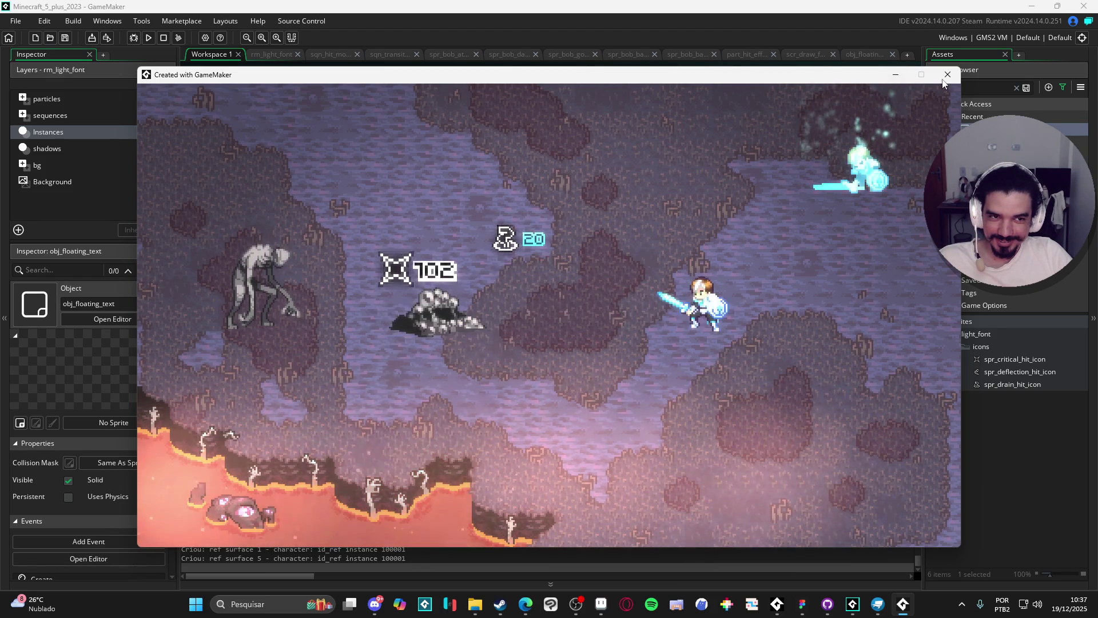
click(947, 75)
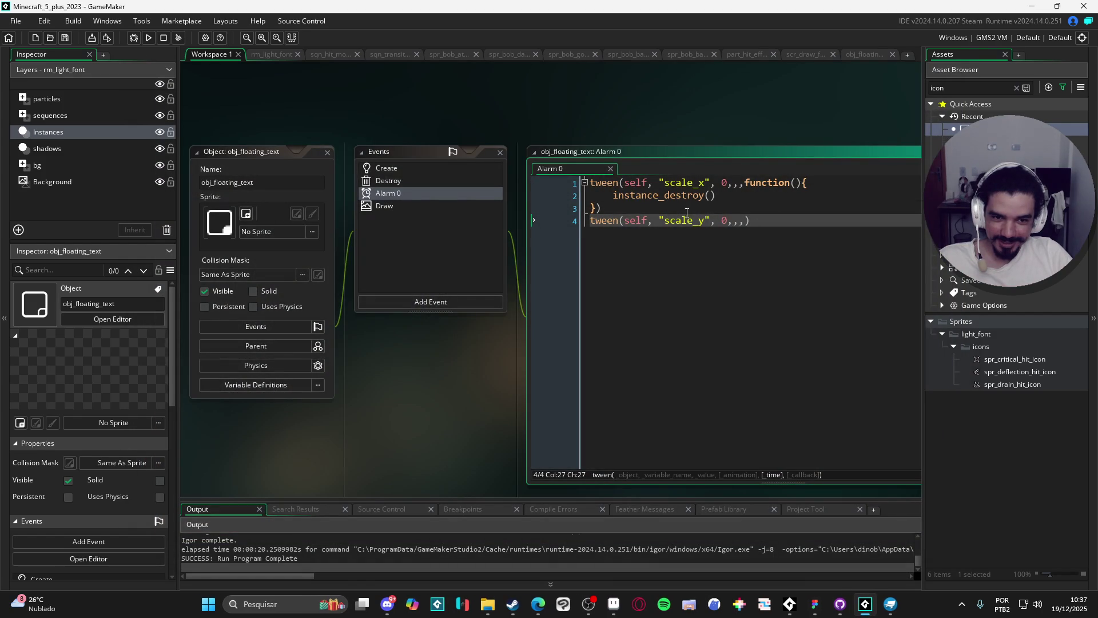
- Add a temporary show_message("a") call inside the tween callback and test-run the game
click(732, 198)
key(Return)
text(show_message("a)
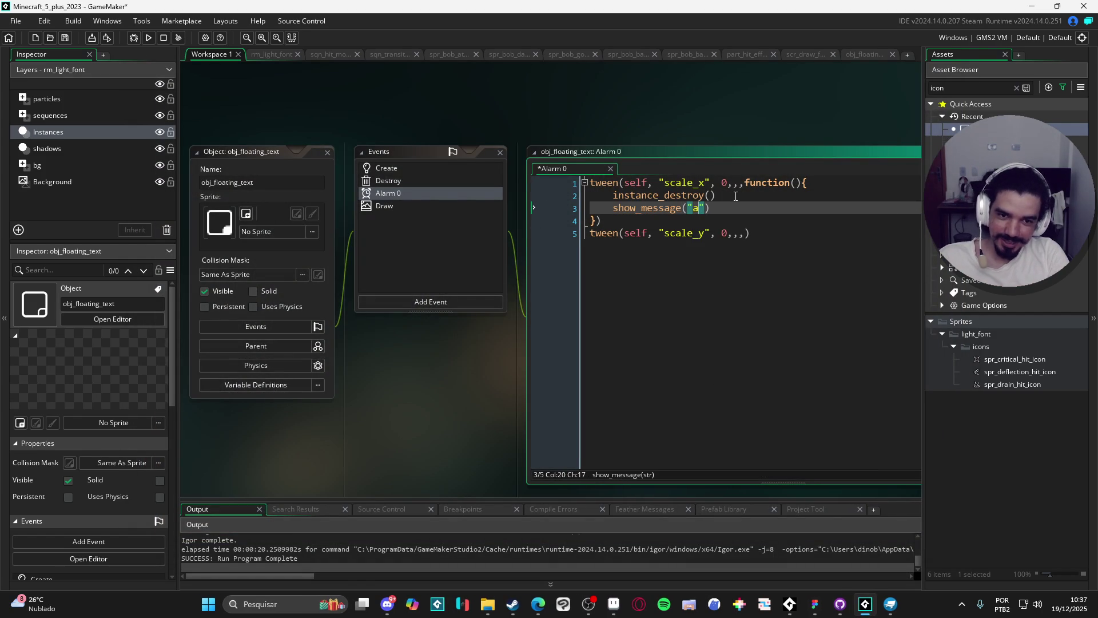
key(F5)
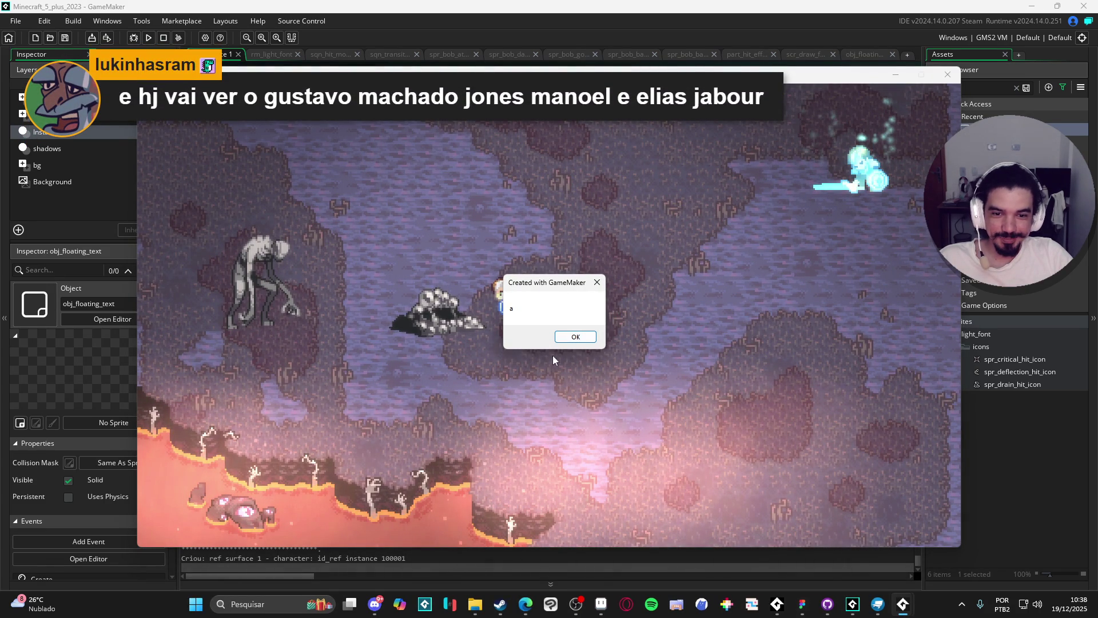
click(575, 337)
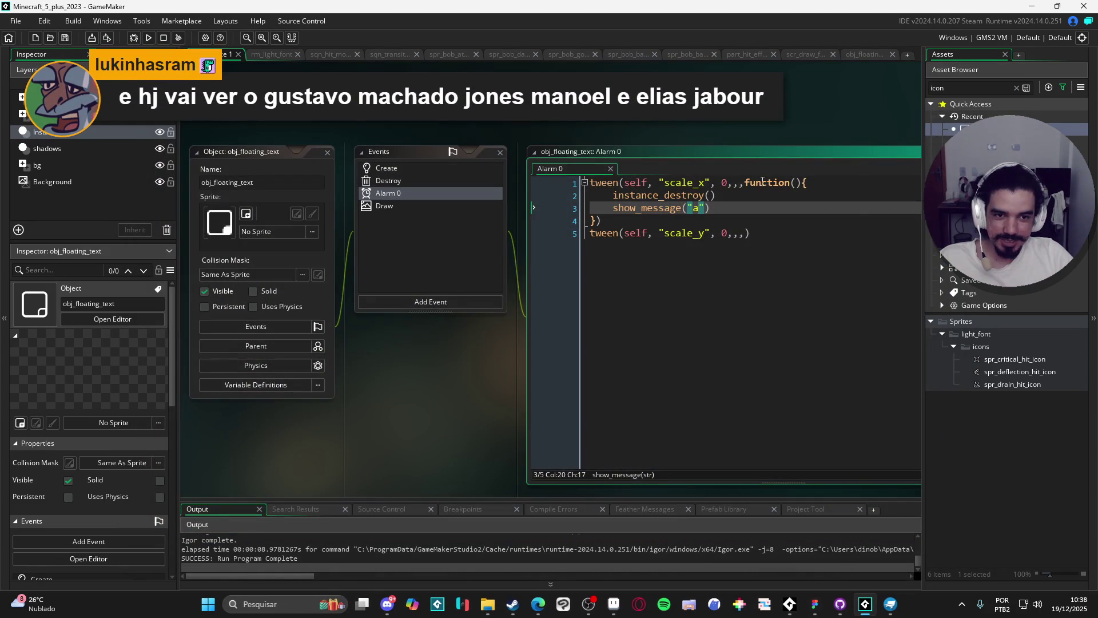
- Give both scale_x and scale_y tweens the "ease" curve over 10, then rerun the game
click(736, 182)
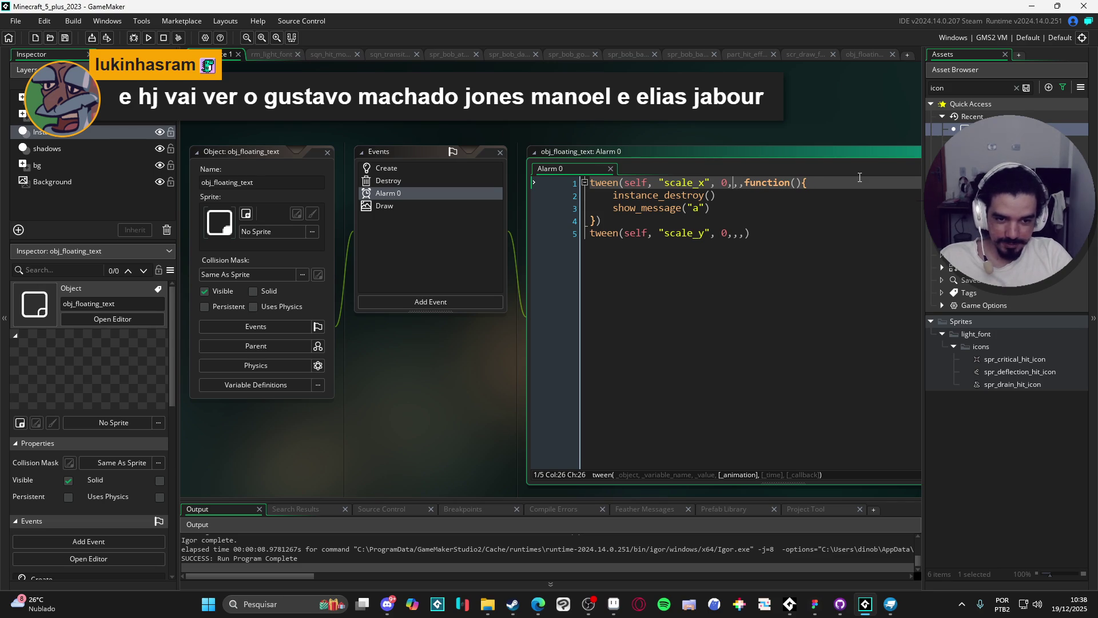
text("e)
key(Left)
key(Left)
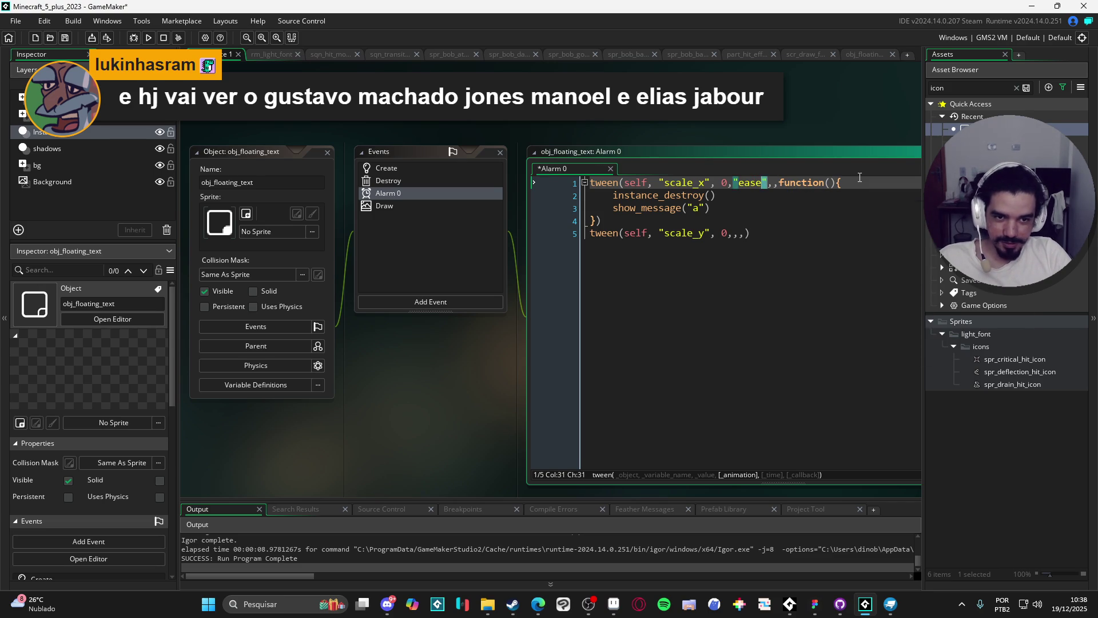
click(730, 229)
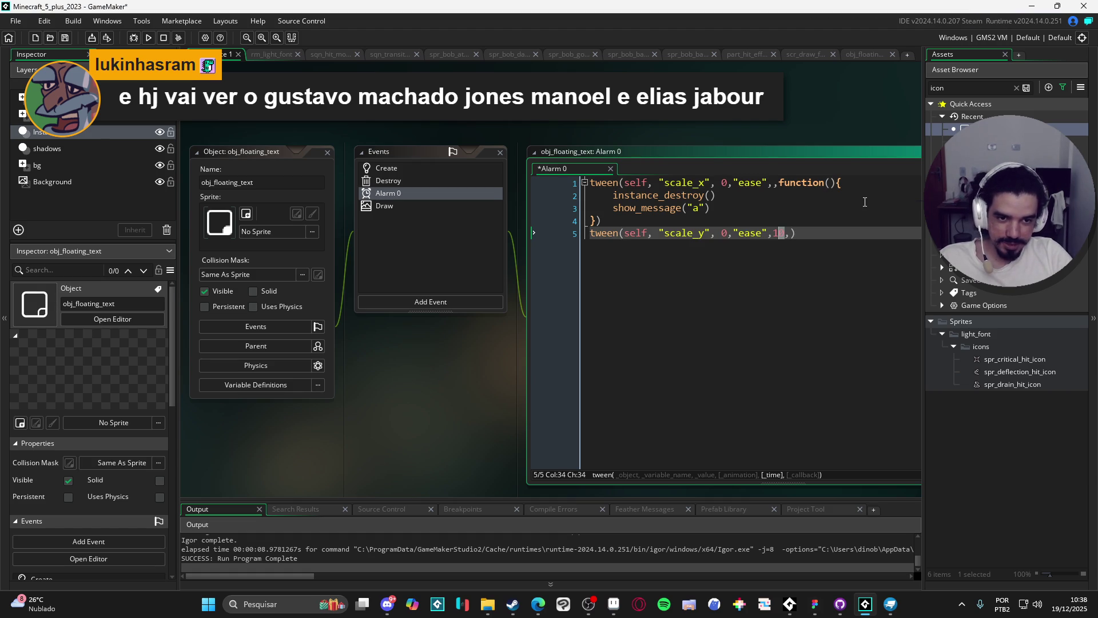
key(Up)
key(Up)
key(Up)
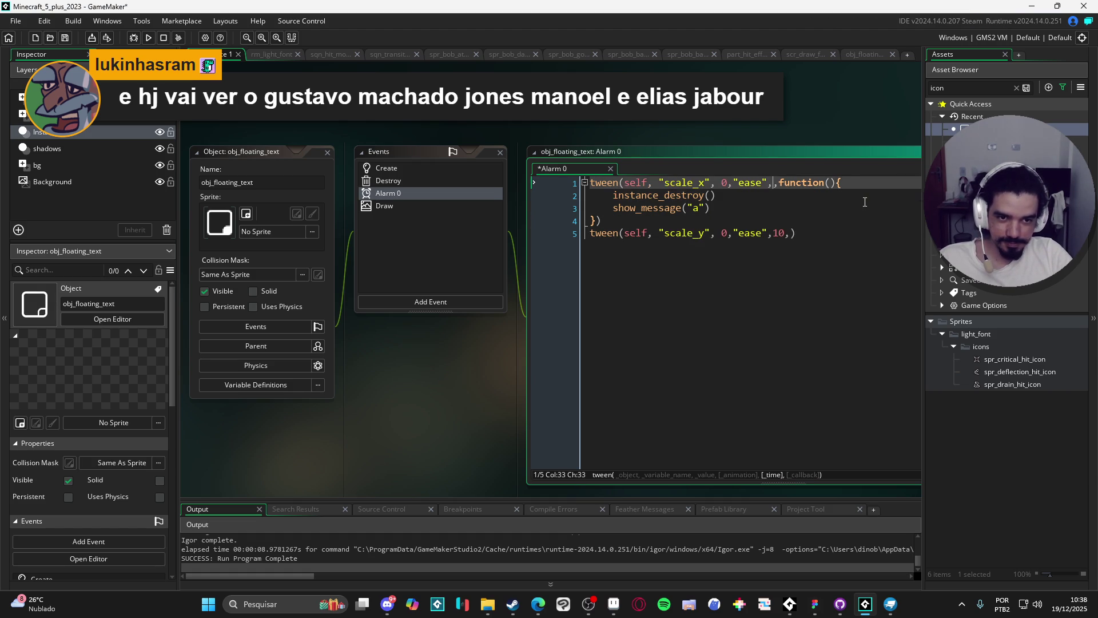
key(F5)
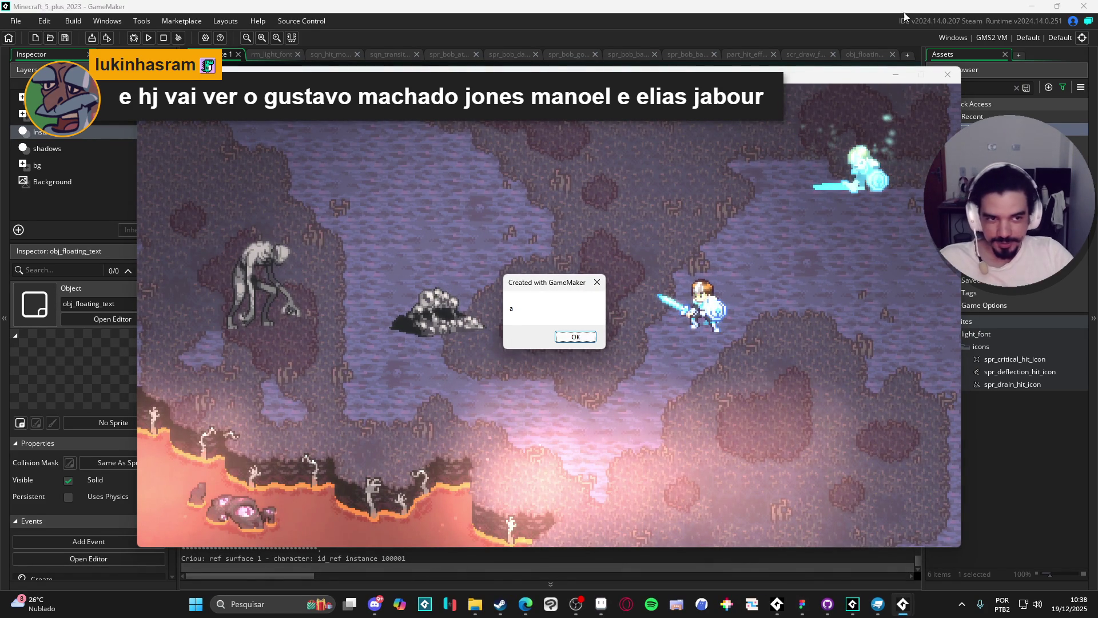
key(Return)
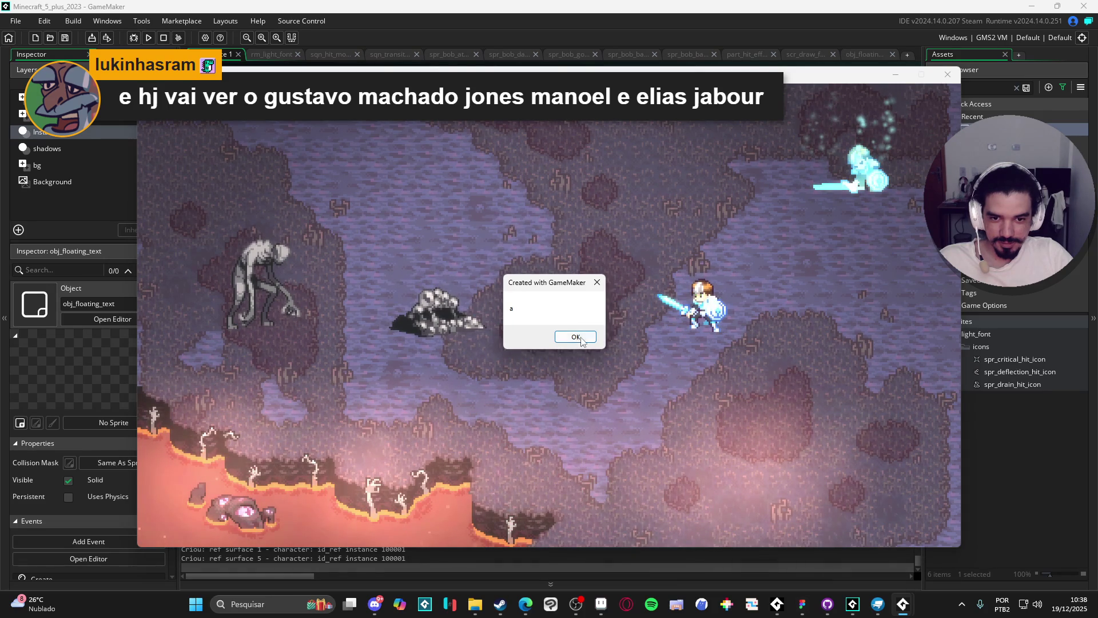
- Delete the show_message("a") debug line, save the Alarm 0 code, and run again
click(589, 339)
key(alt+F4)
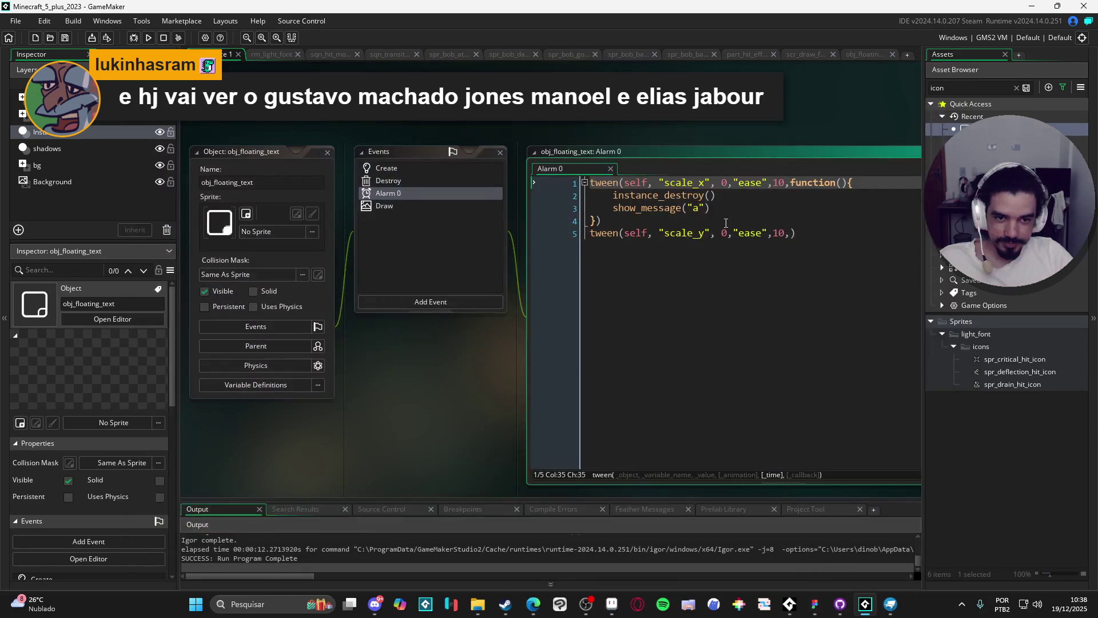
drag(712, 208, 493, 210)
key(BackSpace)
key(BackSpace)
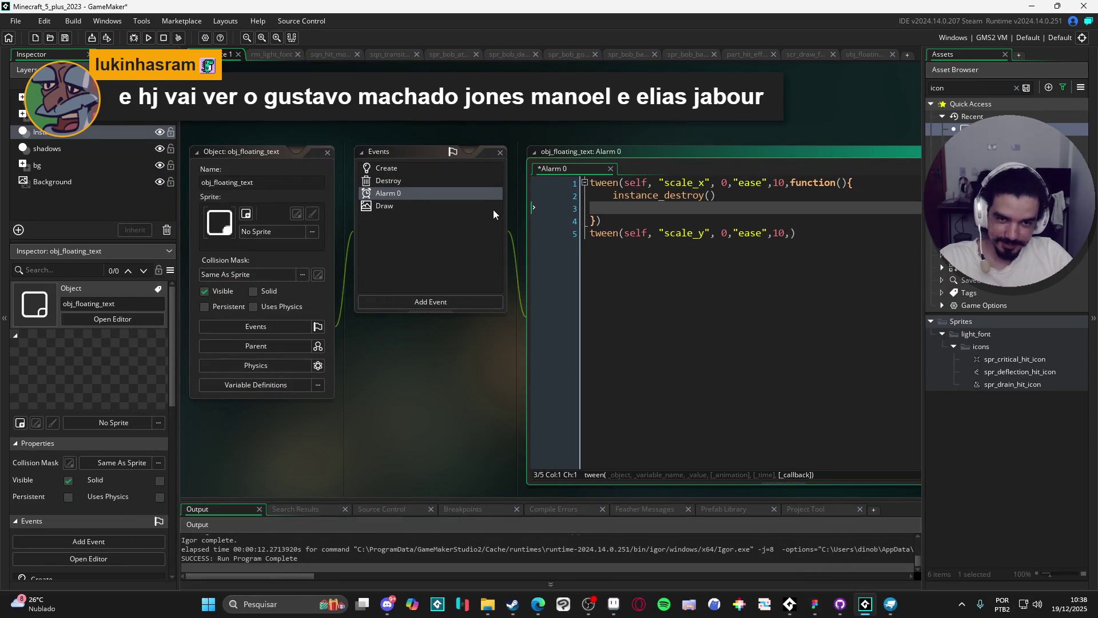
key(ctrl+s)
key(F5)
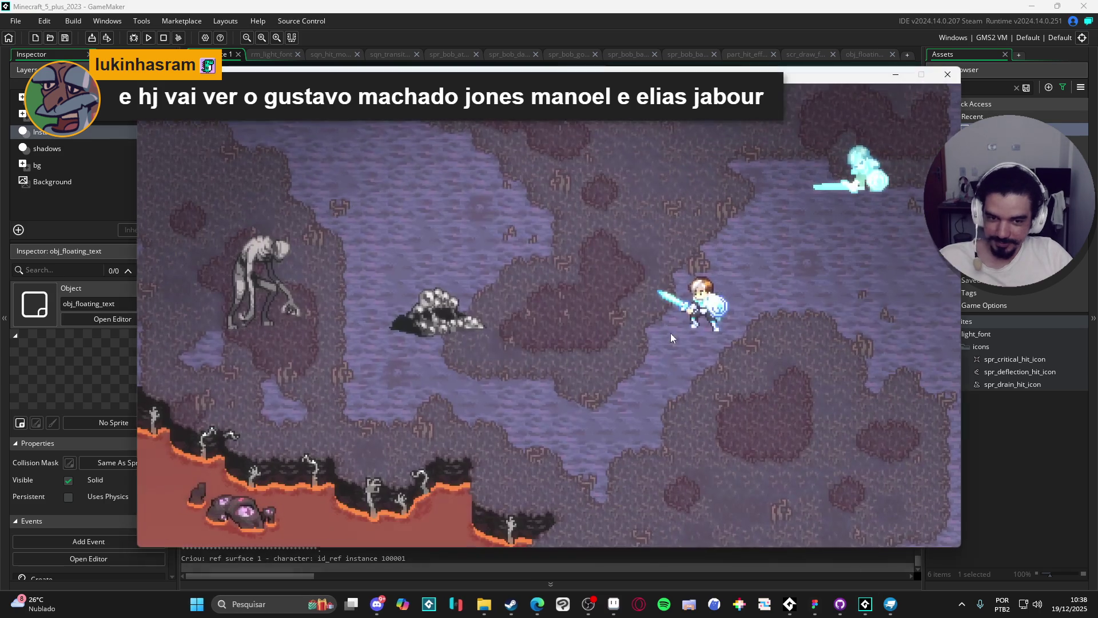
- Attack the rock enemy with D and A to watch the eased damage numbers, then close the game
key(d)
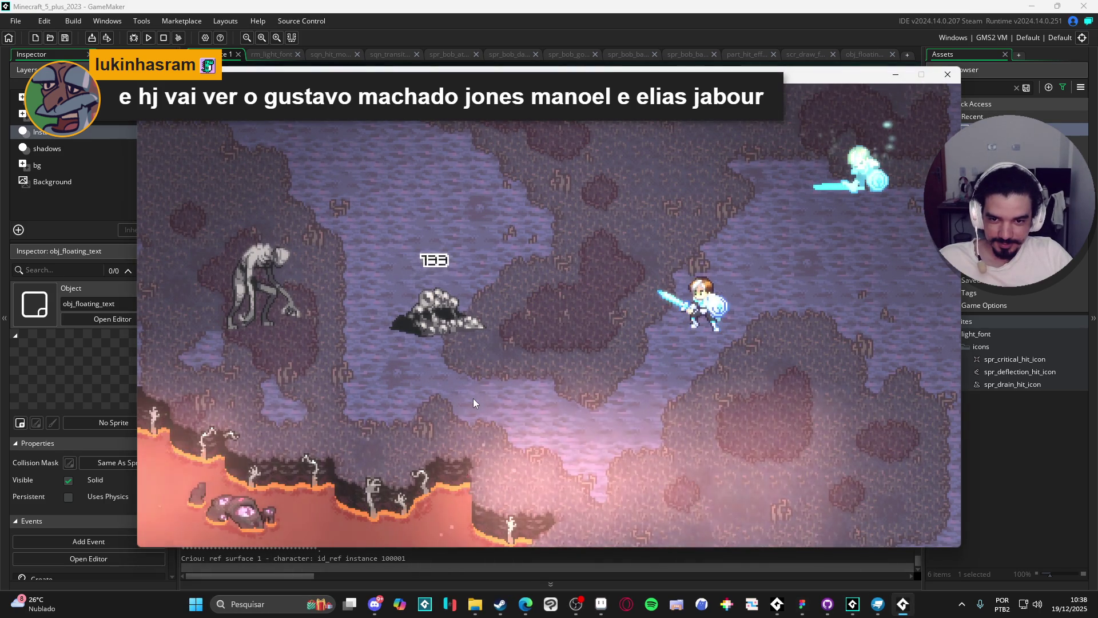
key(a)
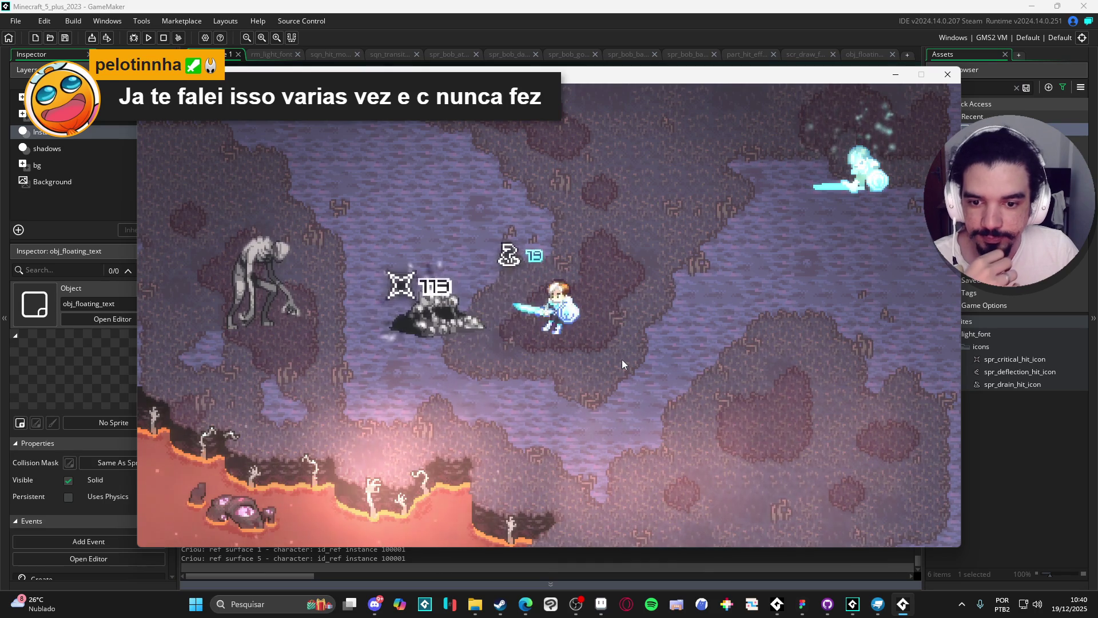
click(948, 79)
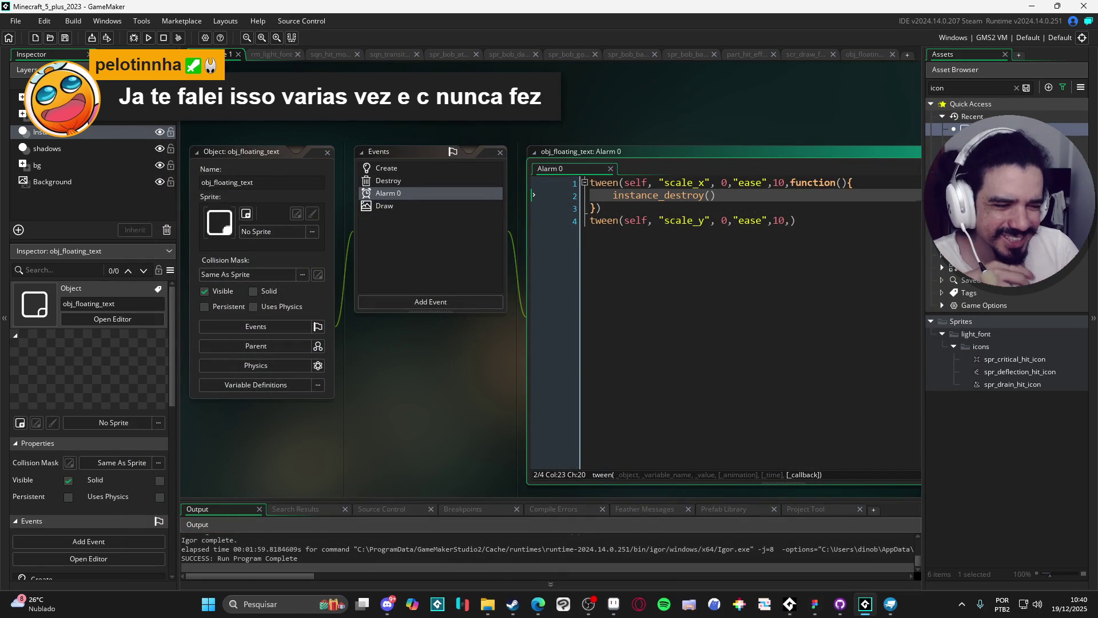
- Scroll the workspace over to obj_enemy_dummy and open its Create event code
scroll(914, 236, down, 1)
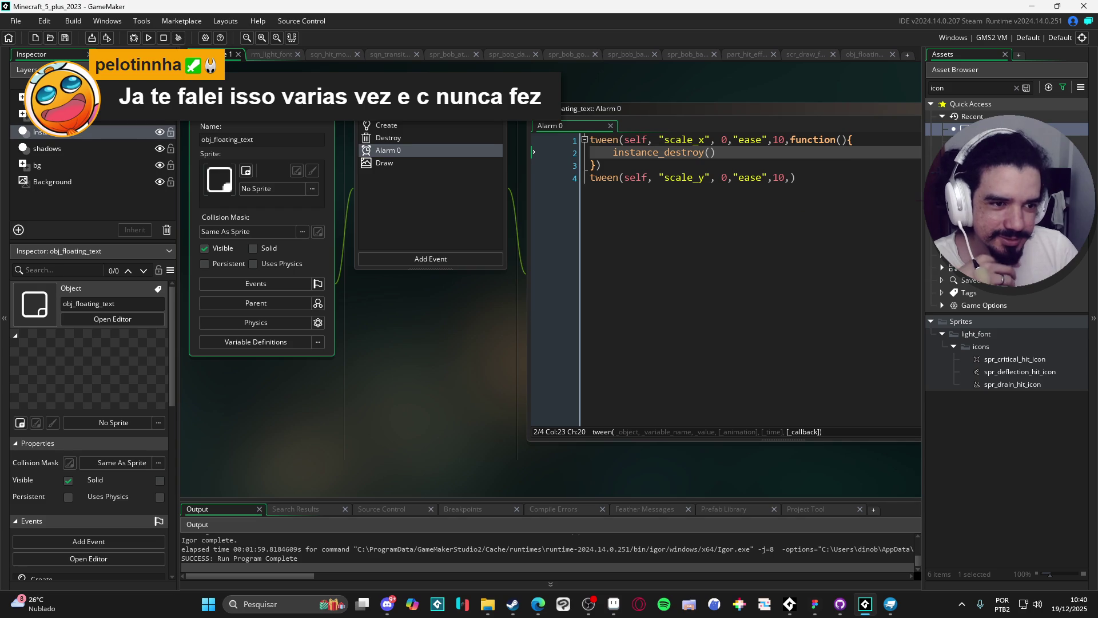
scroll(746, 149, down, 5)
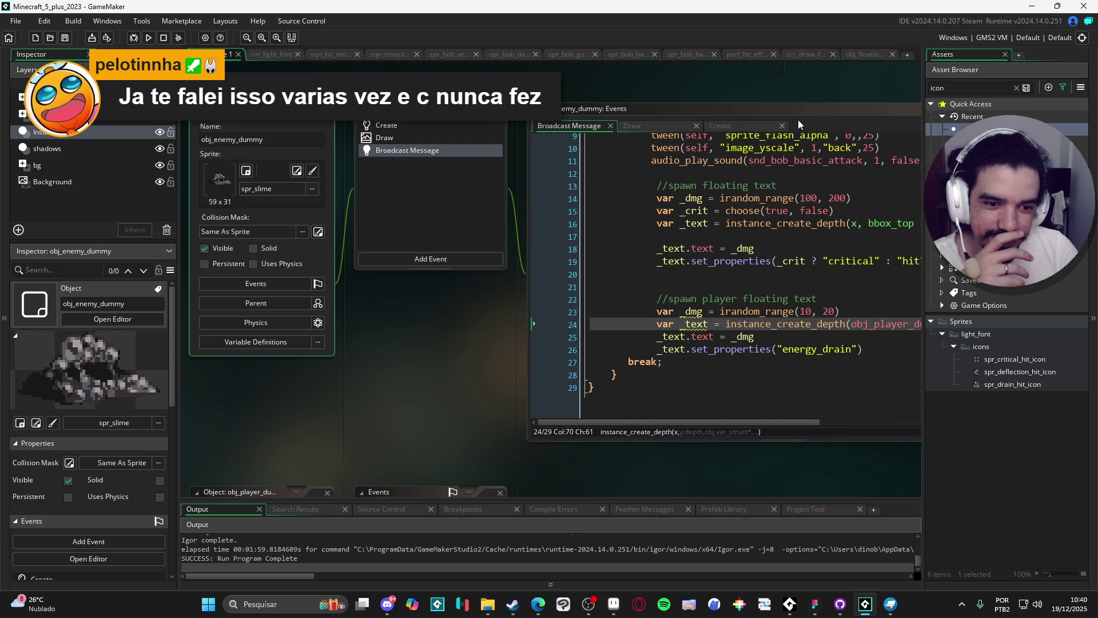
scroll(766, 340, right, 3)
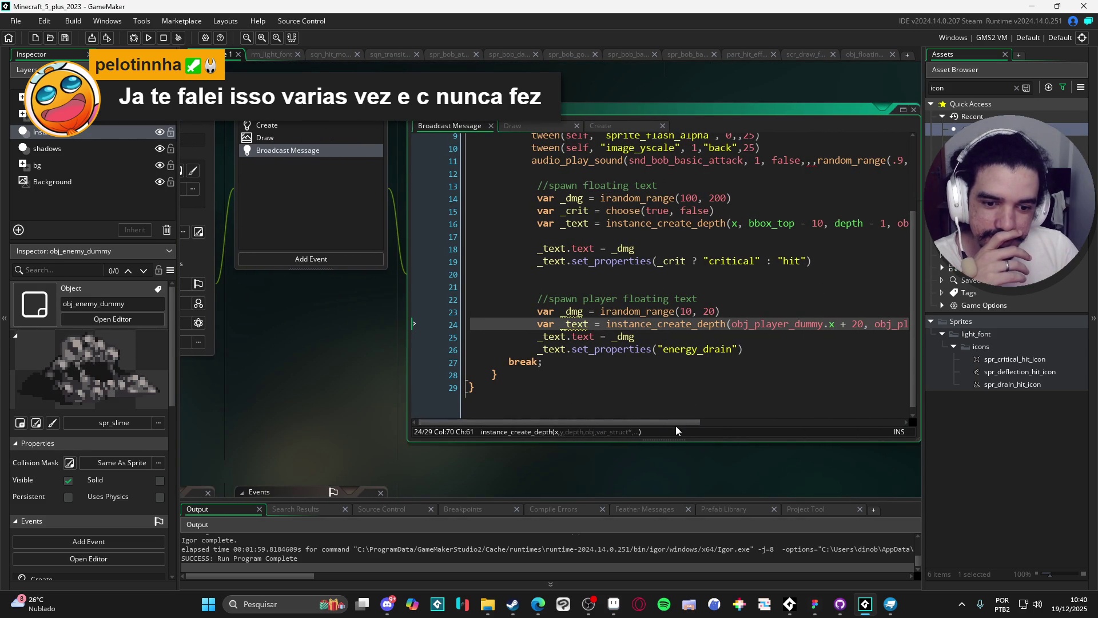
mouse_move(678, 424)
mouse_down()
mouse_move(812, 430)
mouse_move(678, 445)
mouse_up()
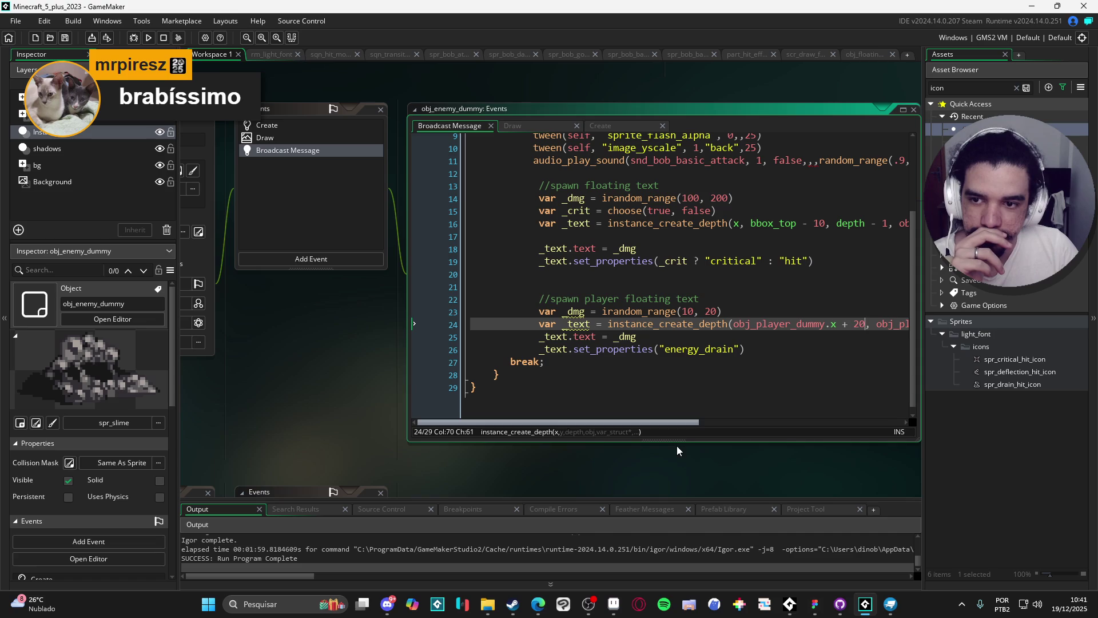
click(334, 125)
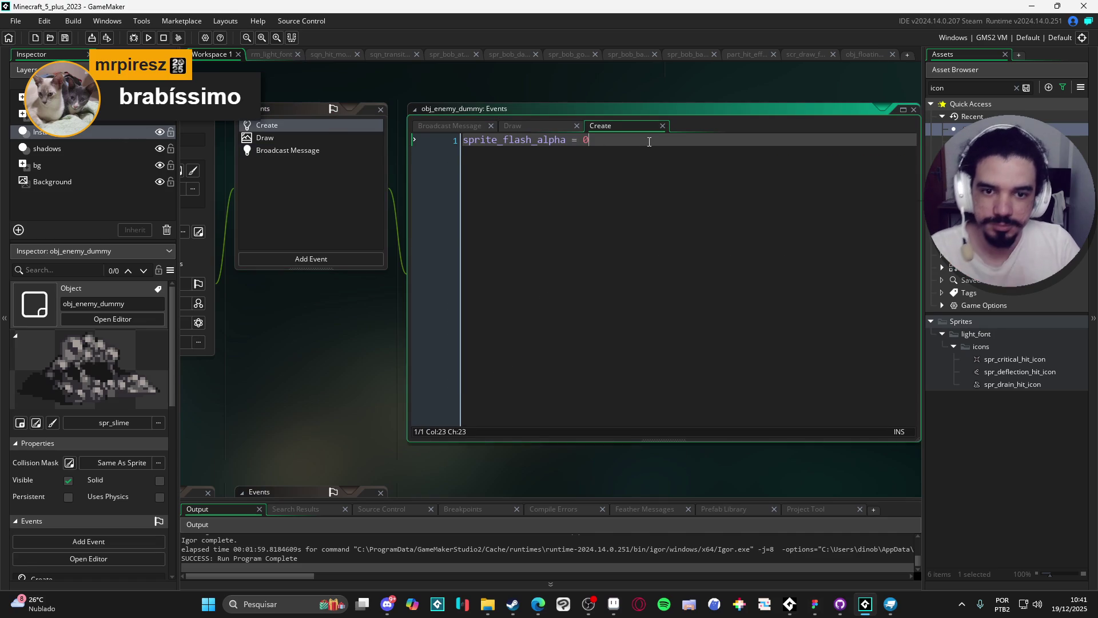
- Add a line after sprite_flash_alpha, then switch to the Broadcast Message hit code and enlarge the editor
key(Return)
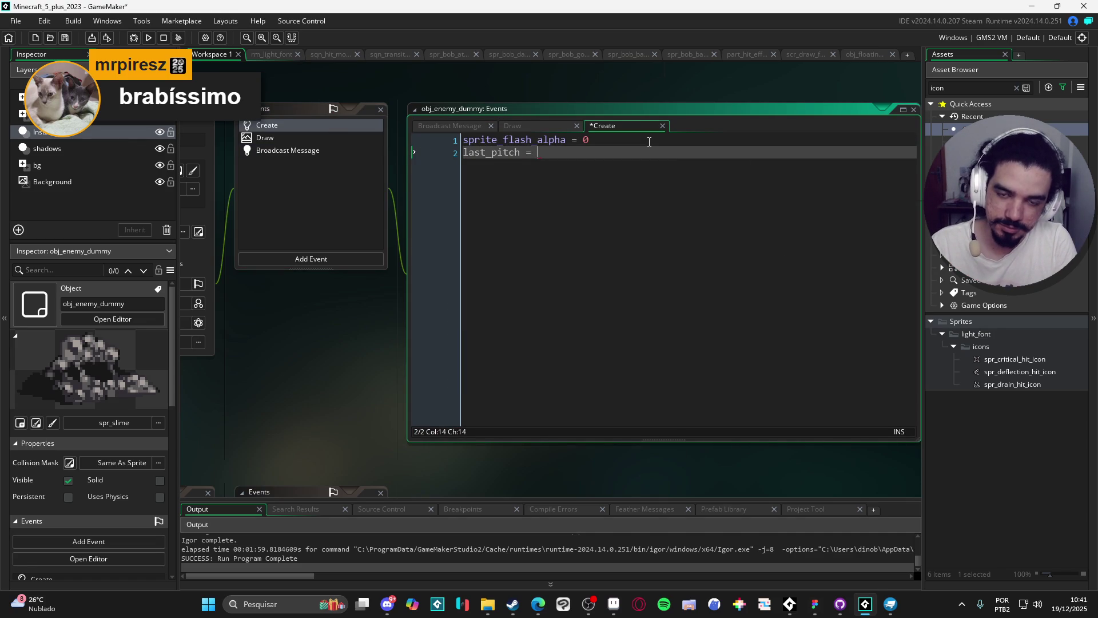
click(281, 138)
click(276, 147)
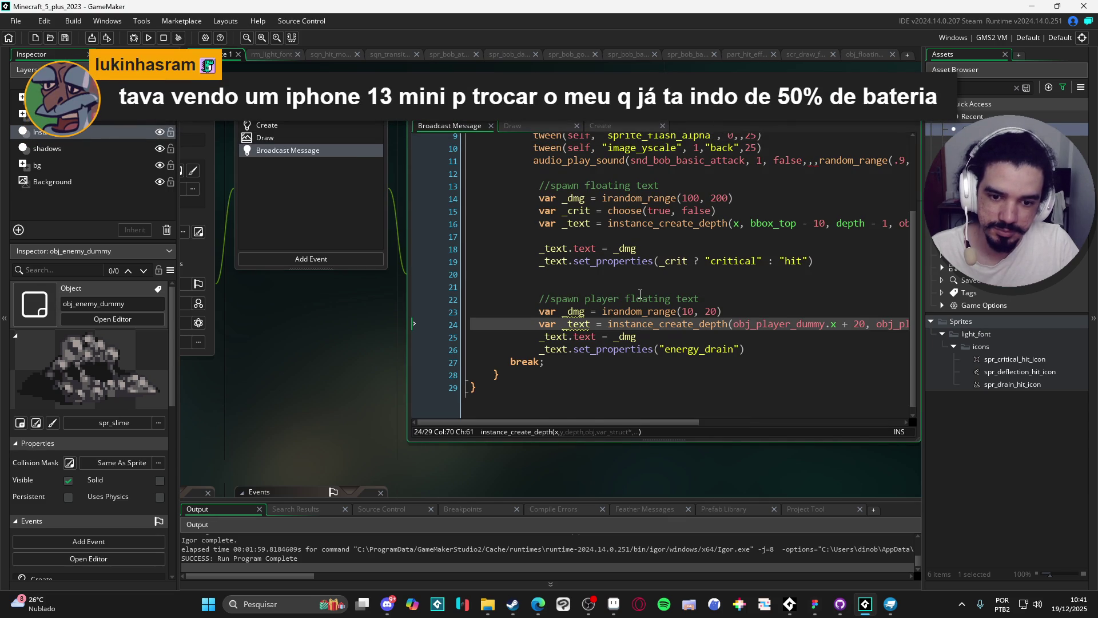
scroll(640, 294, up, 3)
scroll(685, 239, down, 2)
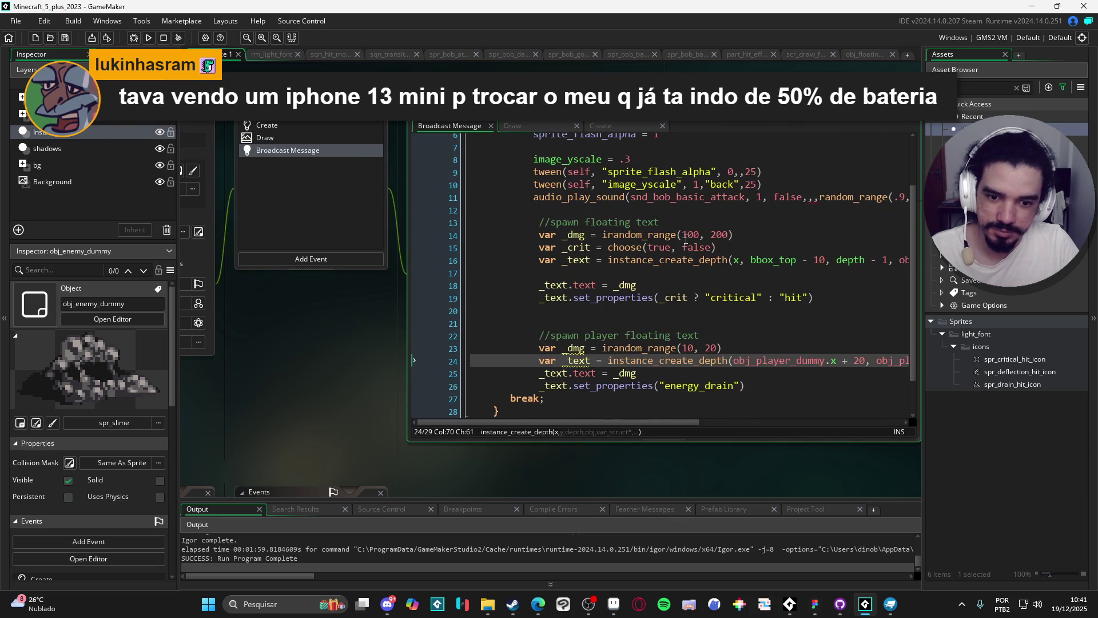
scroll(685, 235, up, 2)
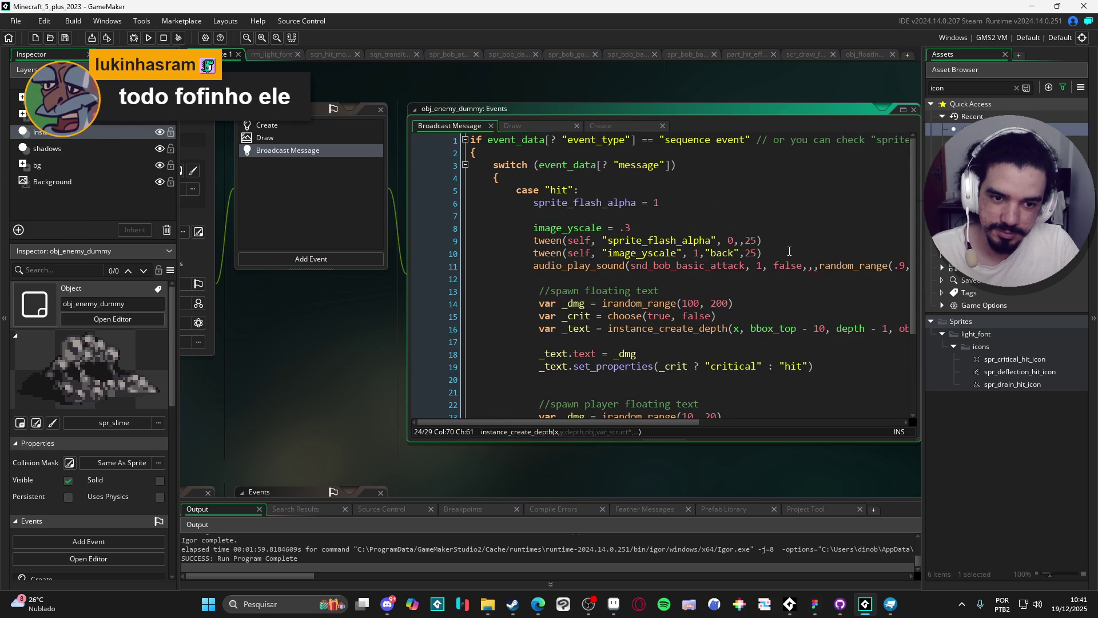
click(903, 111)
- Insert a while(last_pitch == pitch) loop before the hit sound call with a pitch assignment inside
click(543, 258)
click(555, 195)
key(Return)
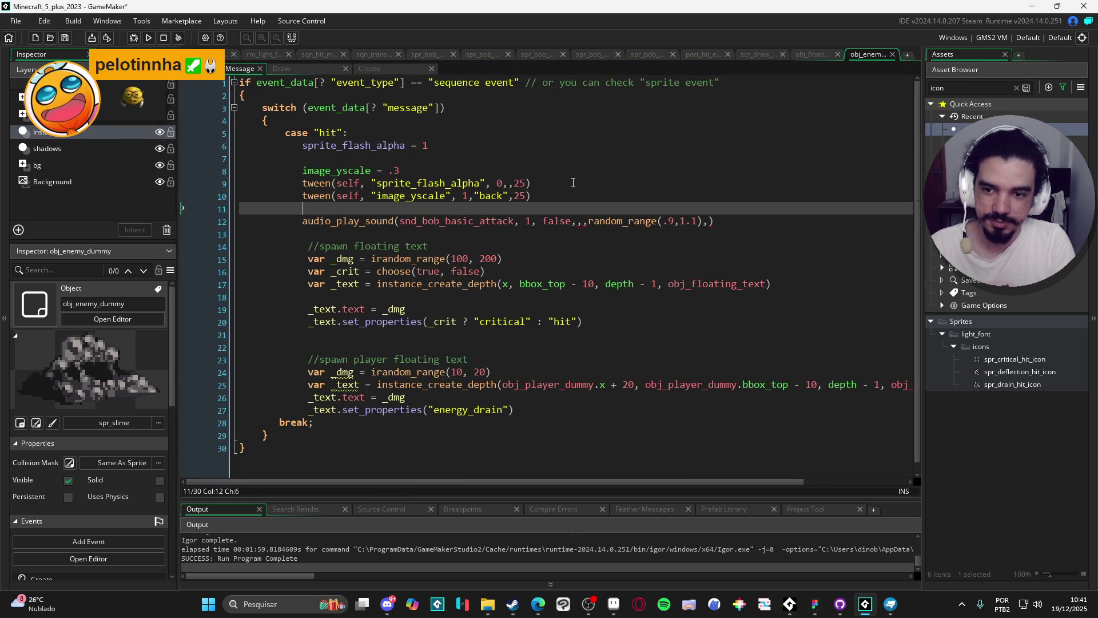
text(while(l)
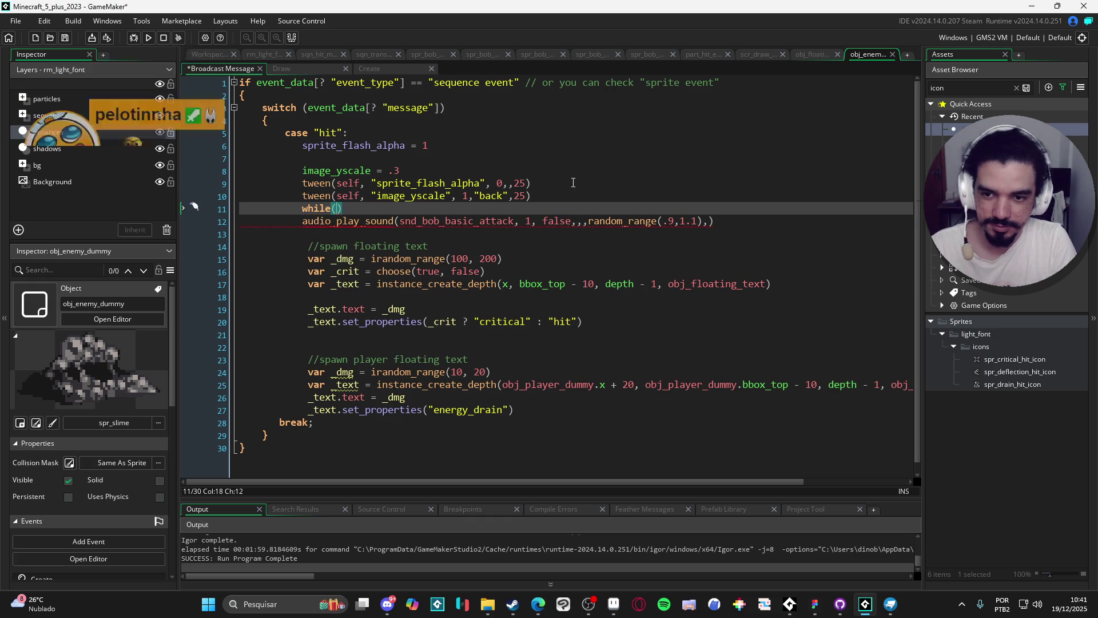
text(ast_pitch == _pitch)
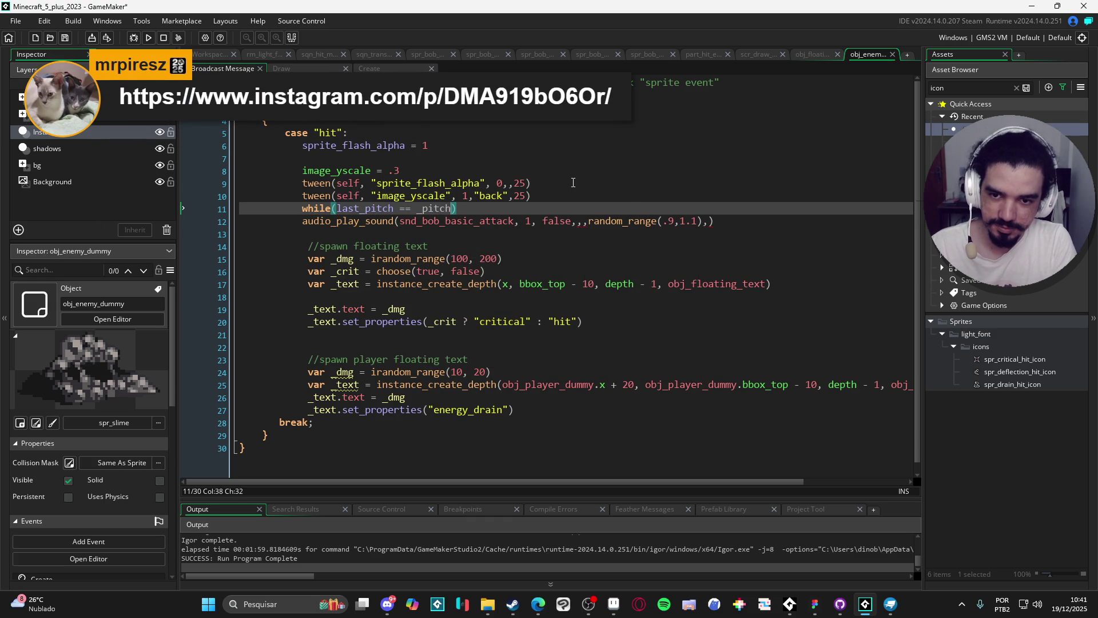
text({)
key(Return)
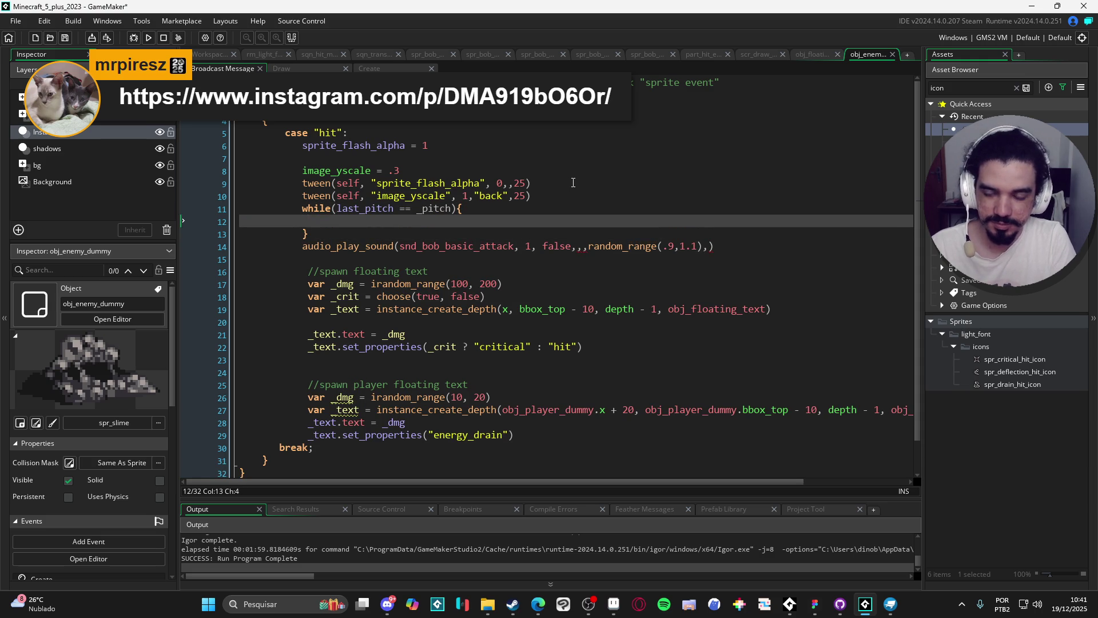
text(_pitch =)
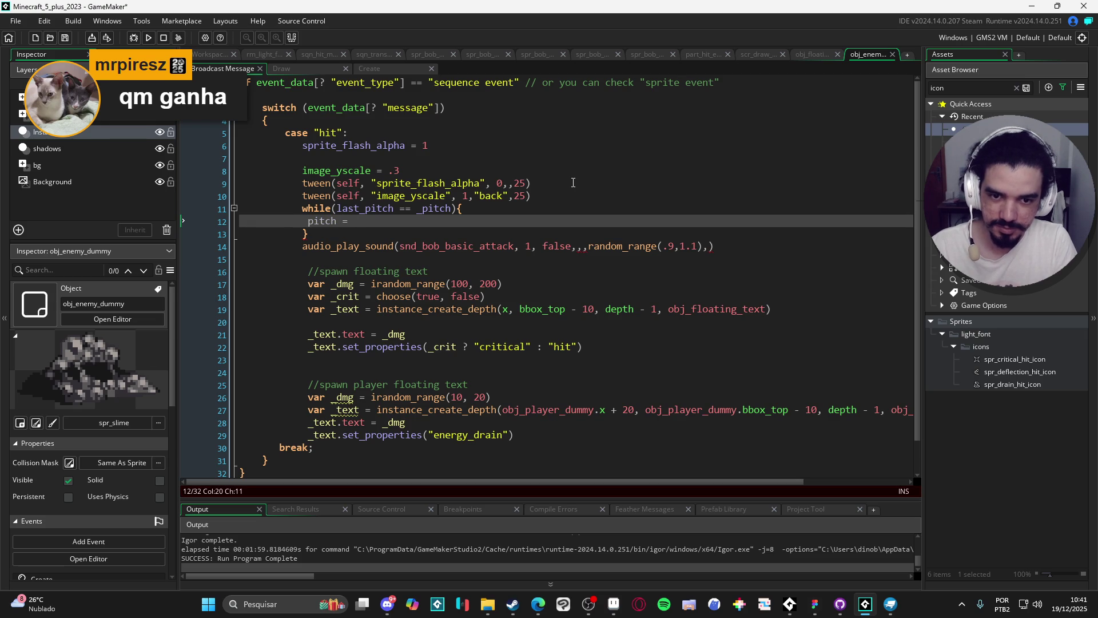
- Move random_range(.9,1.1) out of the sound call into the loop's pitch assignment
drag(588, 247, 703, 251)
key(ctrl+x)
click(349, 222)
key(ctrl+v)
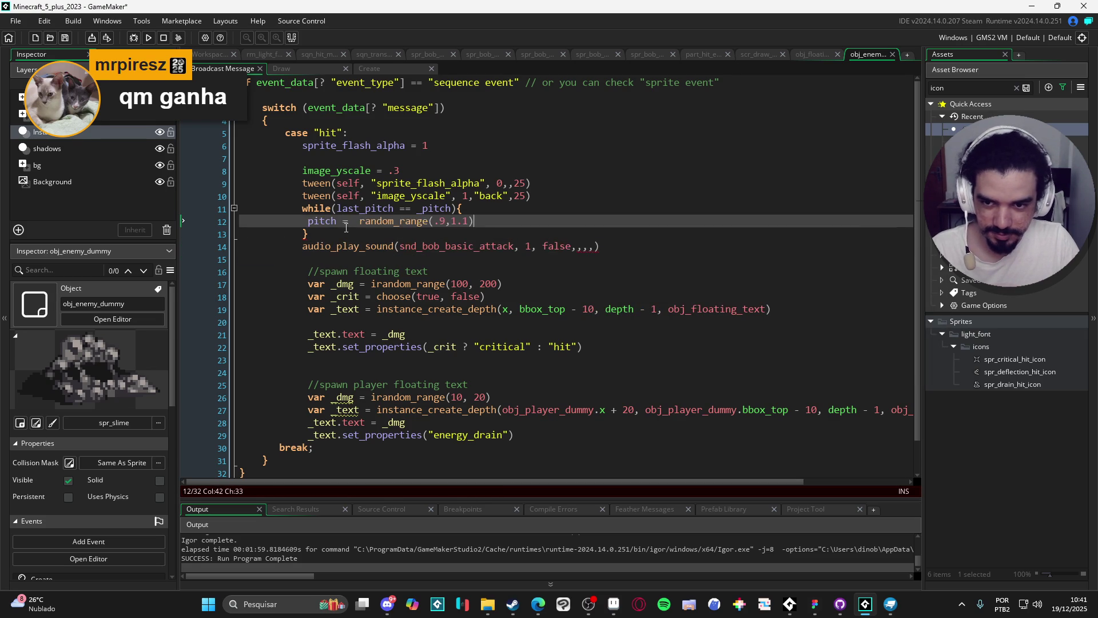
key(Down)
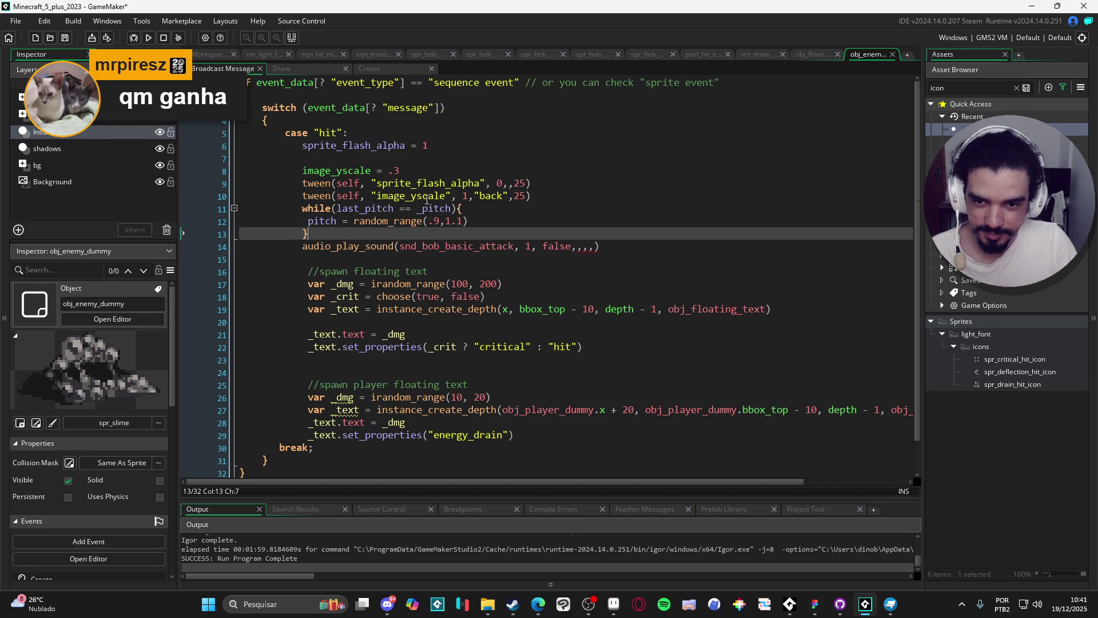
click(419, 208)
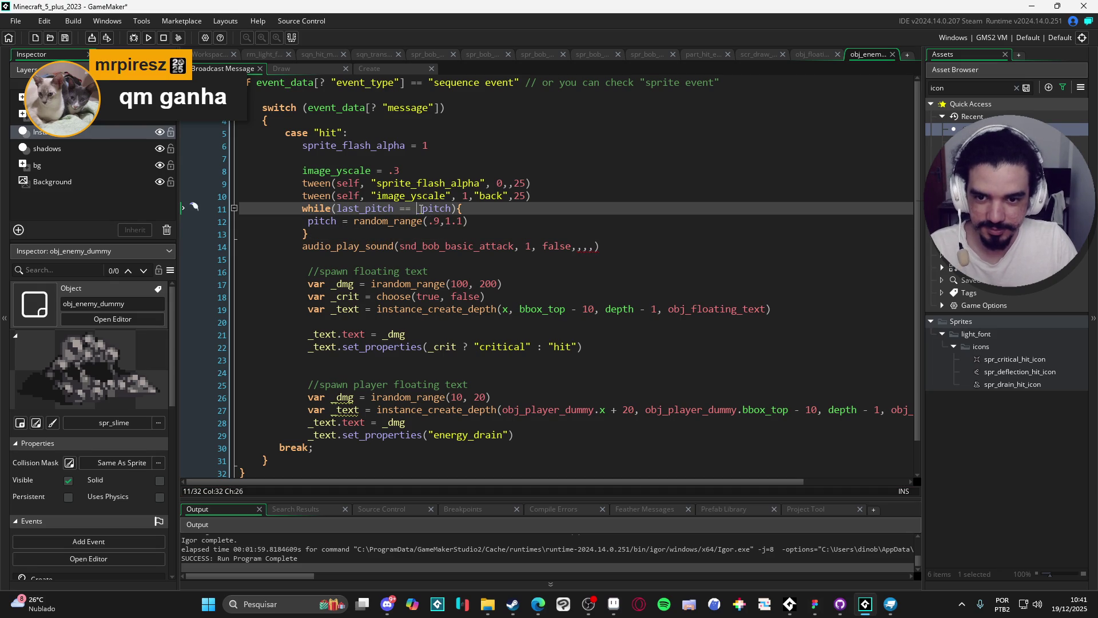
- Add pitch = 1 in obj_enemy_dummy's Create event, then return to the hit code
click(394, 72)
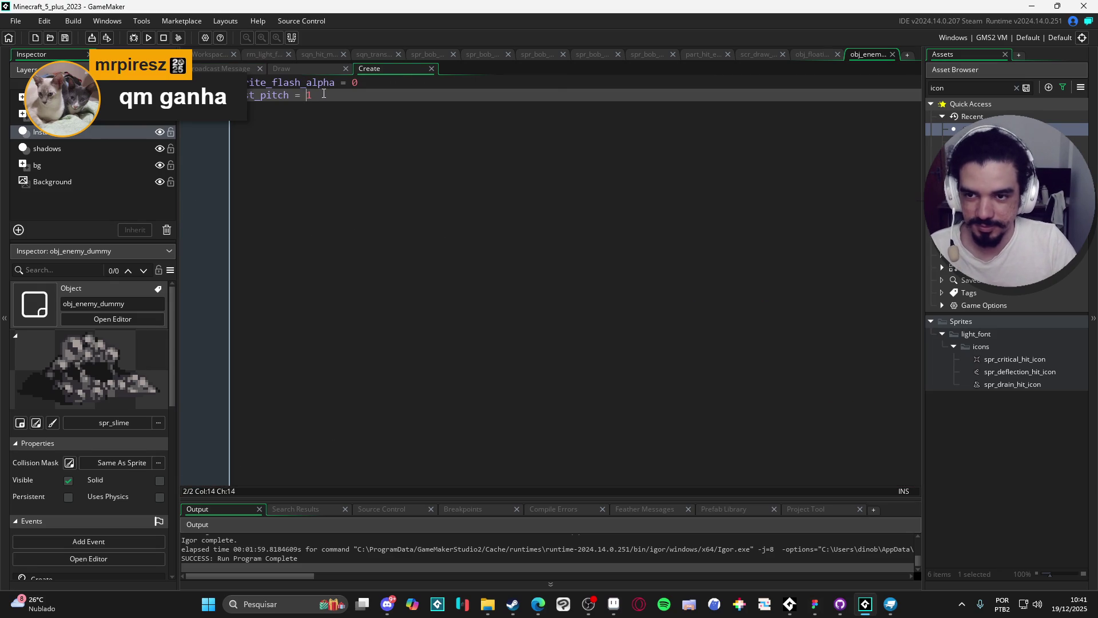
key(Return)
text(pitch)
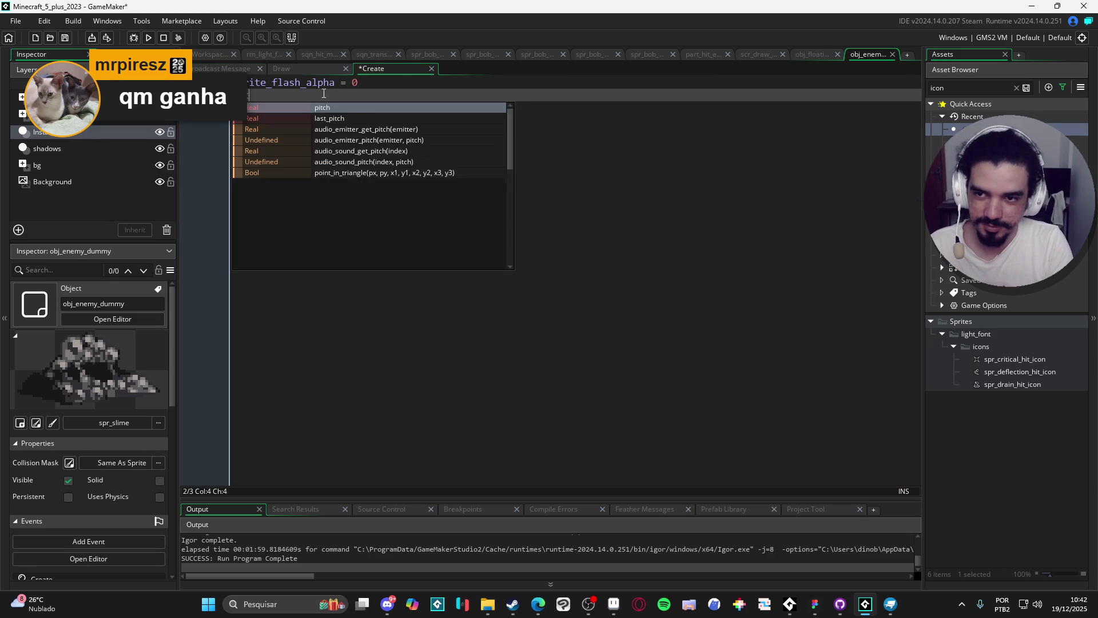
text( = 1)
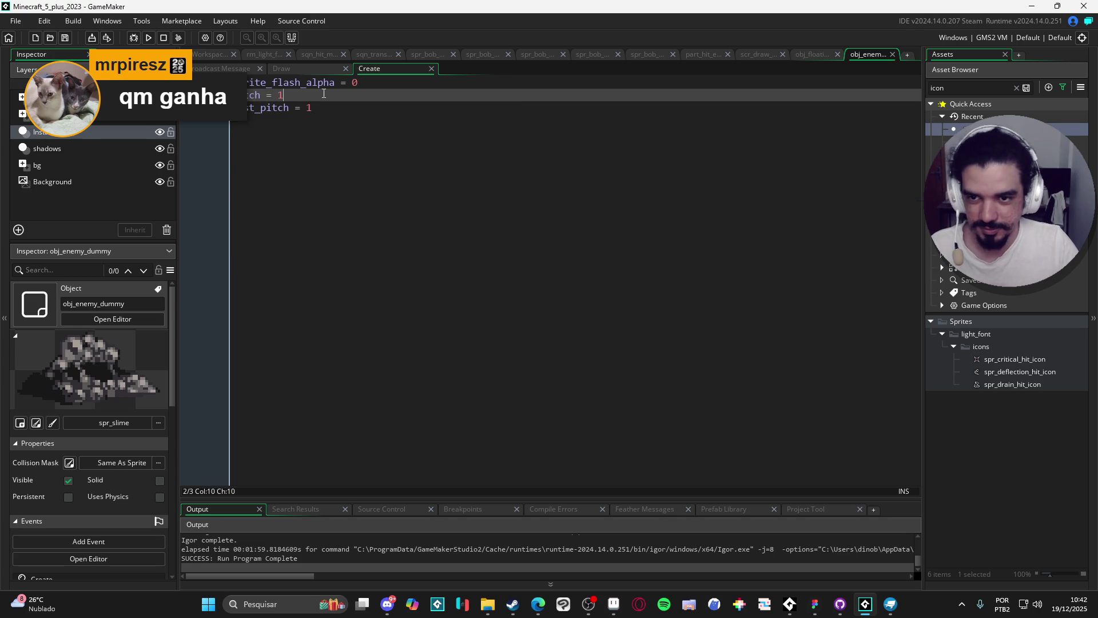
click(325, 73)
click(229, 69)
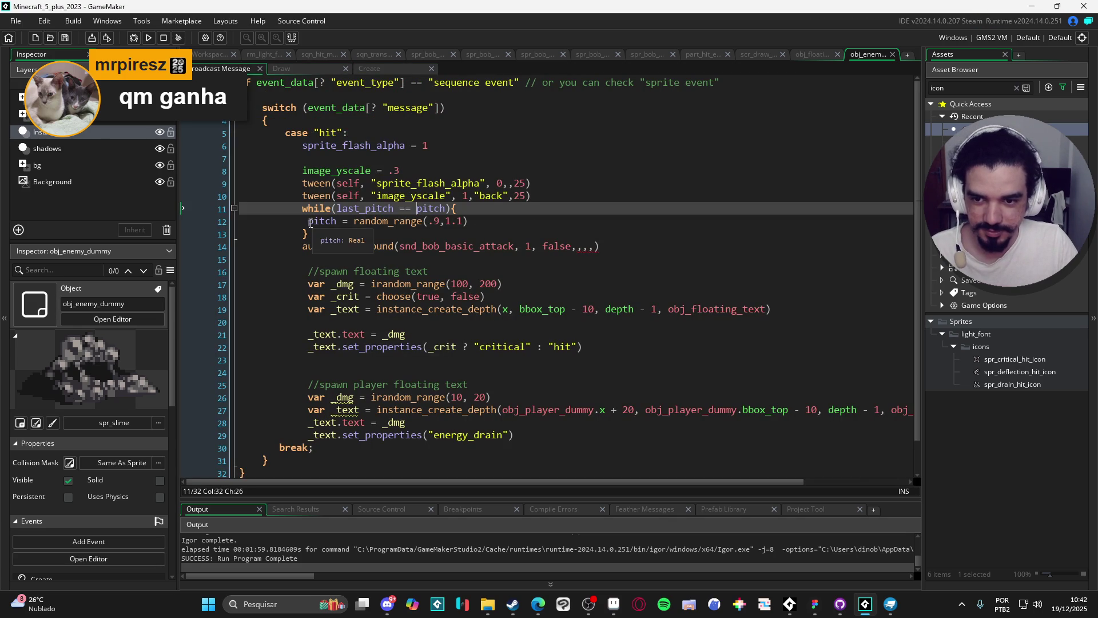
- Indent the loop's pitch assignment and locate the sound call's pitch argument
key(Down)
key(Home)
key(BackSpace)
key(Tab)
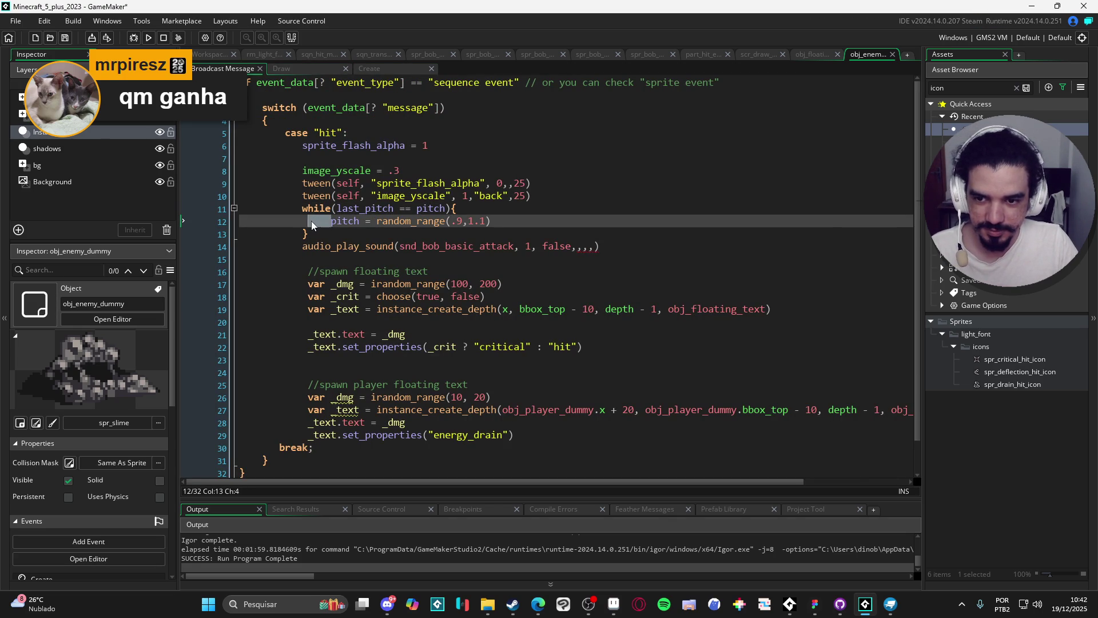
click(439, 208)
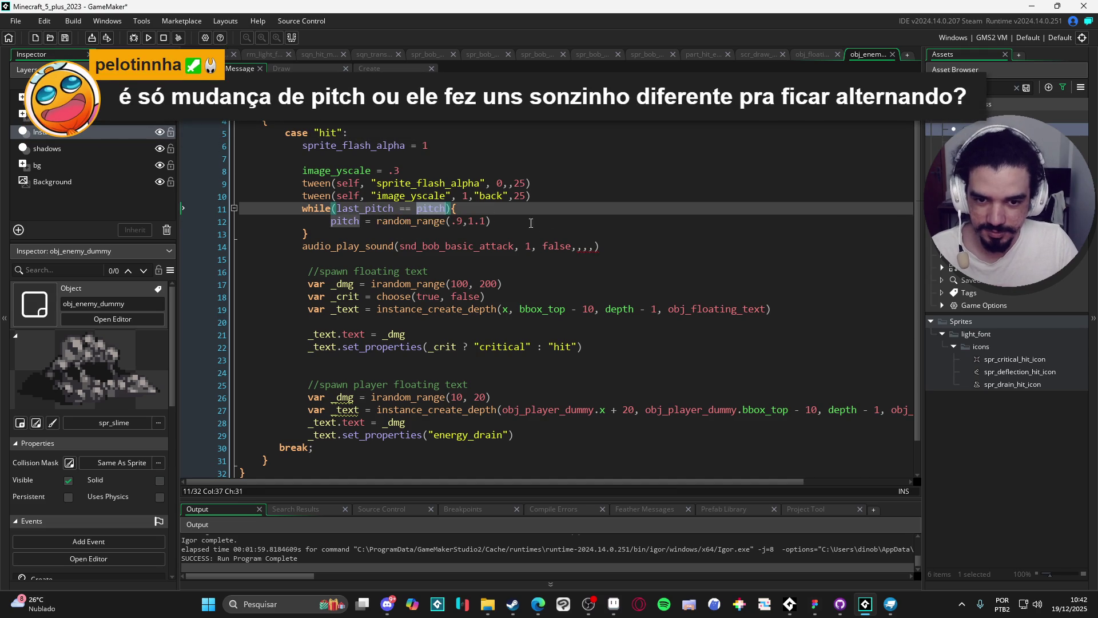
click(569, 248)
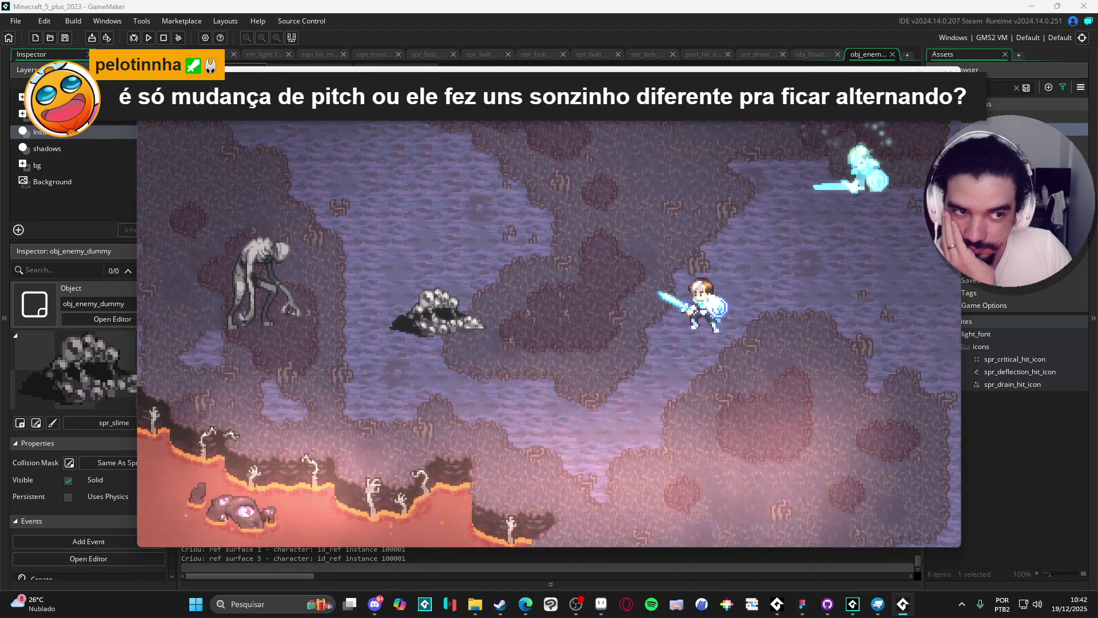
- Close the running game after testing the rerolled hit-sound pitch
key(Escape)
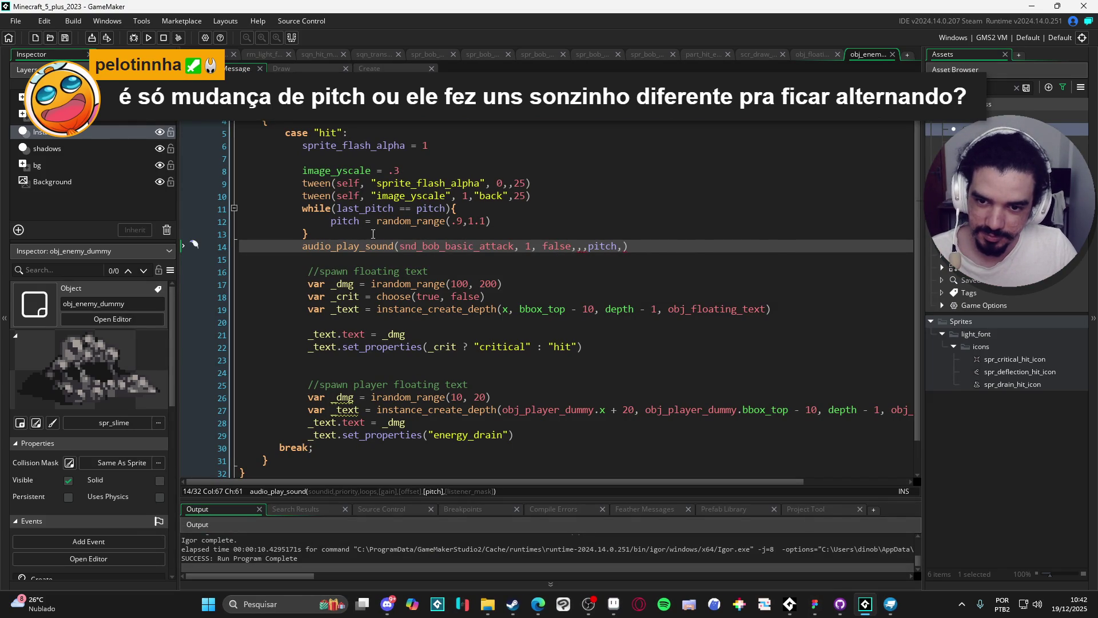
- Place last_pitch = pitch right after the reroll loop's closing brace and run the game
click(506, 220)
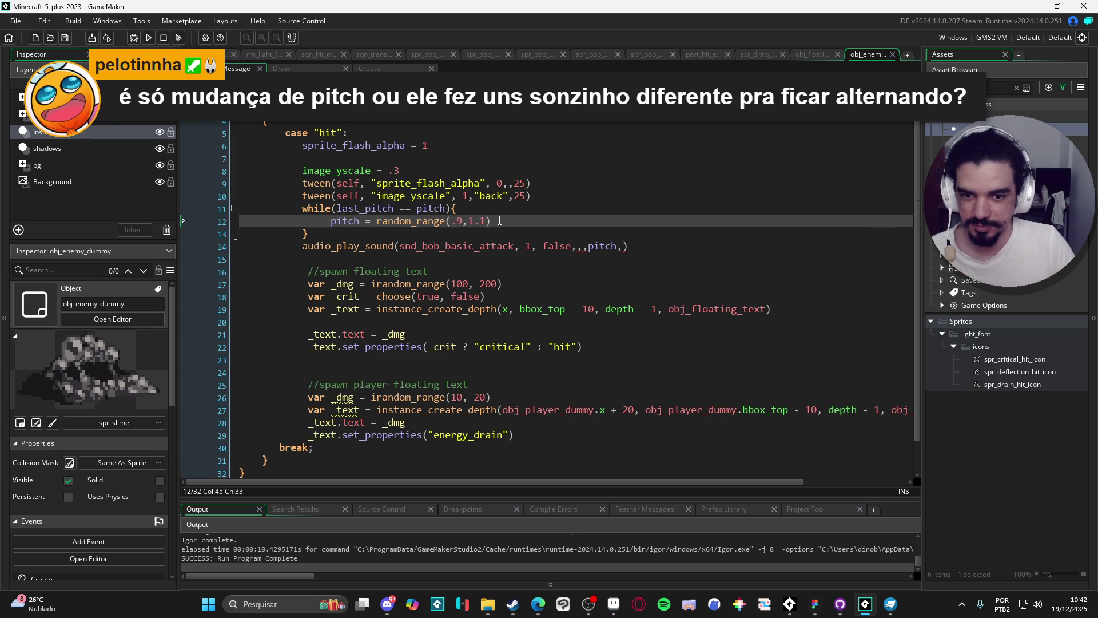
key(Return)
text(last_p)
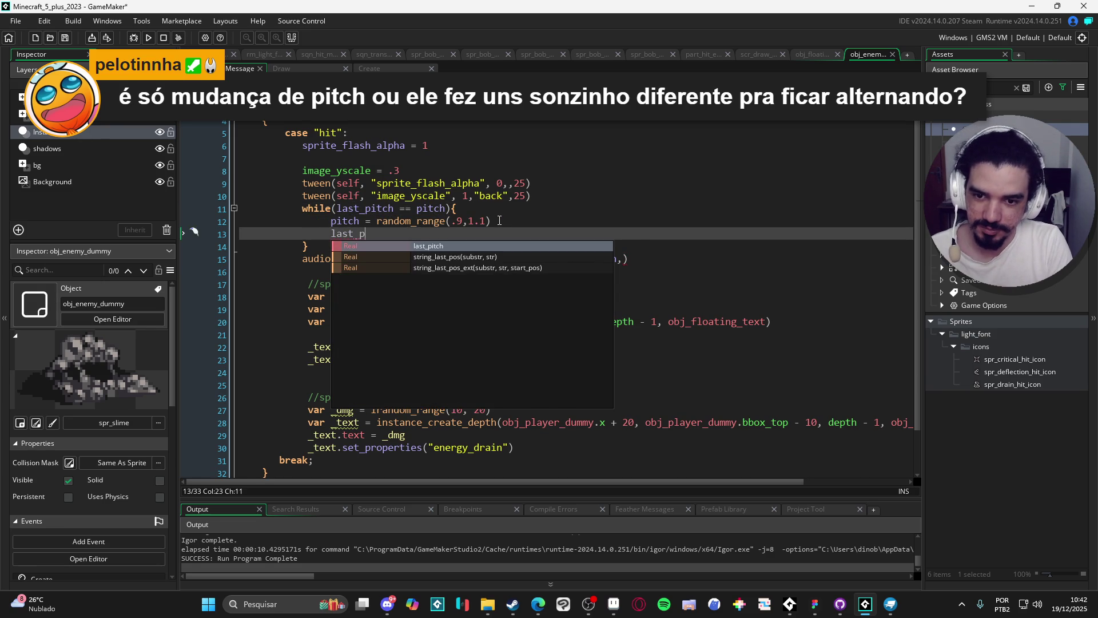
text(itch =)
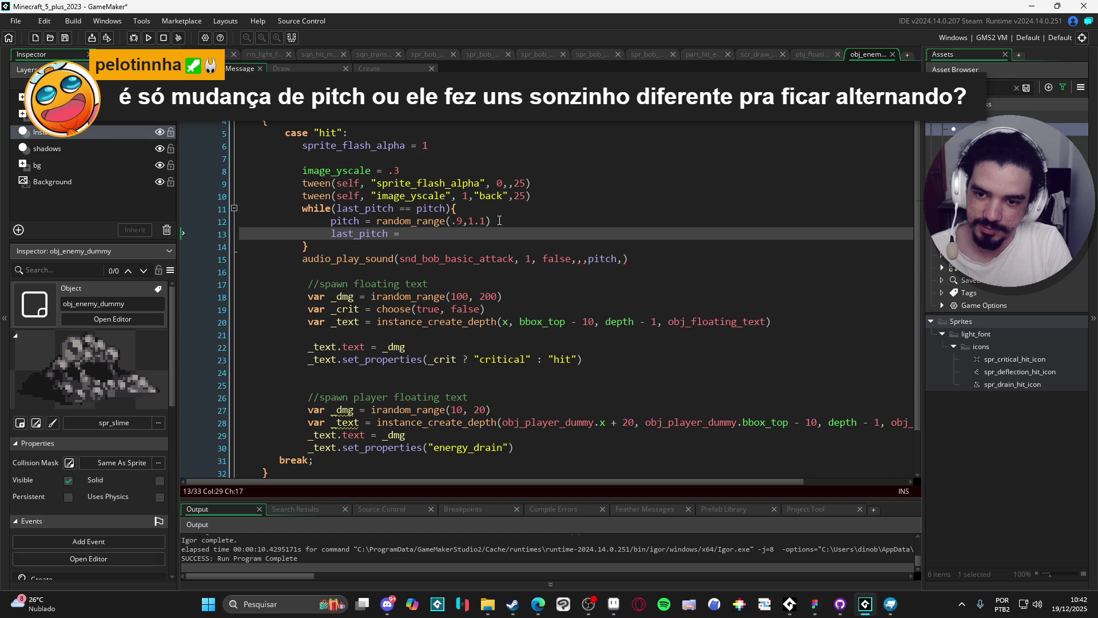
text(pitch)
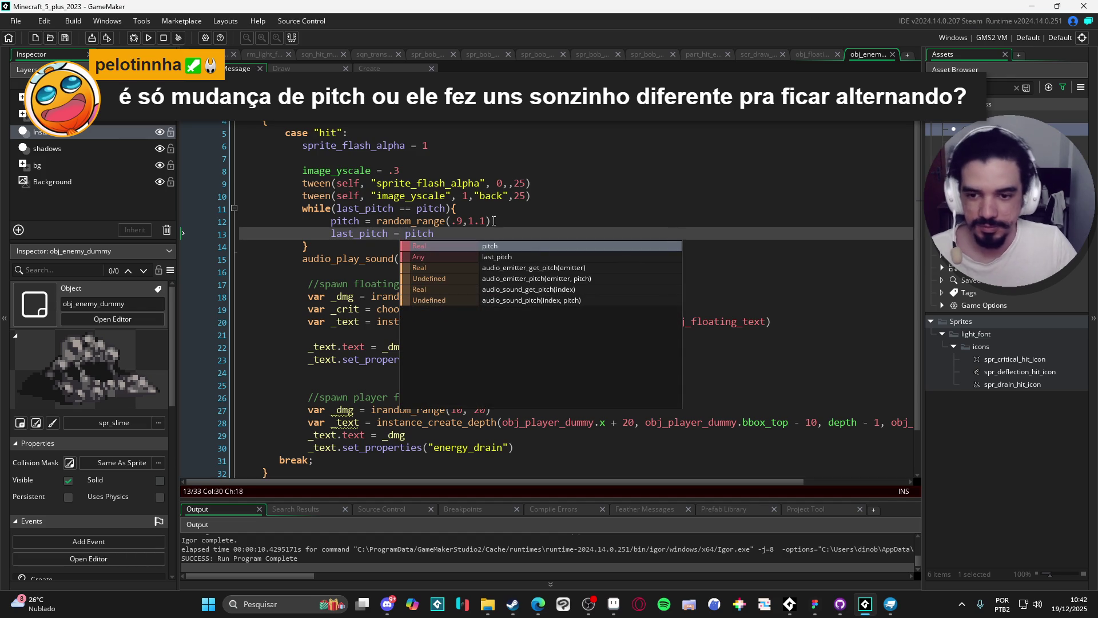
drag(436, 233, 331, 233)
key(ctrl+c)
key(BackSpace)
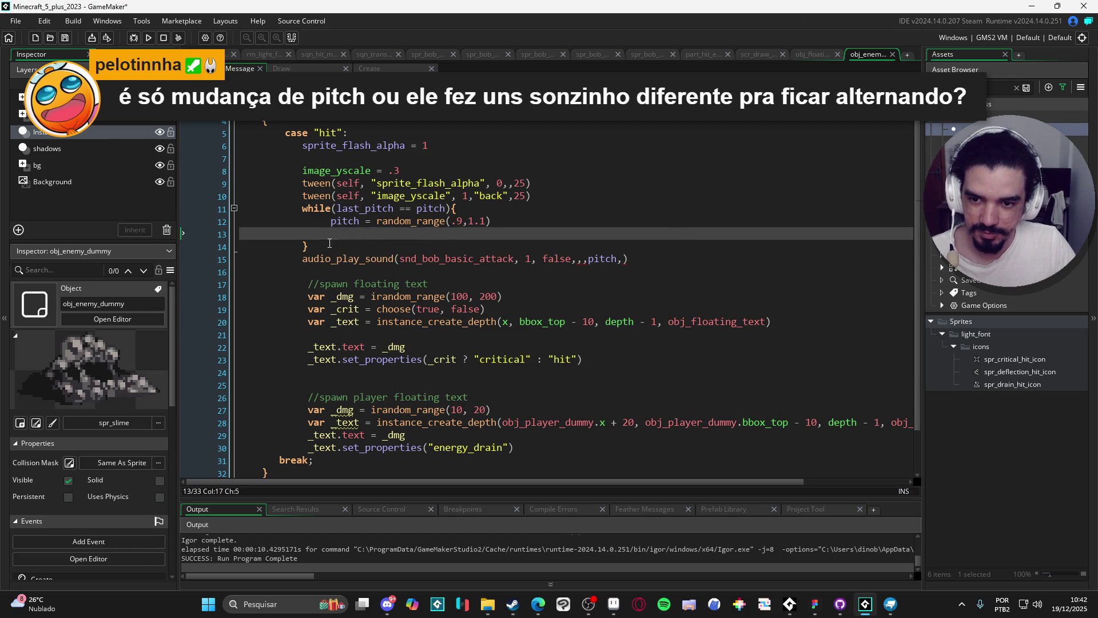
click(328, 252)
key(Return)
key(ctrl+v)
key(F5)
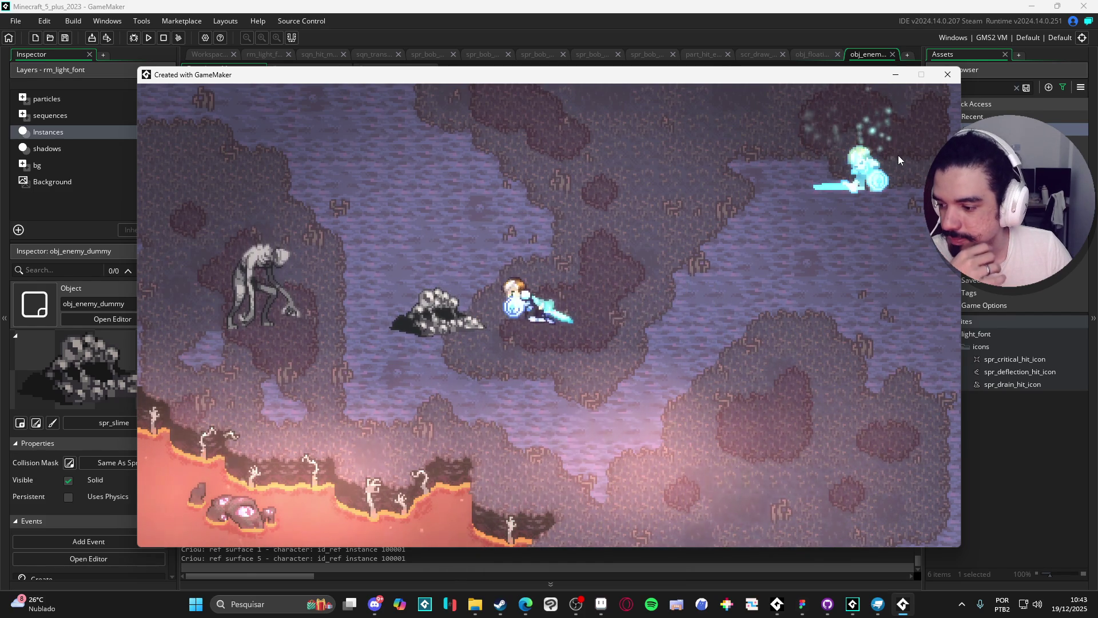
- Close the game and cut and re-paste the last_pitch = pitch line
click(948, 74)
click(416, 238)
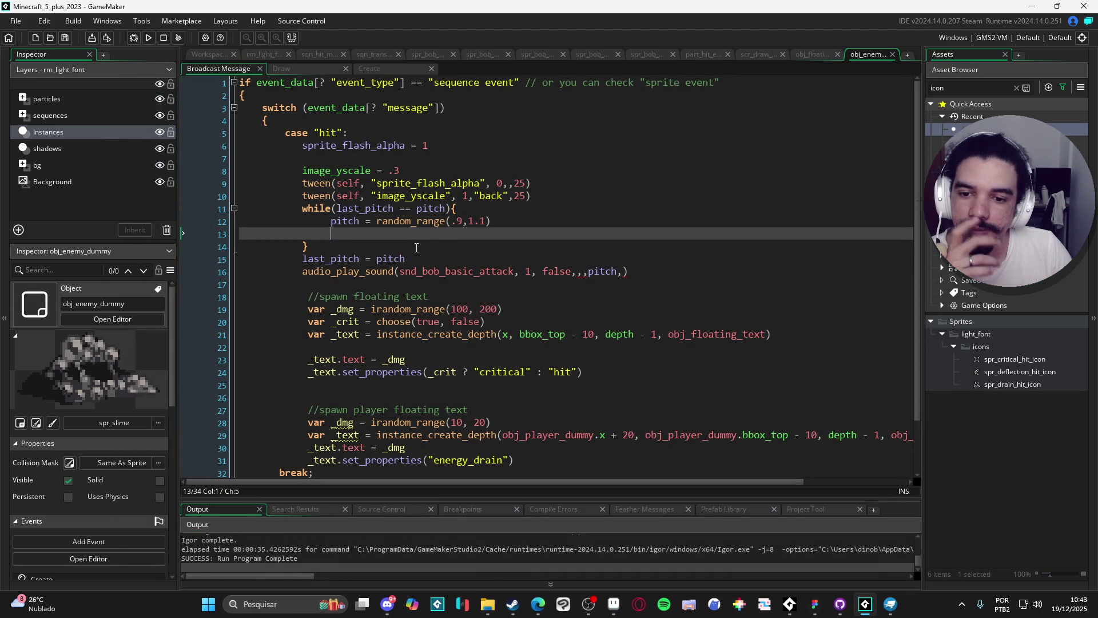
triple_click(434, 256)
key(ctrl+x)
key(ctrl+v)
- Undo the while-loop edits, redo the + 20 player text offset, then open the first Discord clip
key(ctrl+z)
key(ctrl+z)
key(ctrl+z)
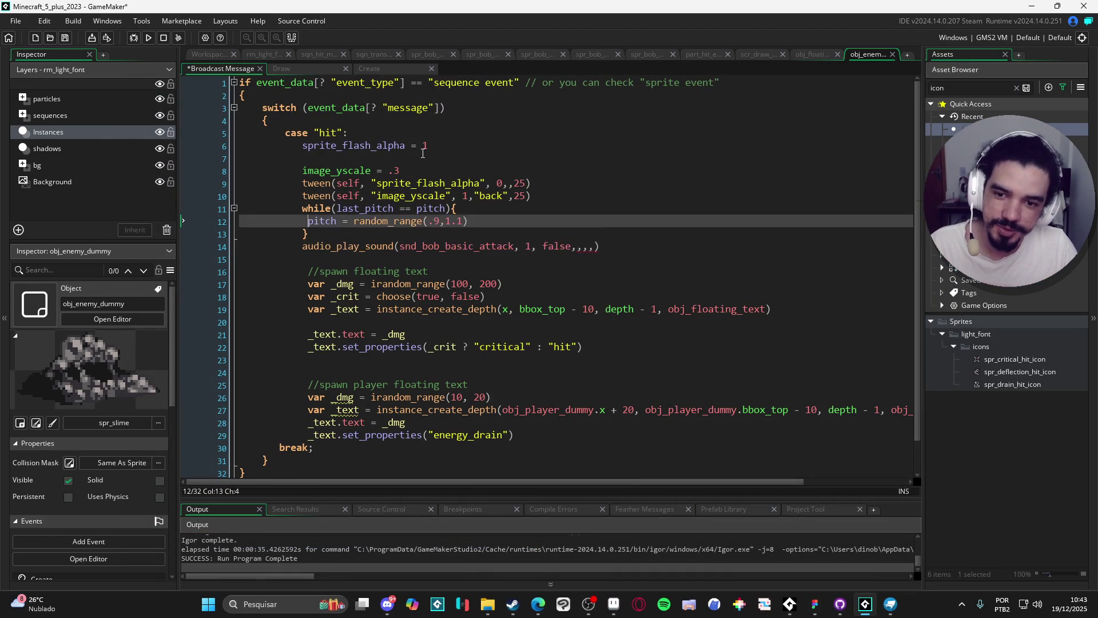
key(ctrl+z)
key(ctrl+z)
key(ctrl+z)
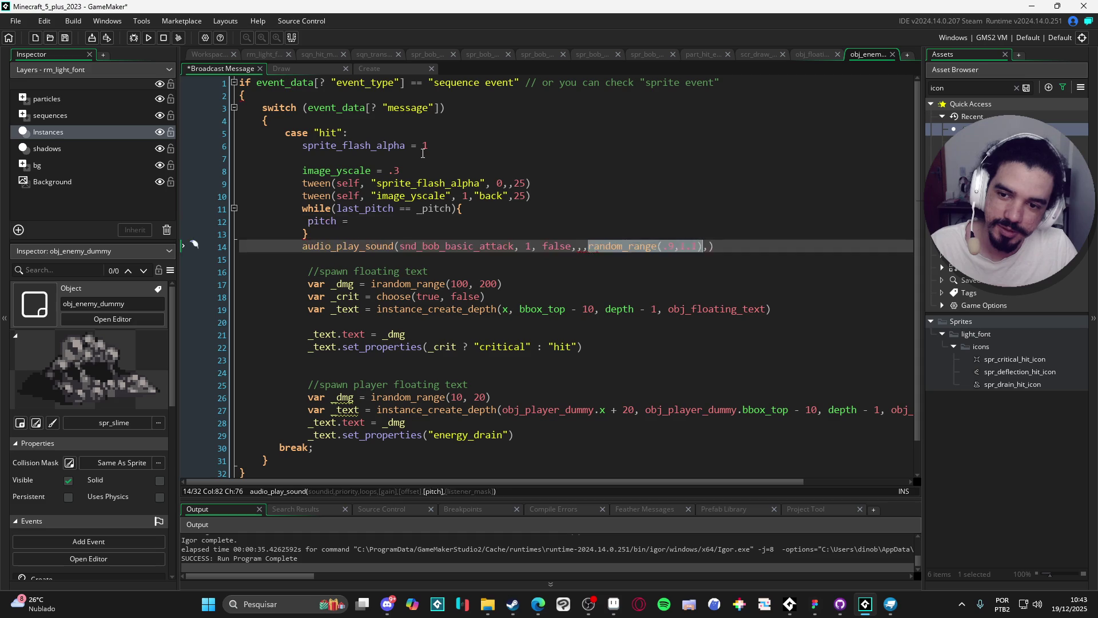
key(ctrl+z)
key(ctrl+z)
key(ctrl+z)
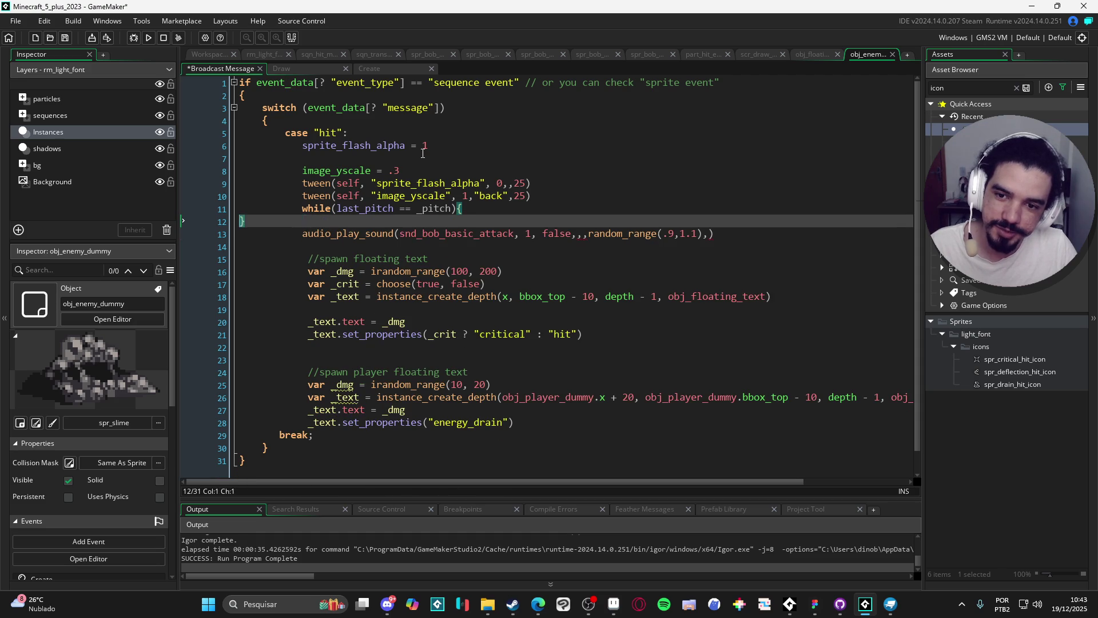
key(ctrl+z)
key(ctrl+z)
key(ctrl+z)
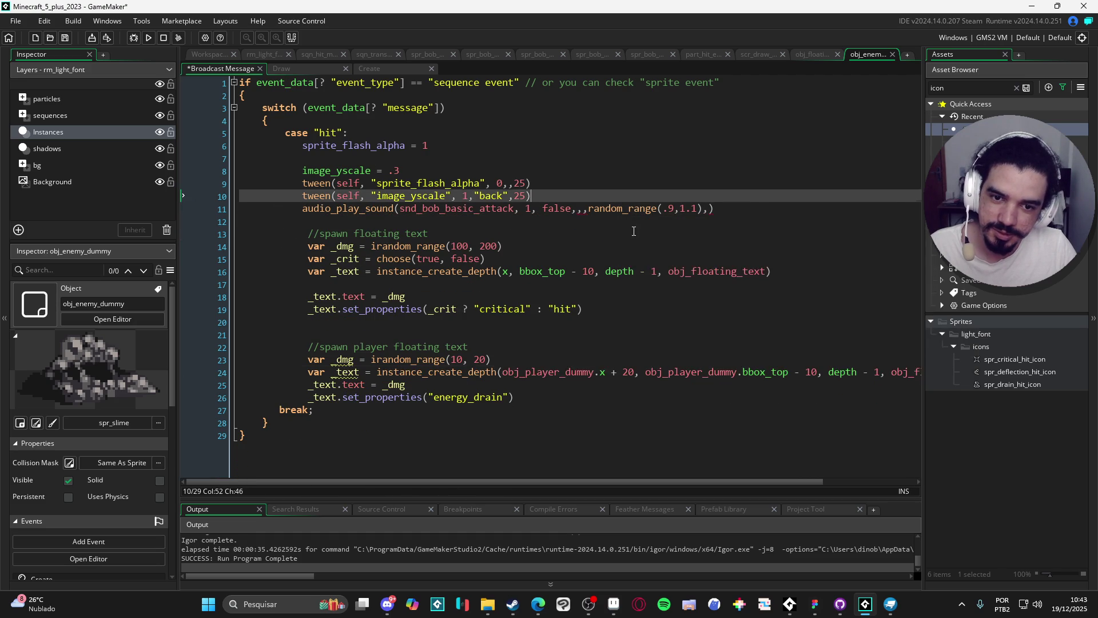
key(ctrl+y)
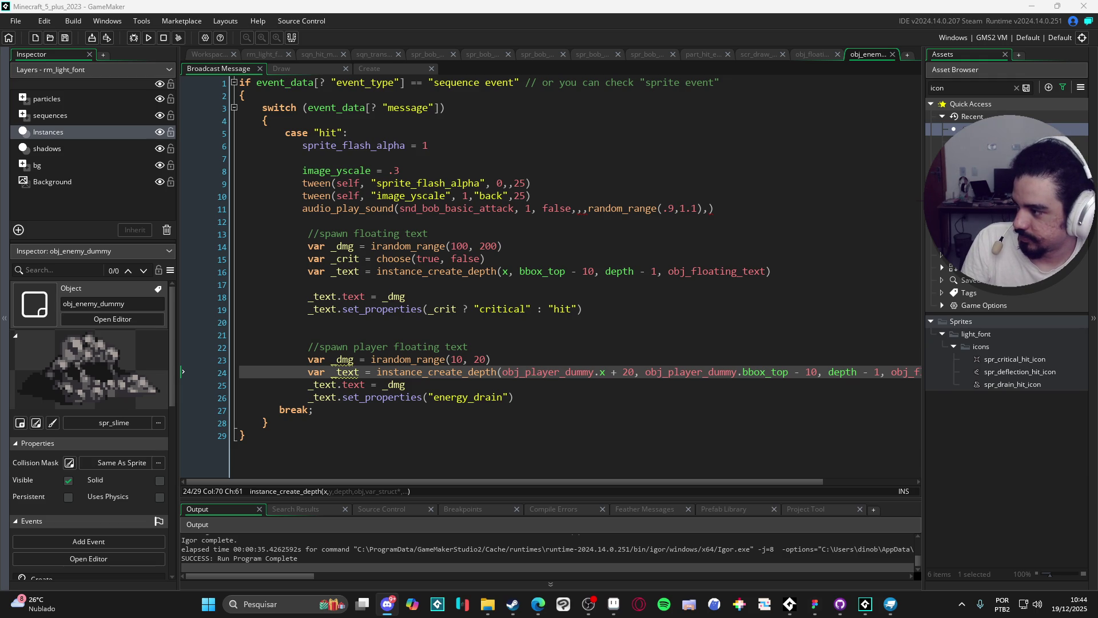
key(alt+Tab)
click(348, 342)
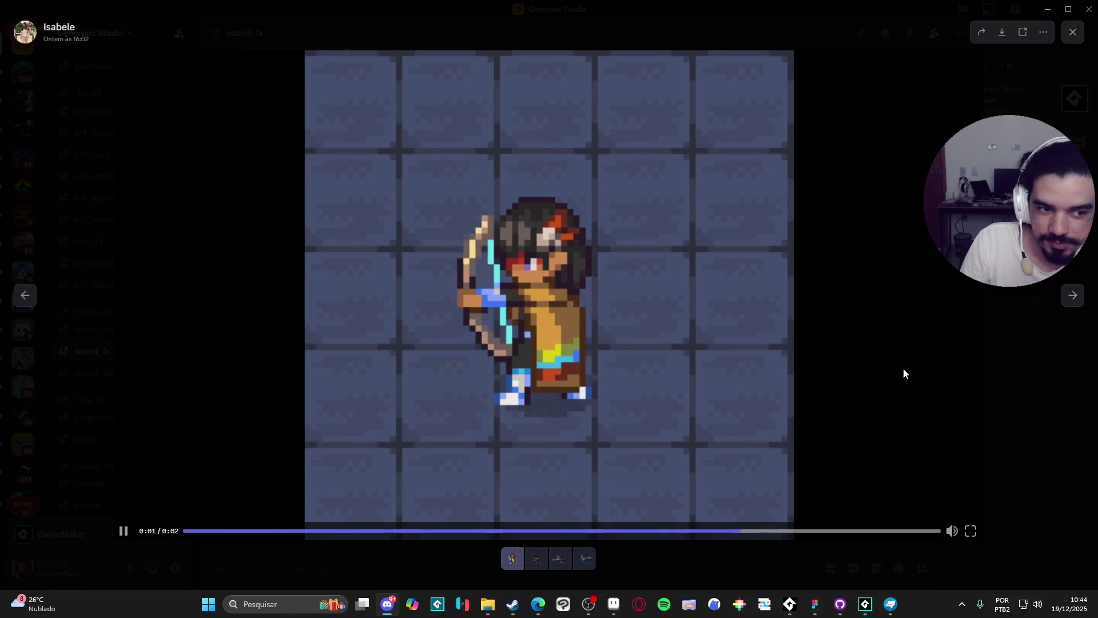
- Replay the first and second attack-animation clips in Discord's media viewer
click(123, 531)
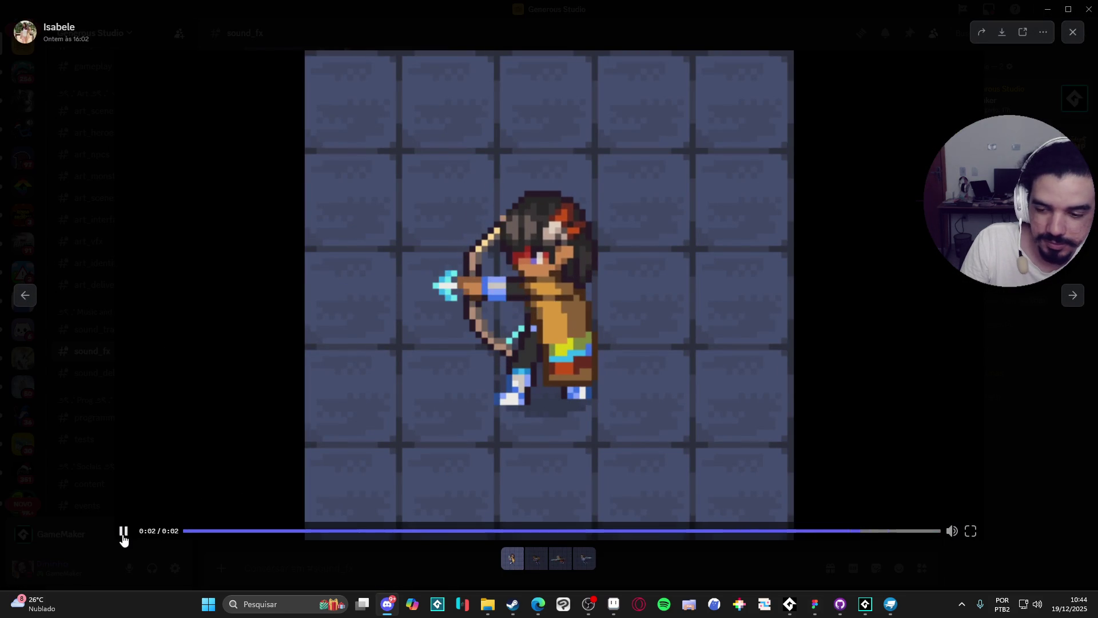
click(123, 532)
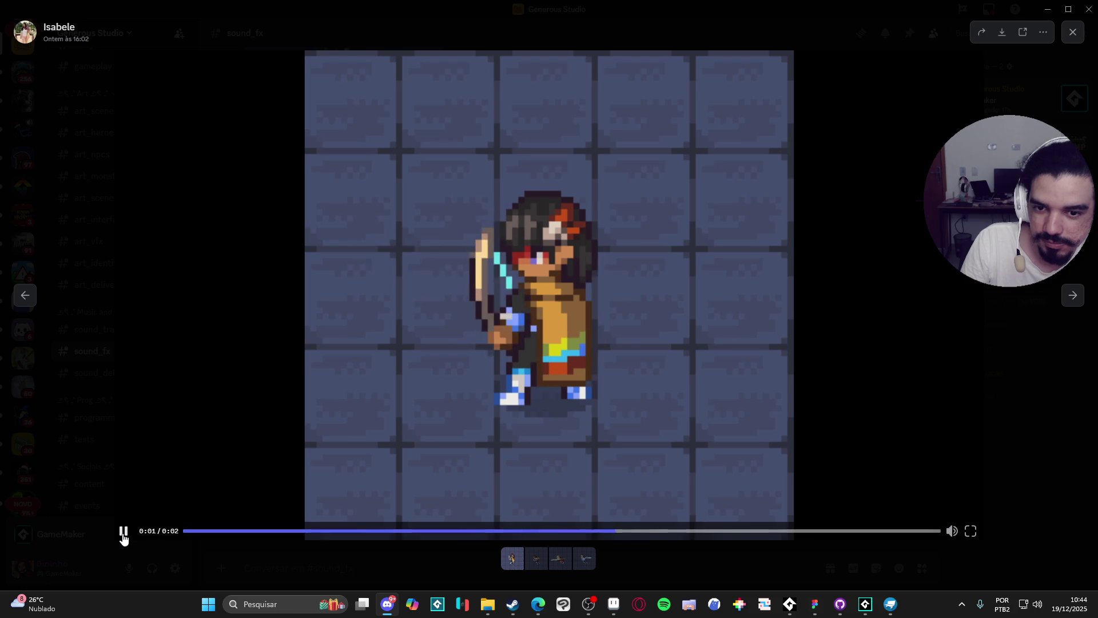
click(123, 533)
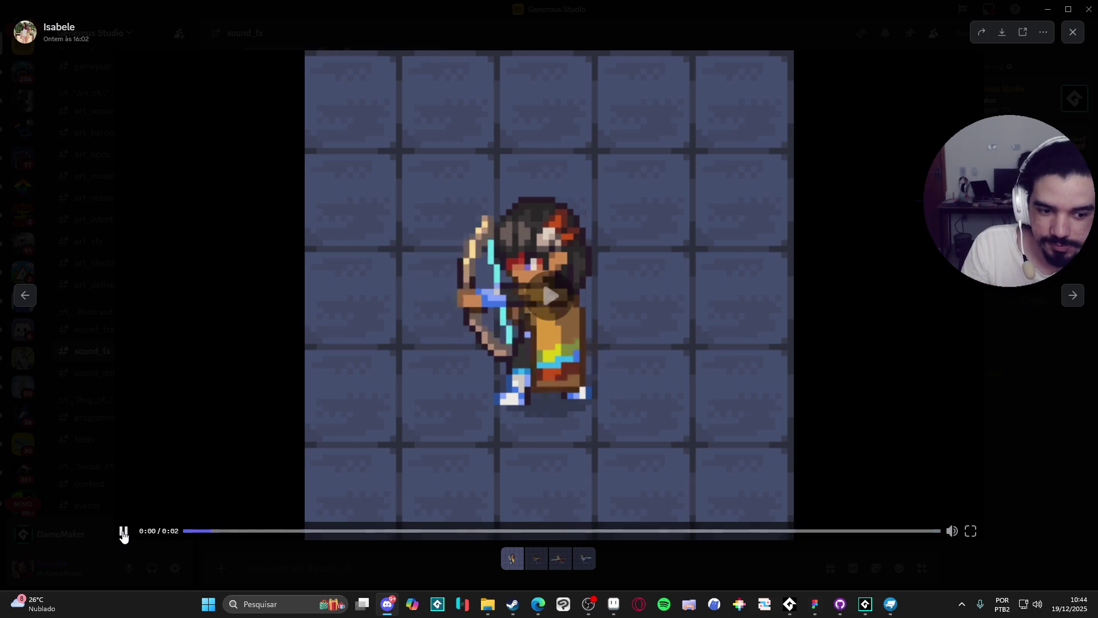
key(space)
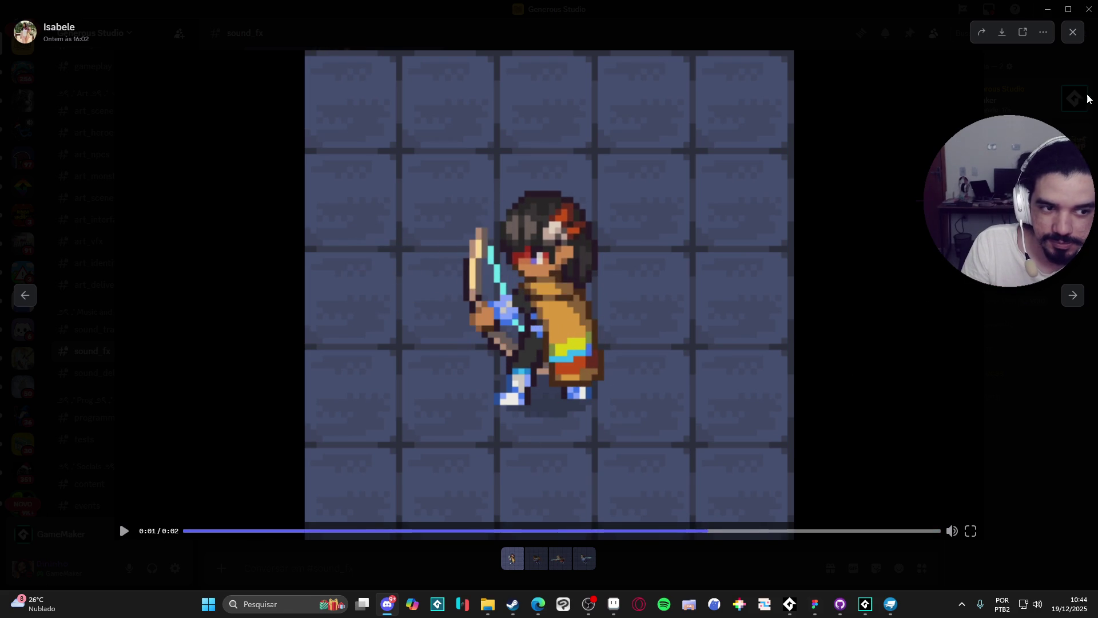
click(1079, 45)
click(474, 360)
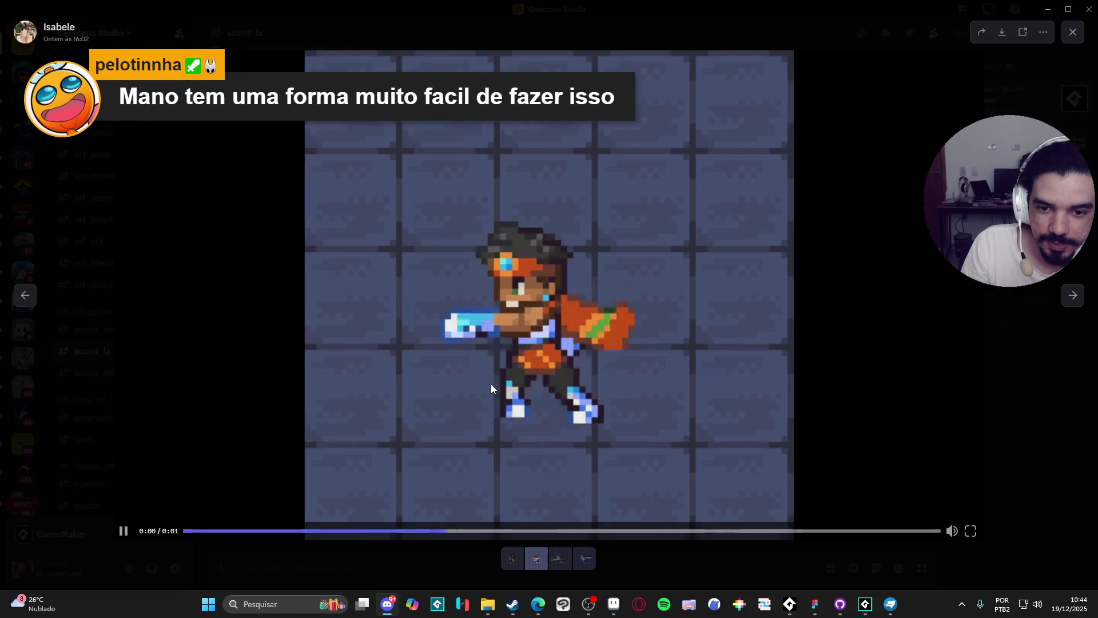
click(123, 533)
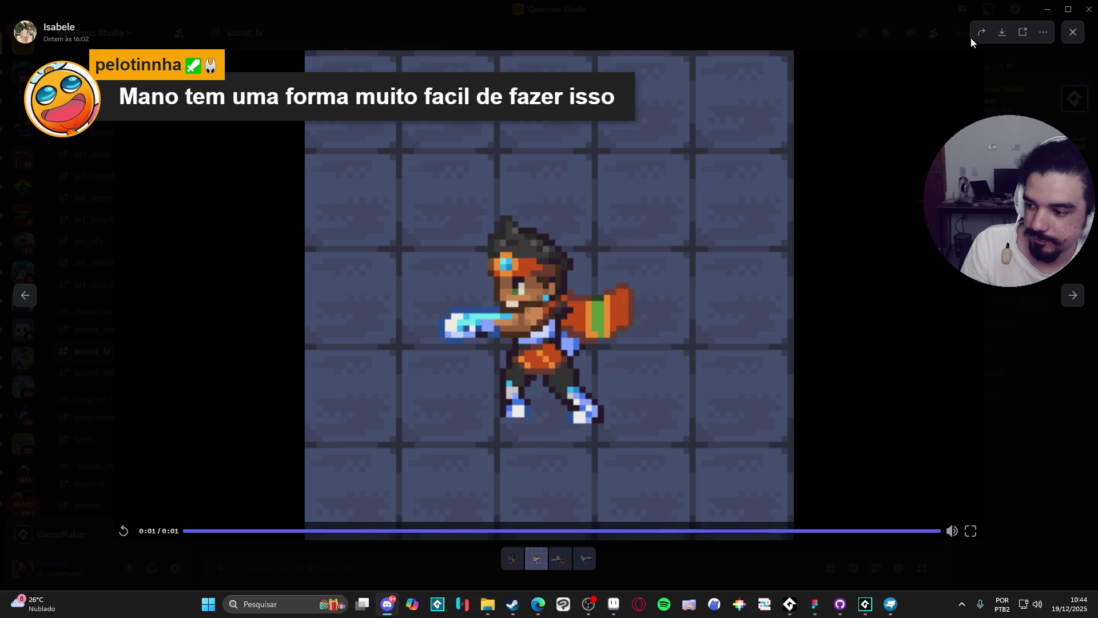
click(1073, 33)
- View the third and fourth attack clips, then move Discord aside and return to GameMaker
click(343, 435)
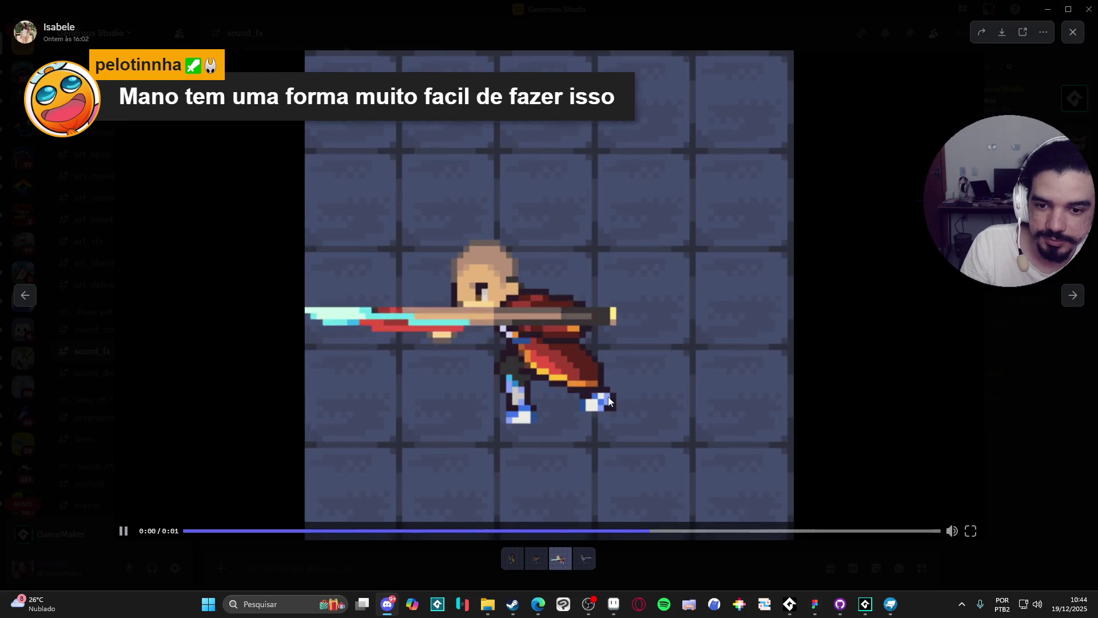
click(1073, 32)
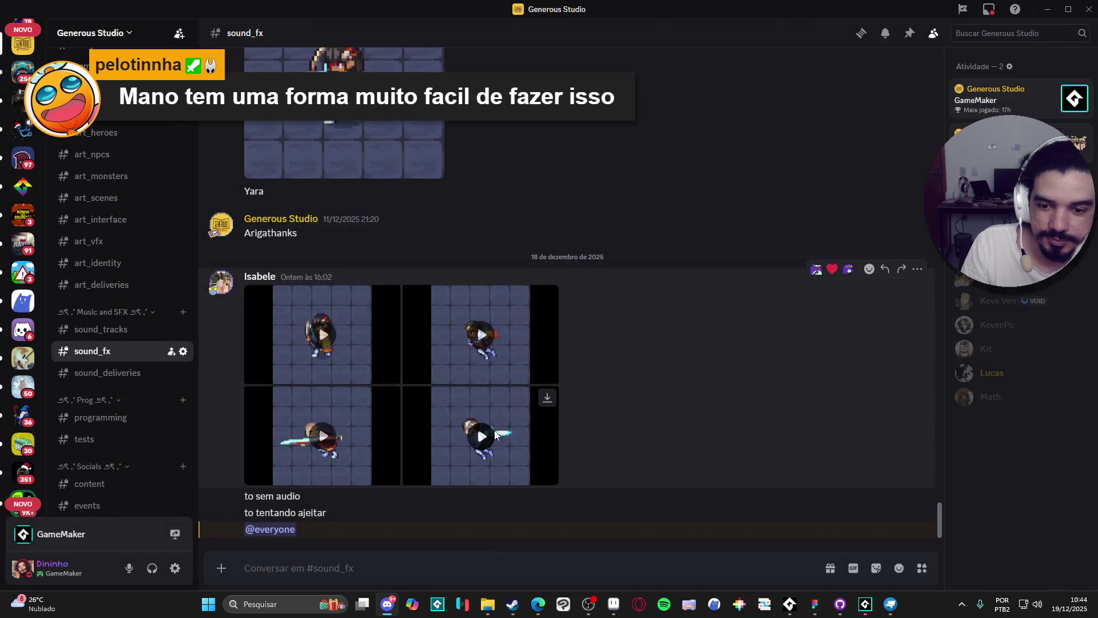
click(574, 431)
click(1073, 32)
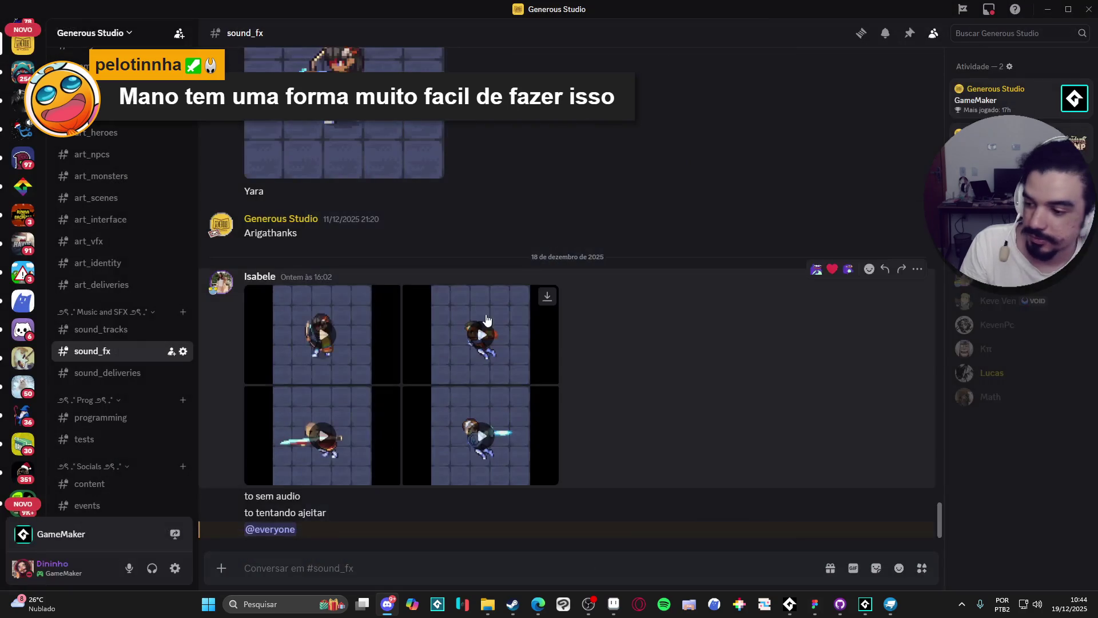
drag(509, 9, 237, 296)
click(634, 371)
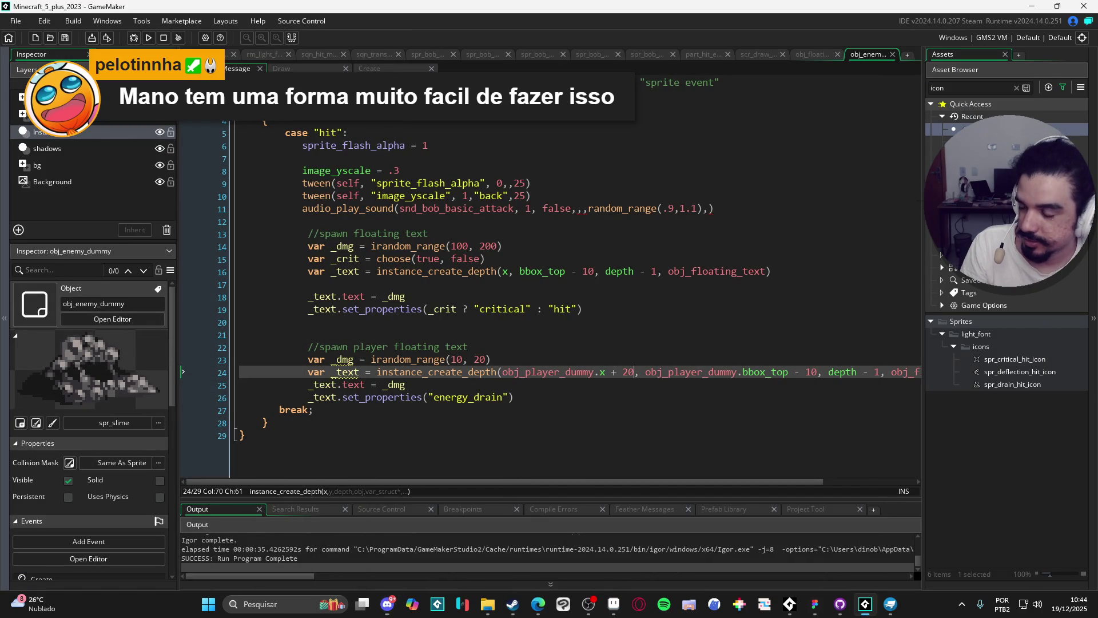
- Delete the stray blank line 21 before the player floating-text block
click(527, 309)
drag(513, 329, 210, 336)
key(BackSpace)
key(BackSpace)
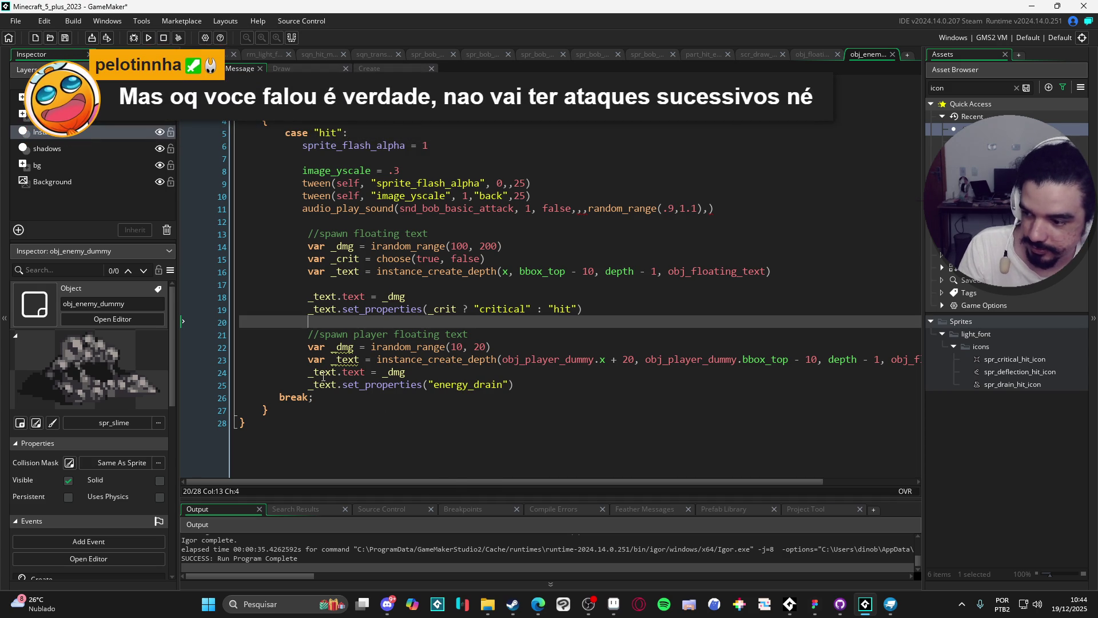
- Turn off overwrite mode and check which block the closing brace on line 27 matches
click(255, 421)
click(322, 413)
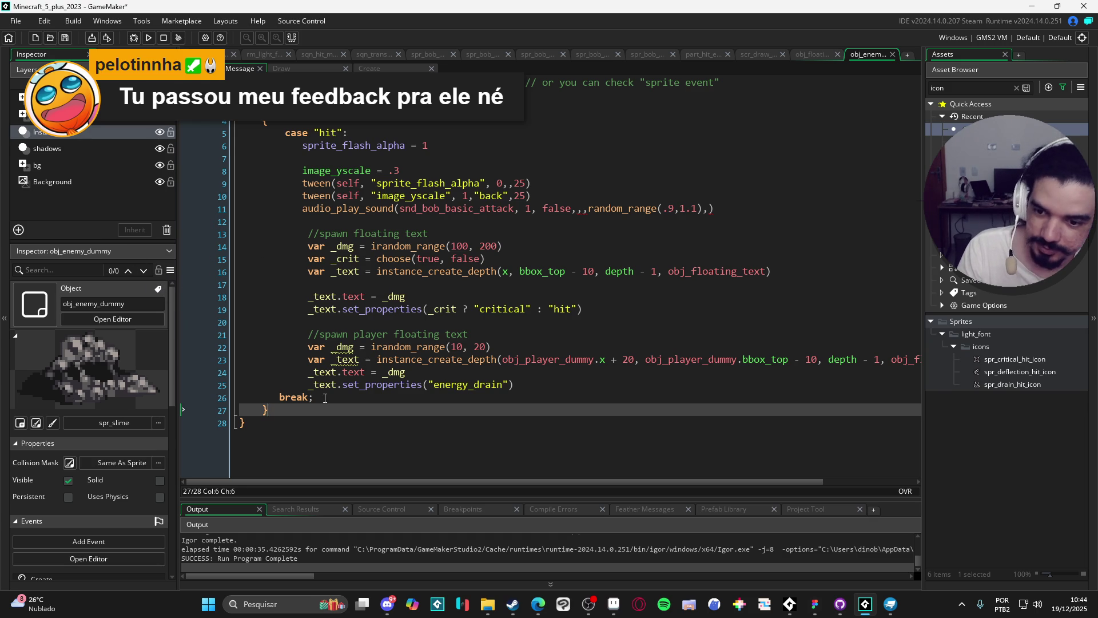
click(257, 411)
click(265, 410)
click(271, 412)
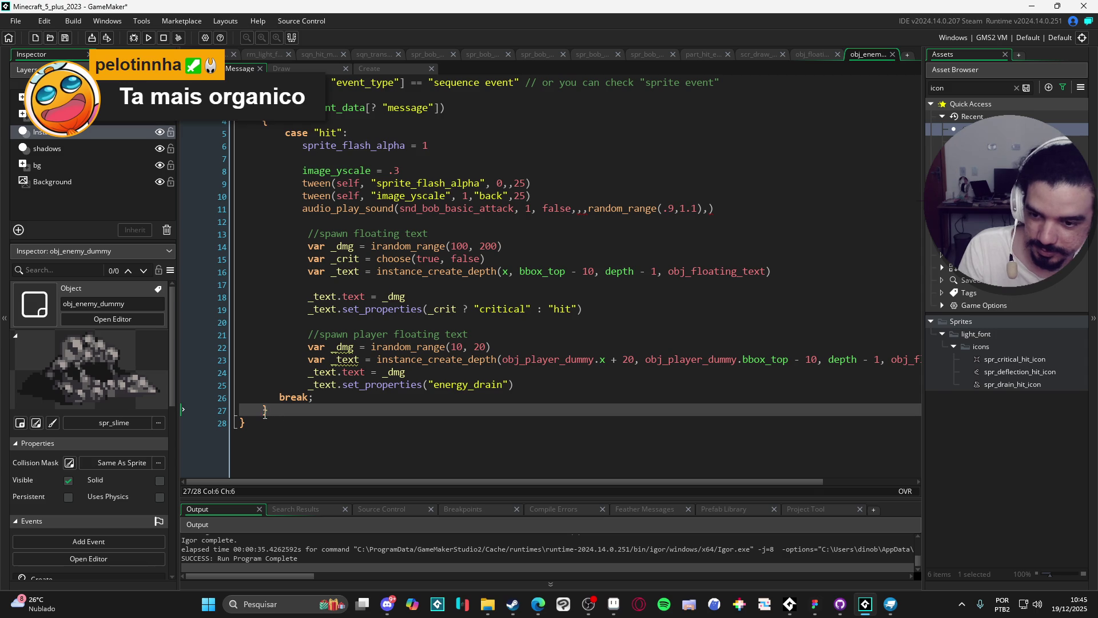
click(259, 411)
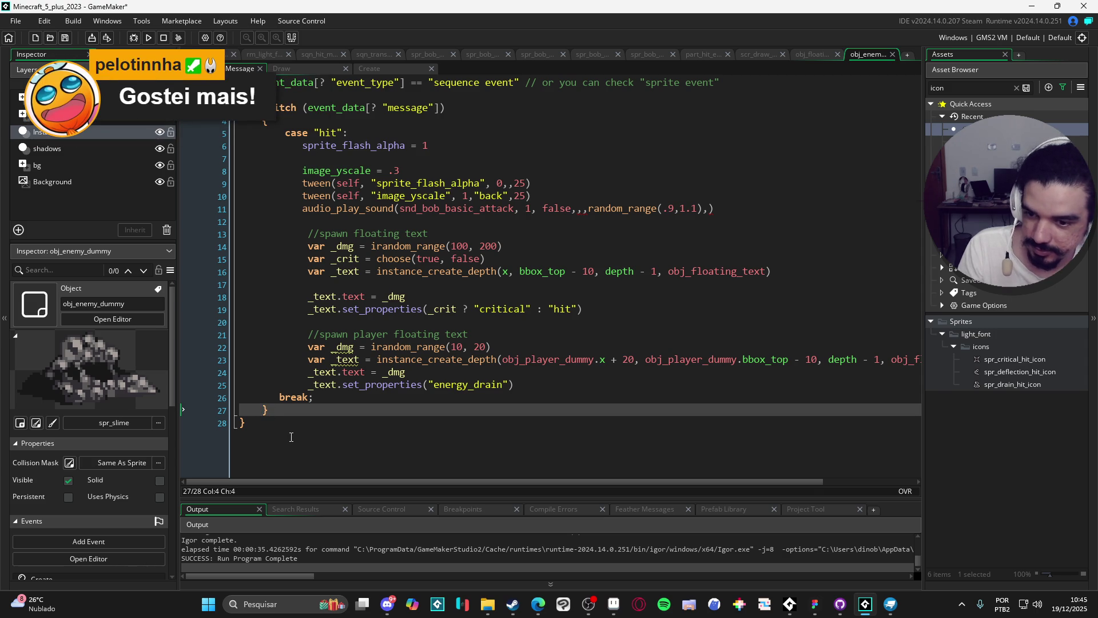
key(Insert)
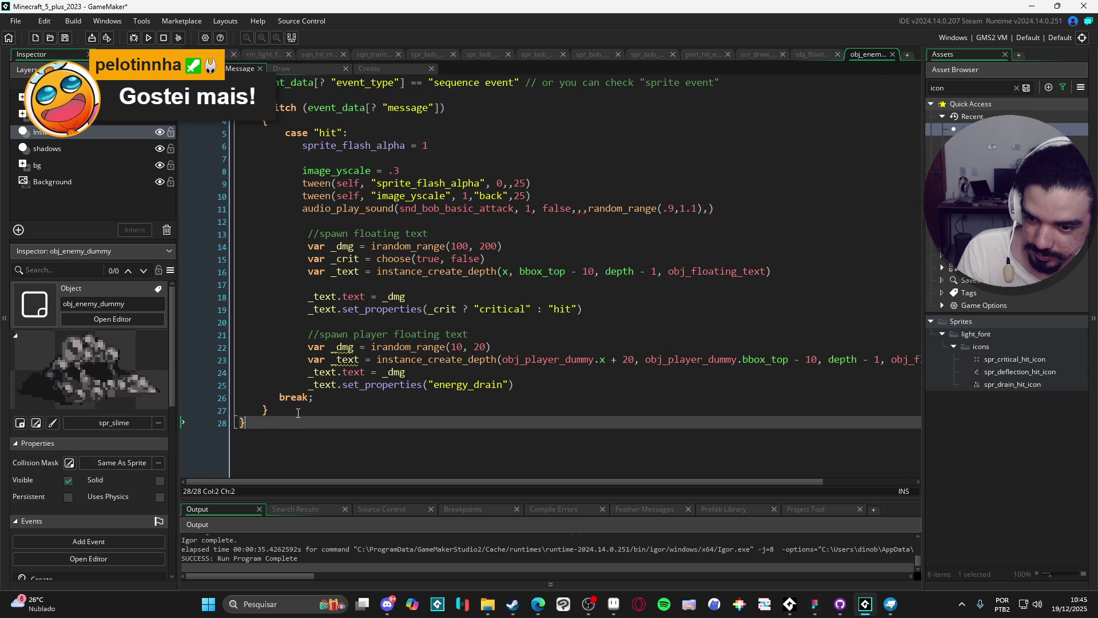
key(Left)
key(Left)
key(Right)
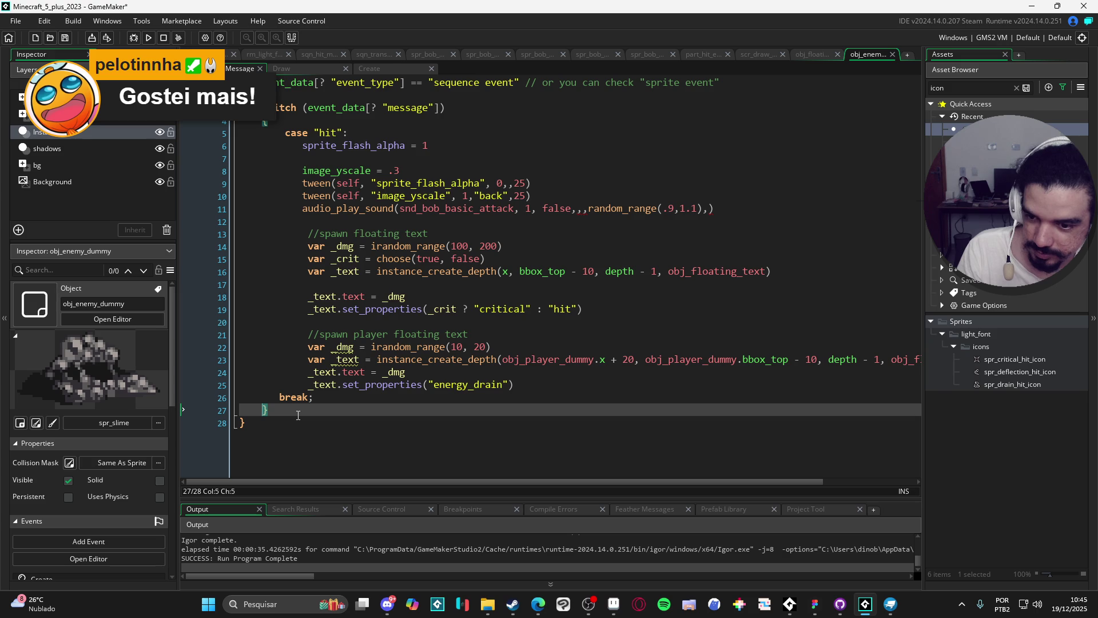
click(479, 395)
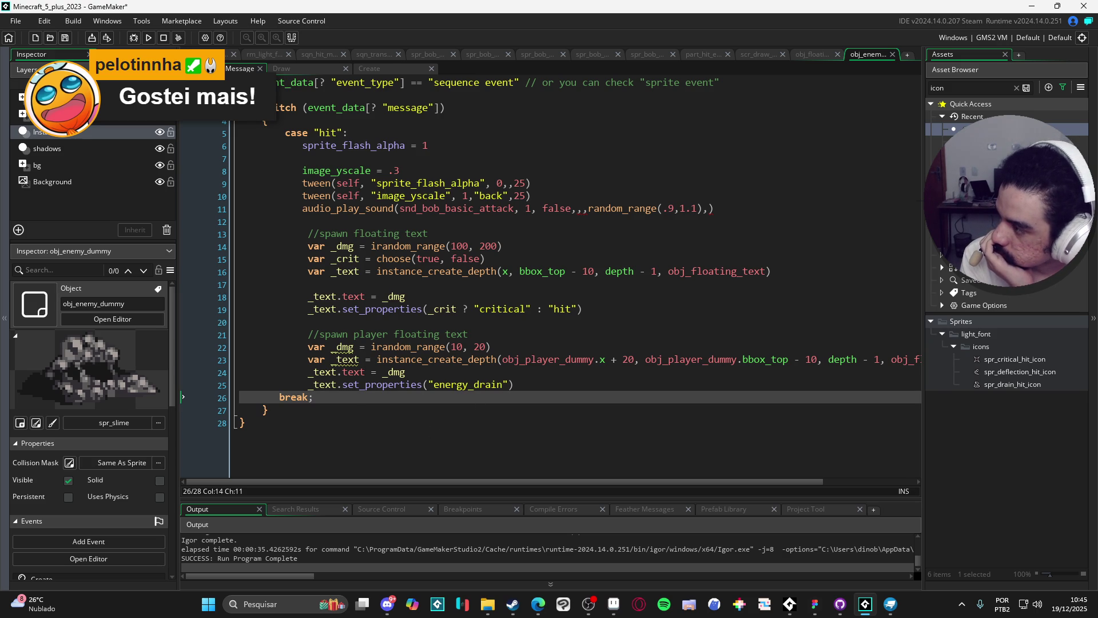
- Save obj_enemy_dummy's hit code and start a test run with F5
key(alt+Tab)
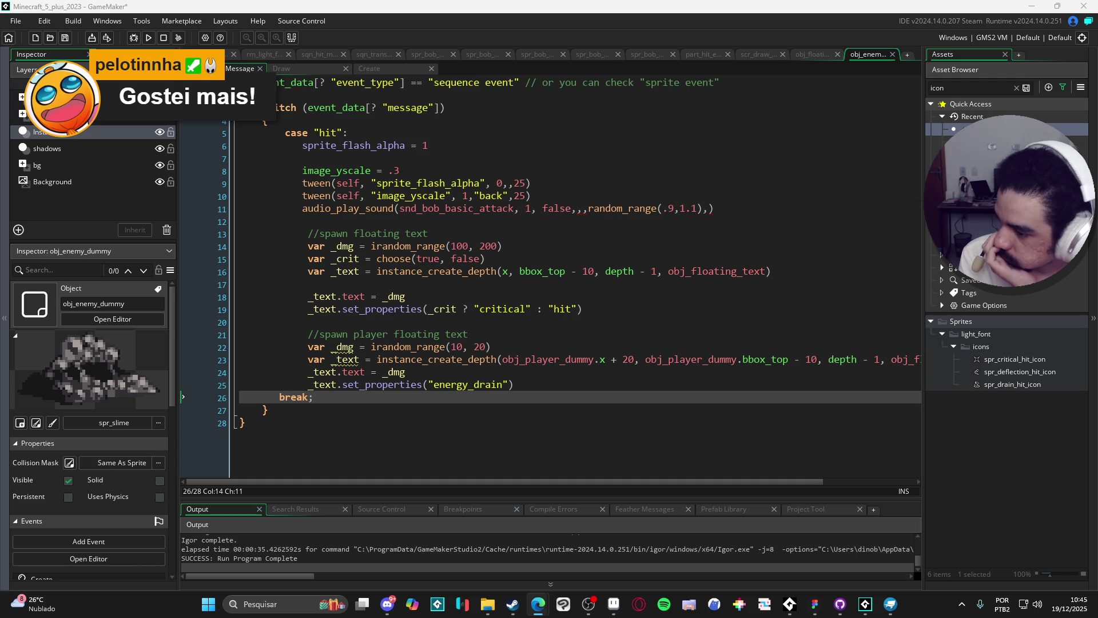
click(437, 153)
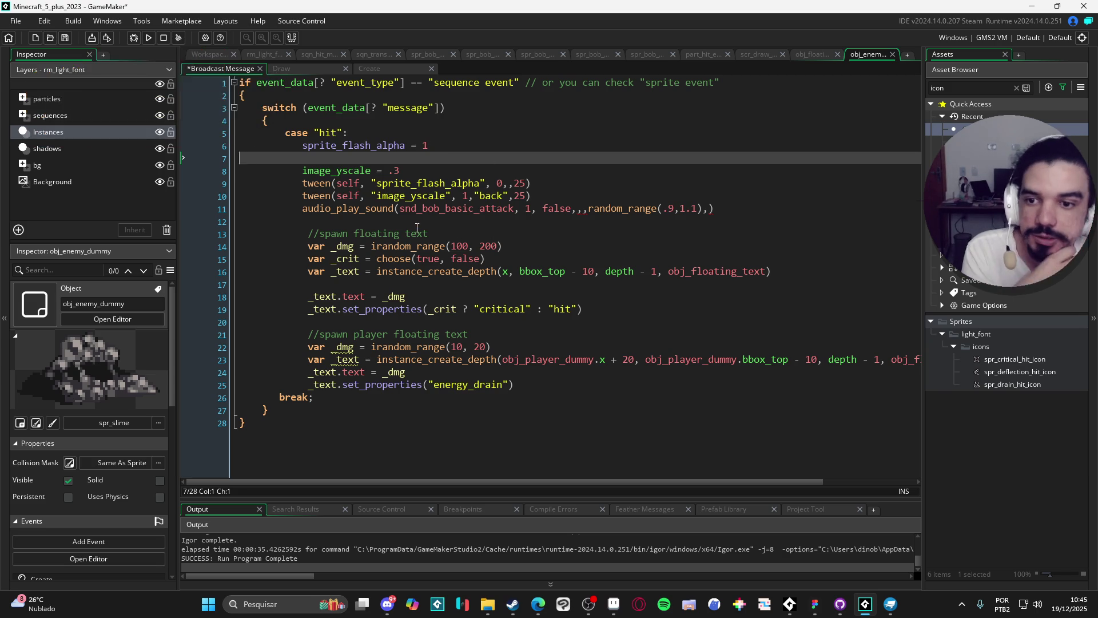
click(416, 233)
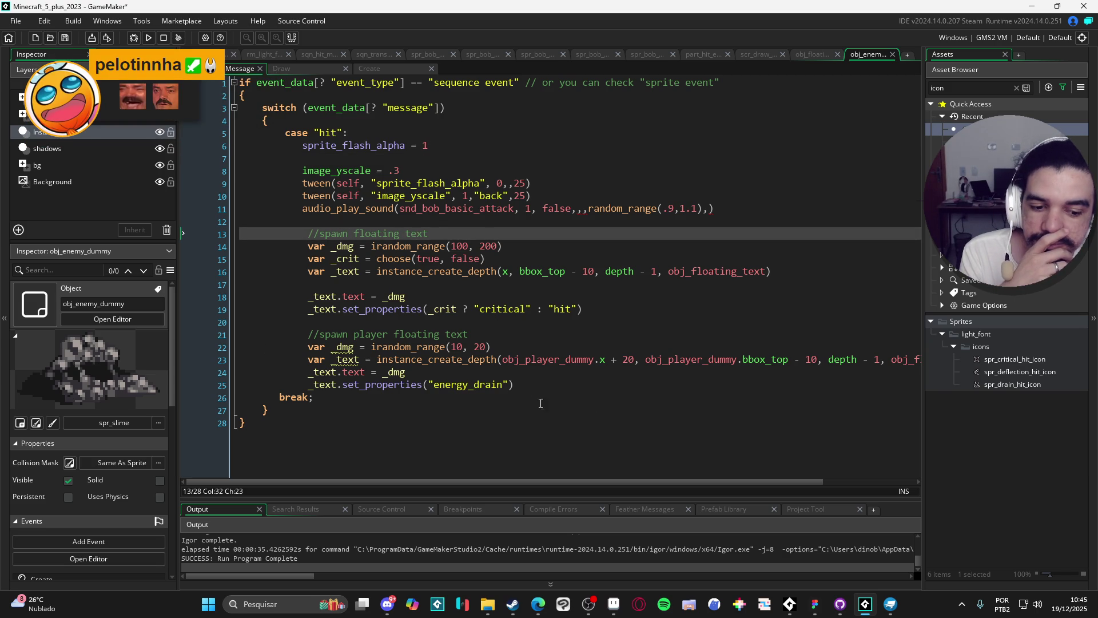
key(F5)
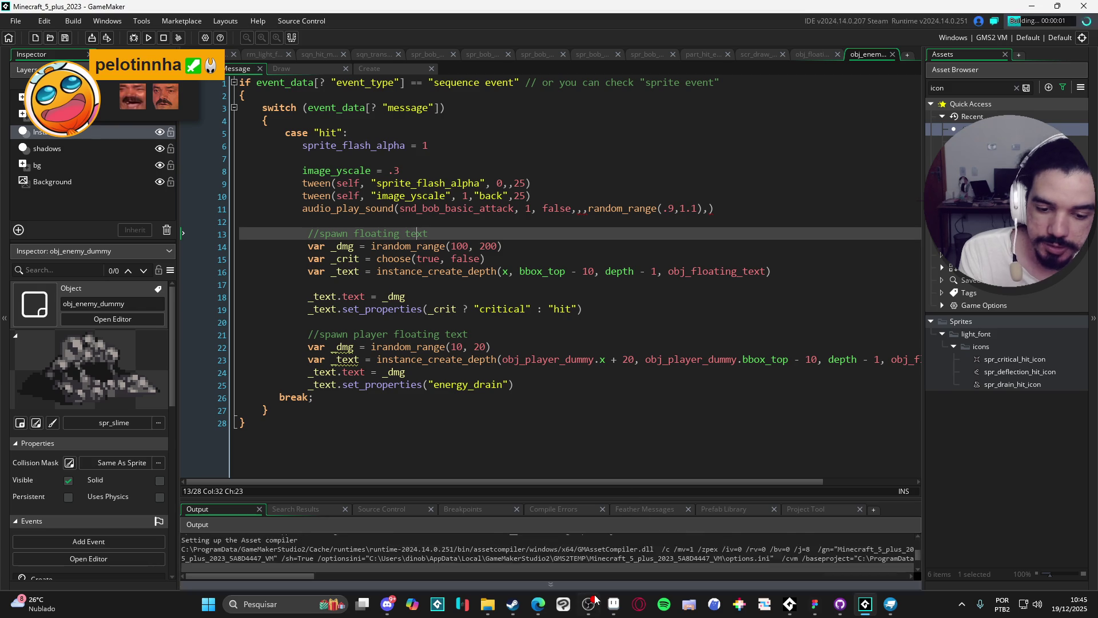
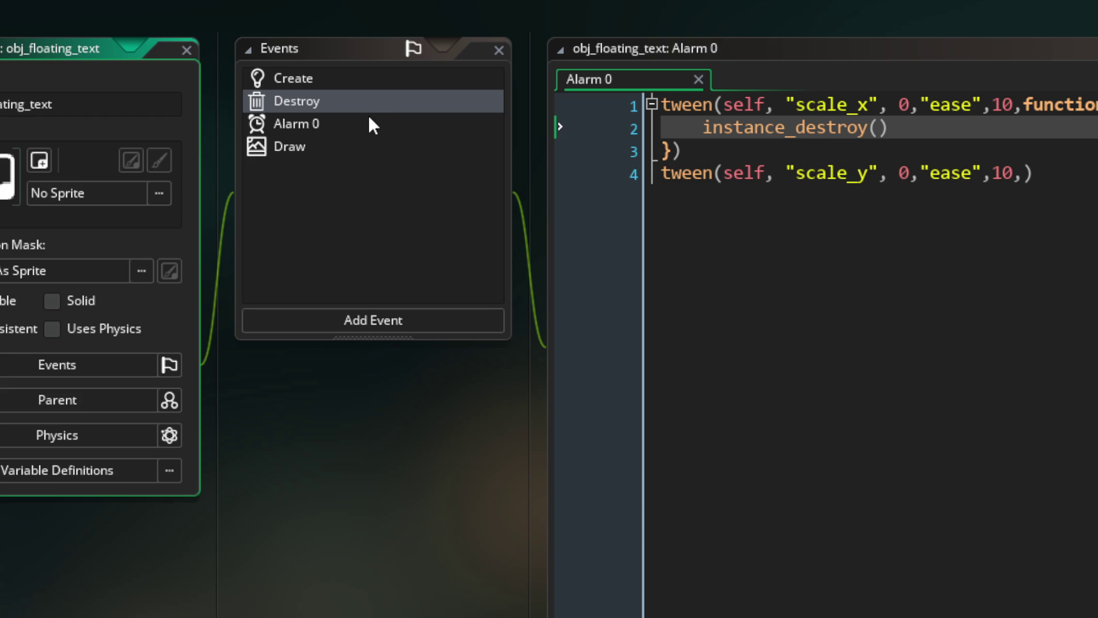
- Switch obj_floating_text's Destroy event to a Clean Up event using Change Event
right_click(375, 110)
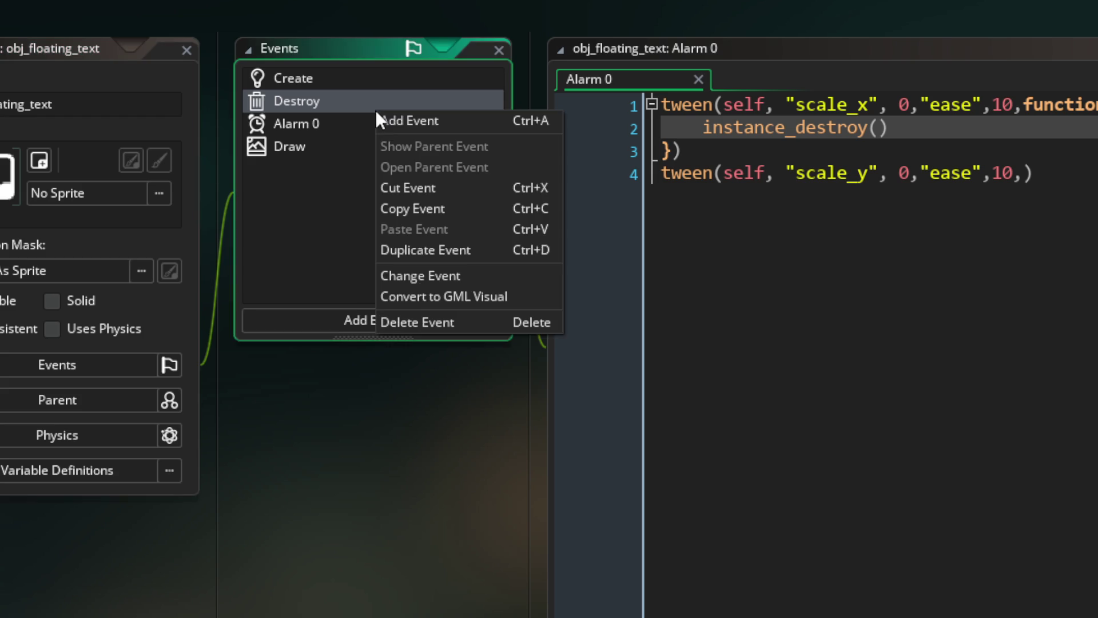
click(479, 276)
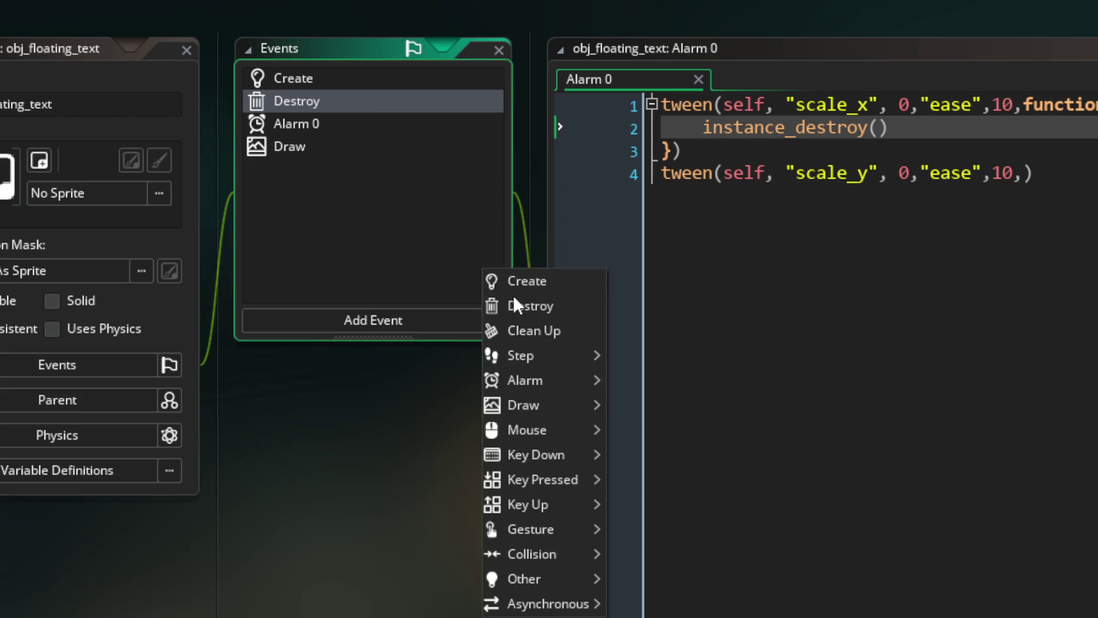
click(577, 334)
click(869, 253)
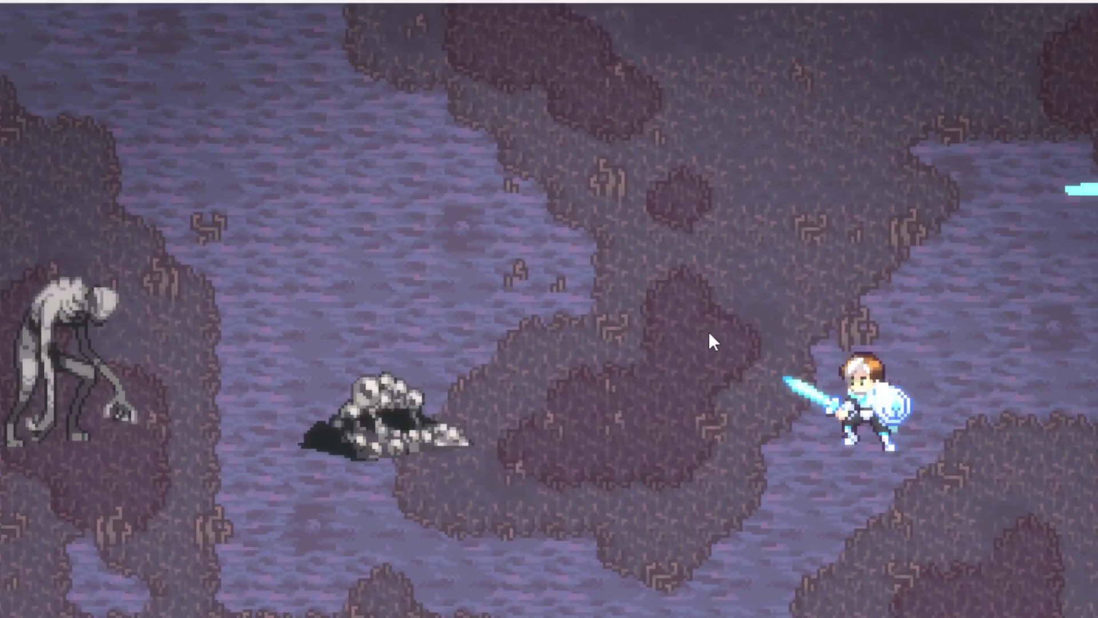
key(Left)
key(space)
key(Right)
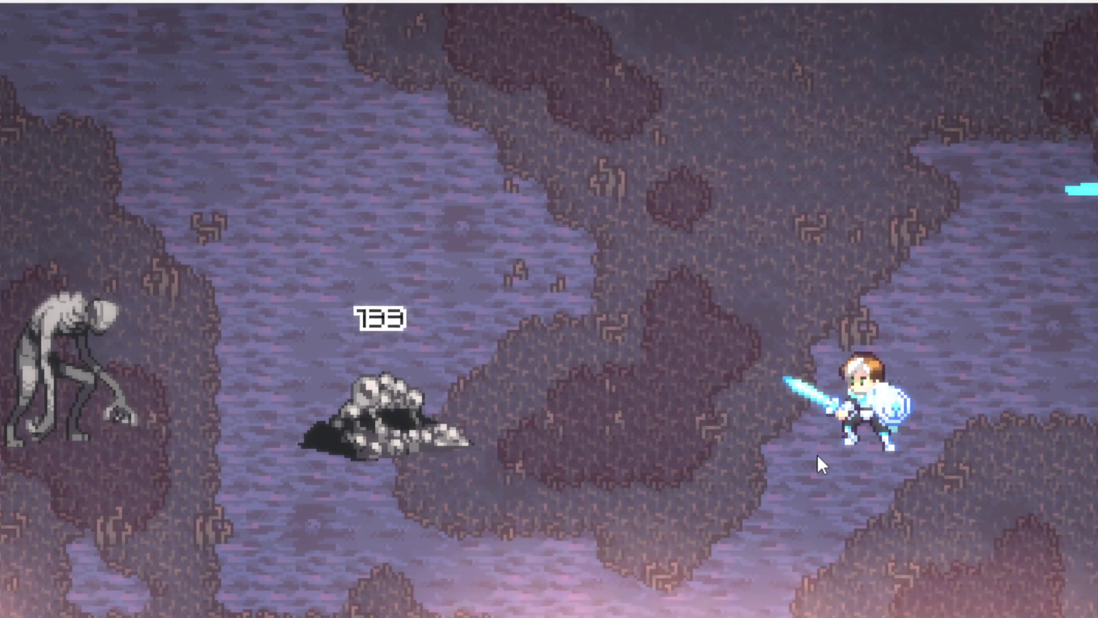
key(Left)
key(space)
key(Right)
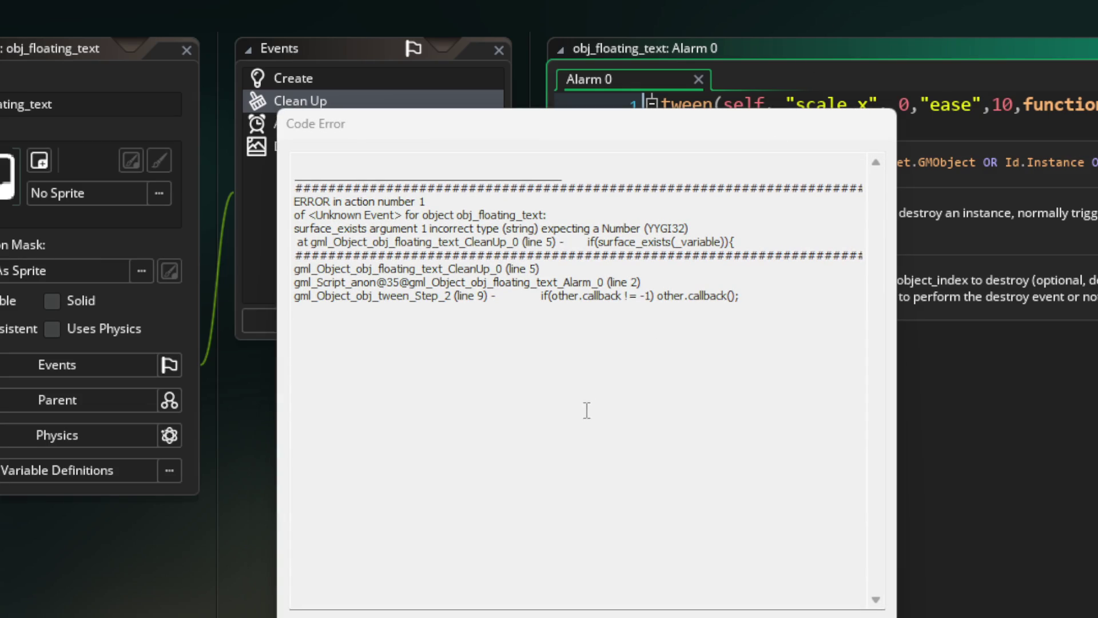
click(379, 612)
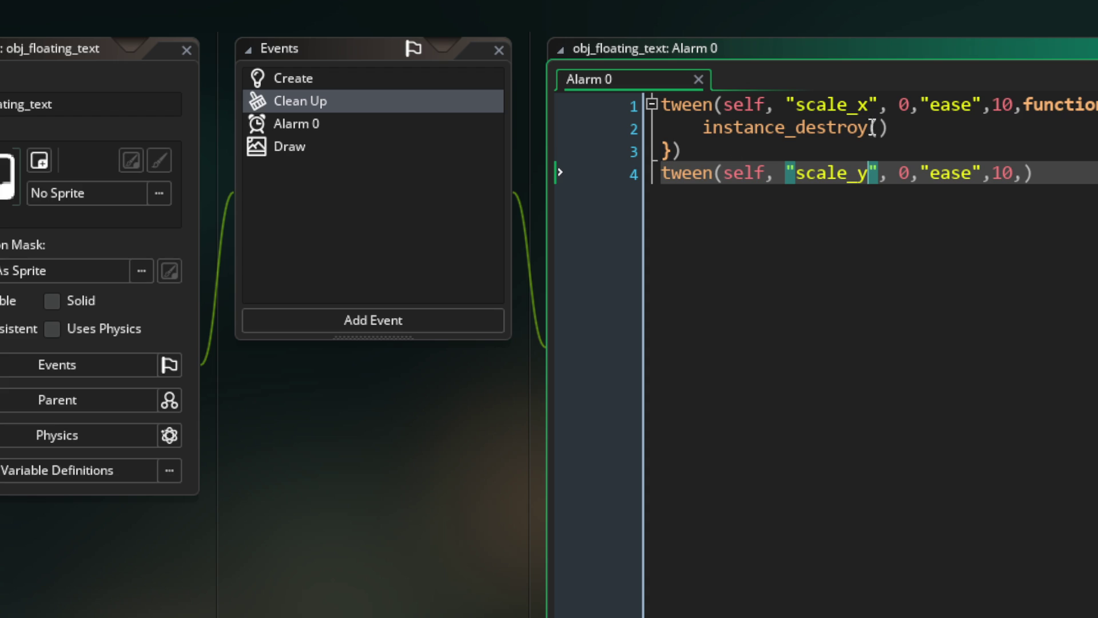
- Change the Clean Up event back to Destroy and comment out Alarm 0's scale_y tween line
right_click(364, 108)
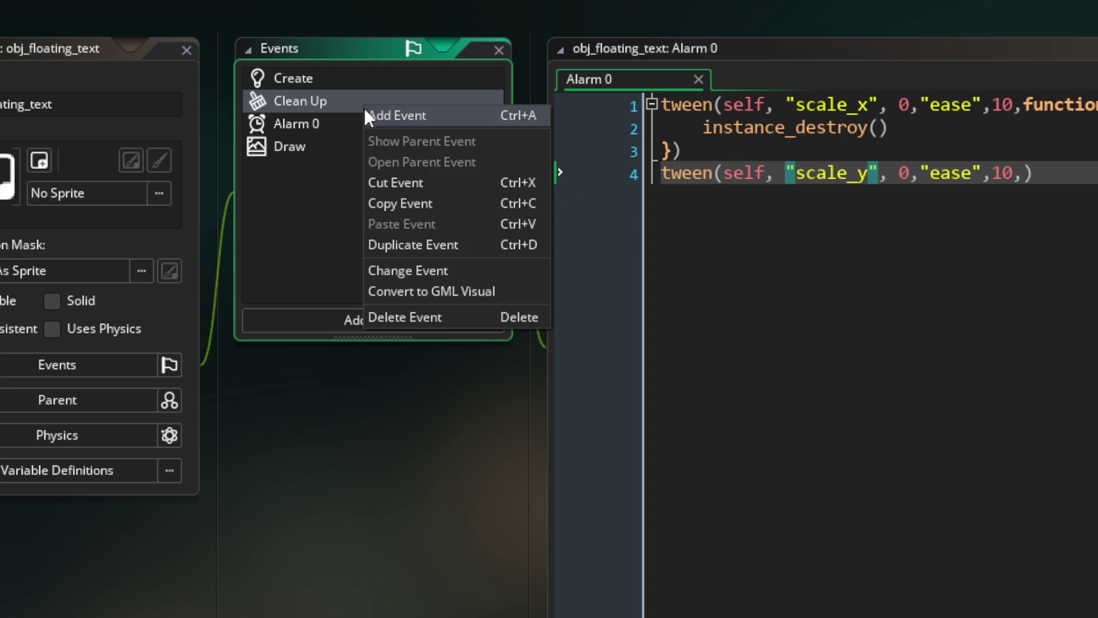
click(461, 266)
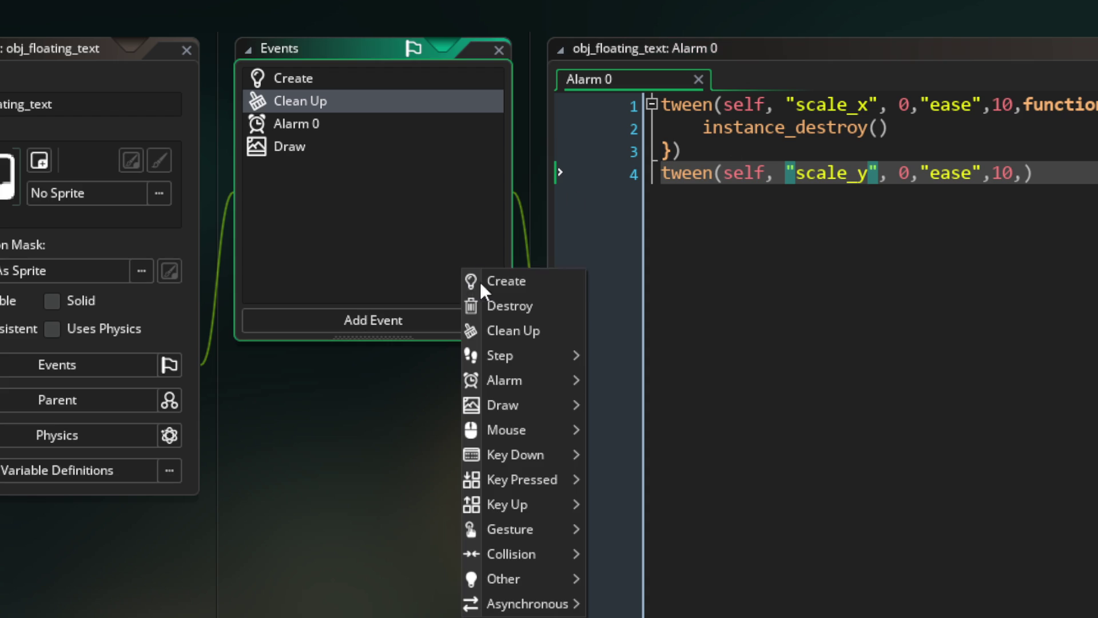
click(529, 310)
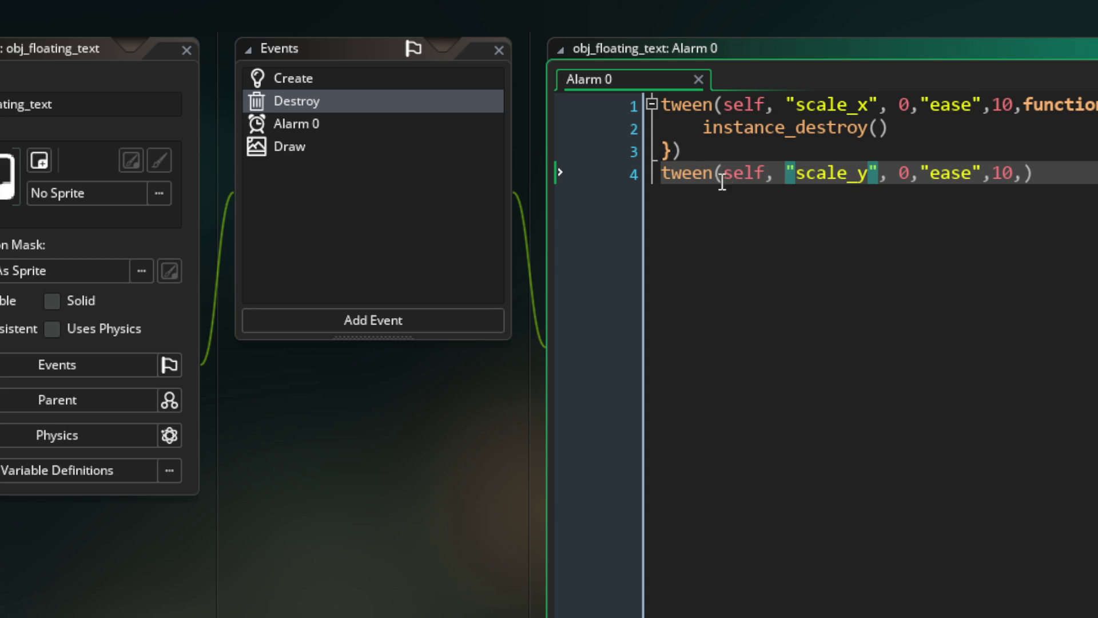
click(661, 180)
text(//)
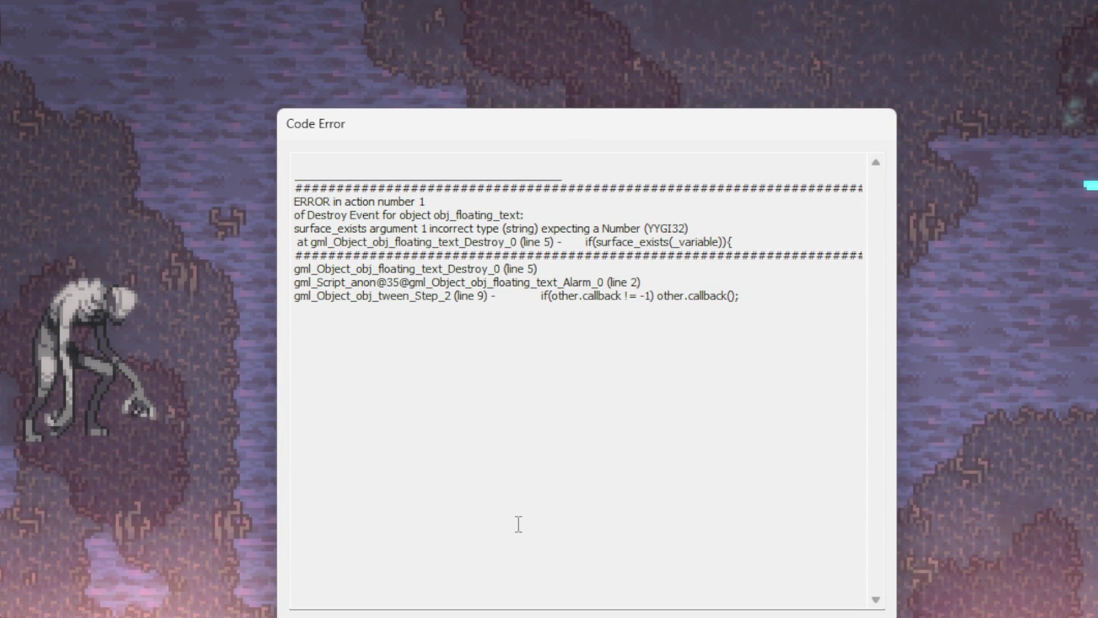
- Dismiss the Destroy code error, relaunch with F5, and hit the rock repeatedly for damage numbers
key(Escape)
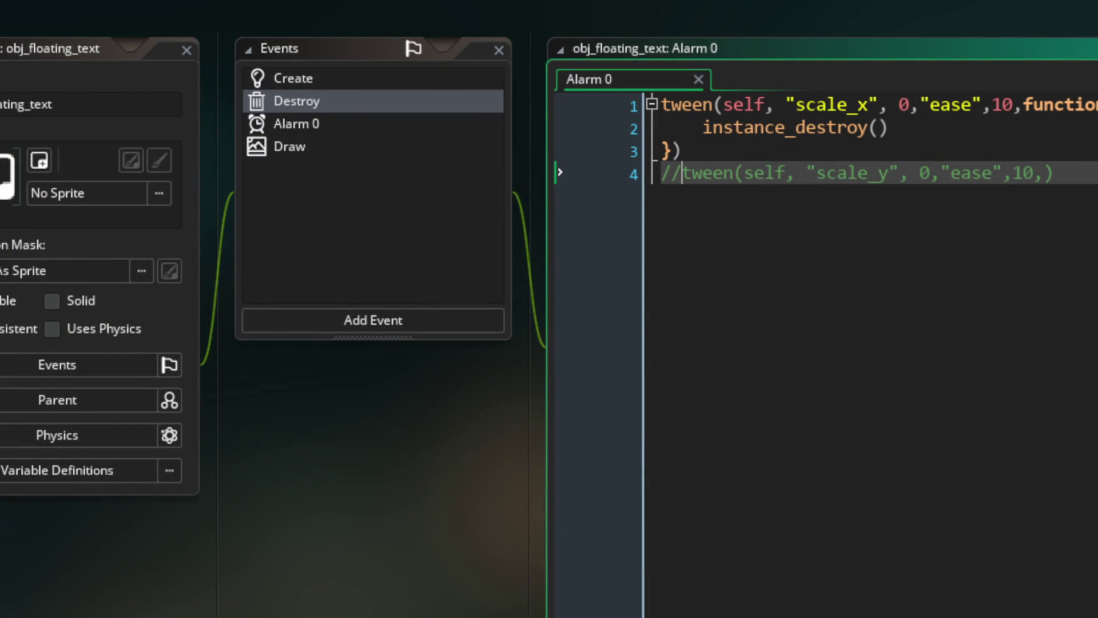
key(F5)
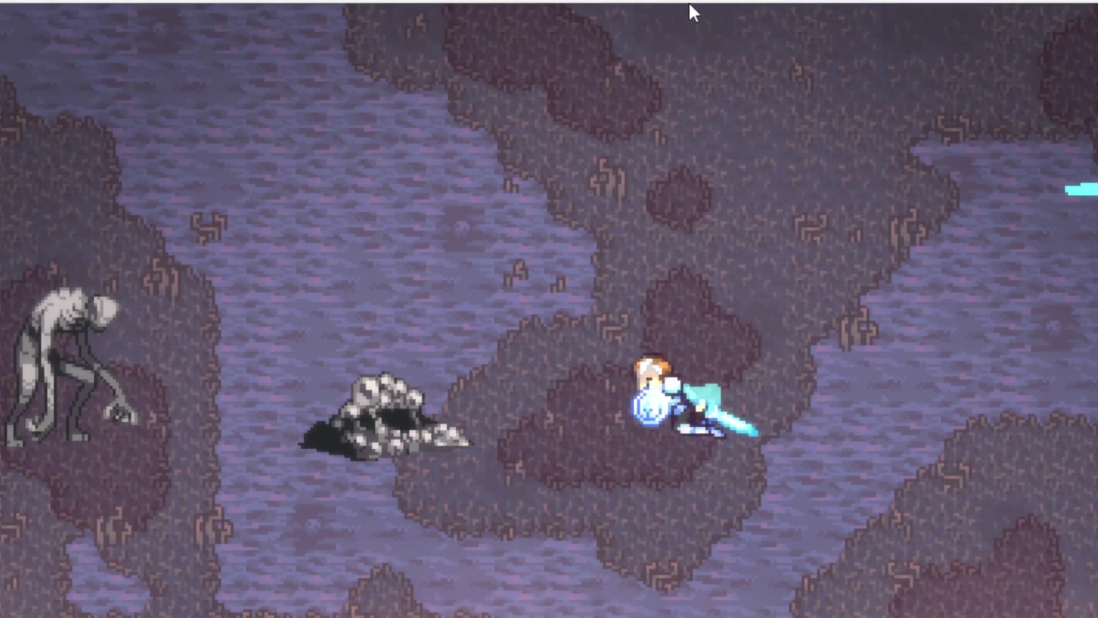
key(Right)
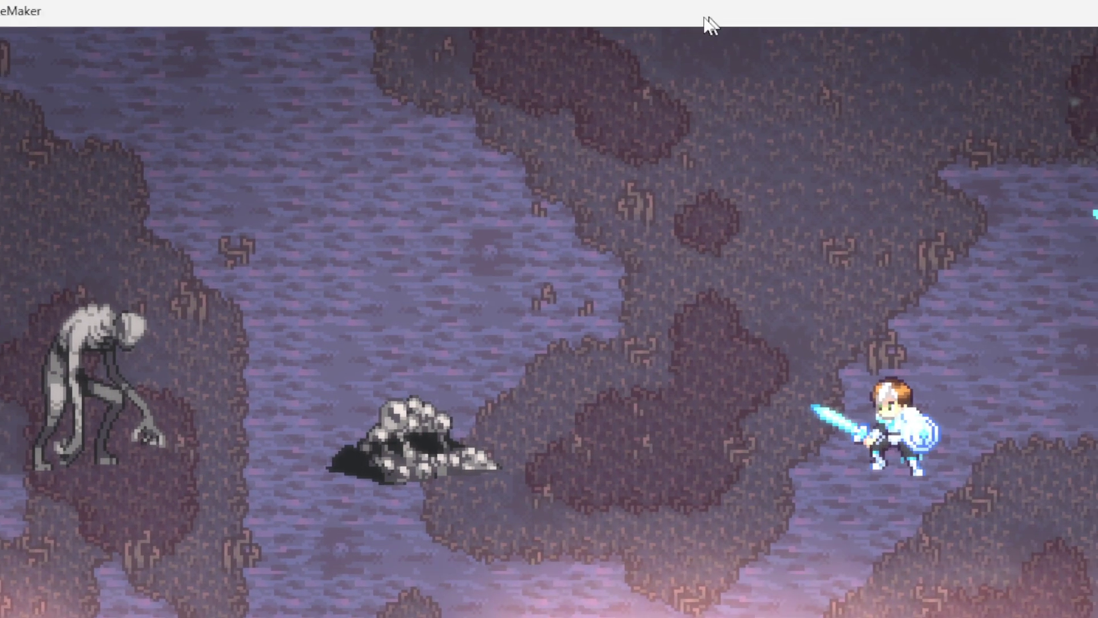
key(Left)
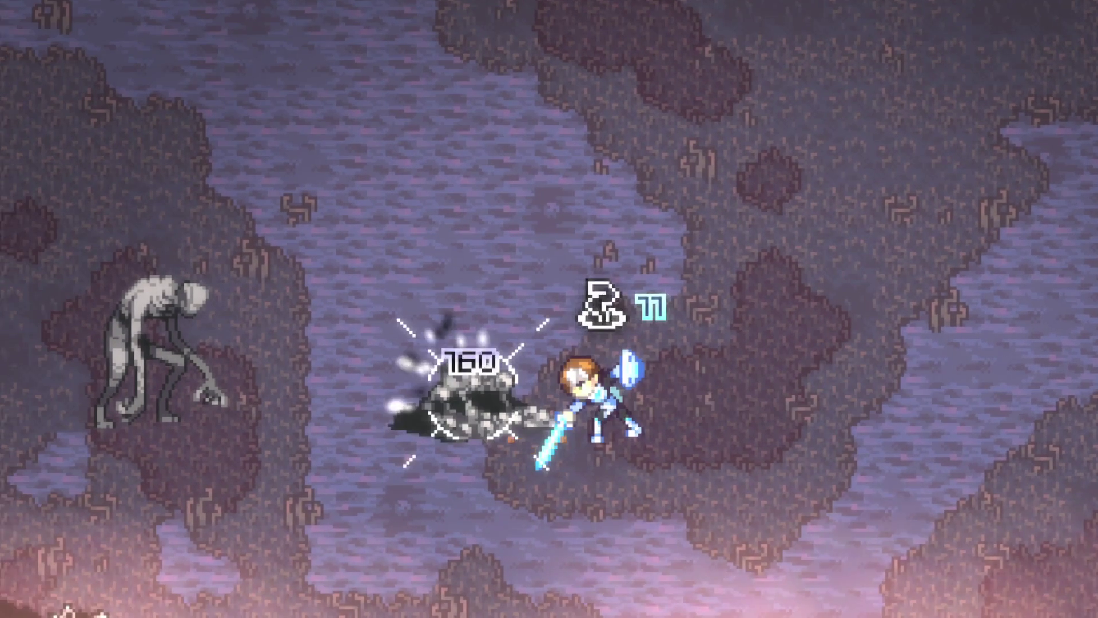
key(Right)
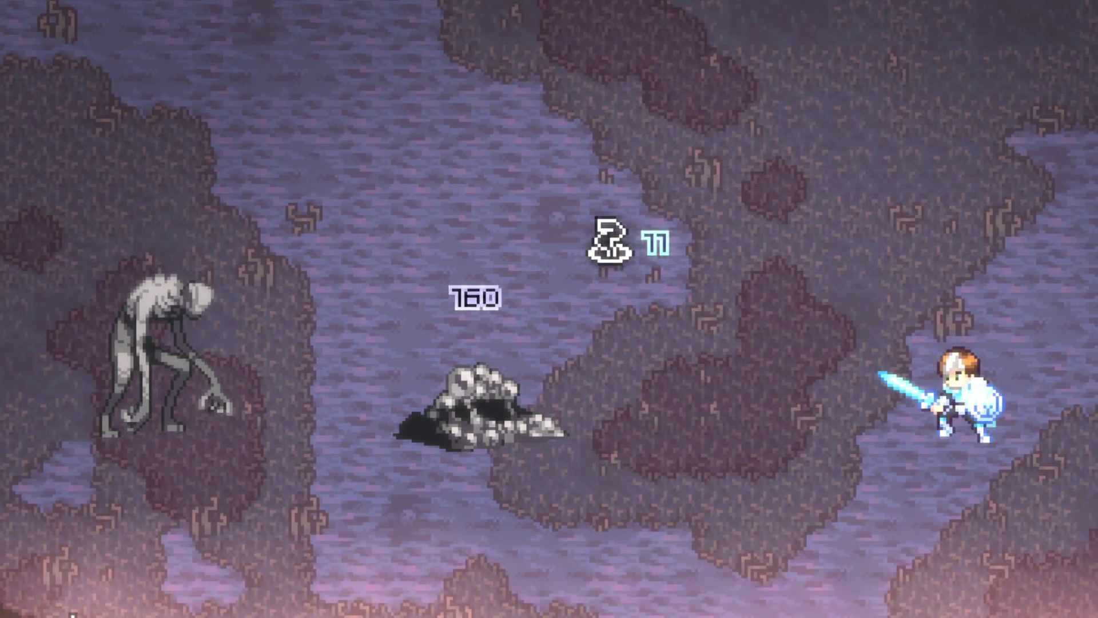
key(Left)
key(Right)
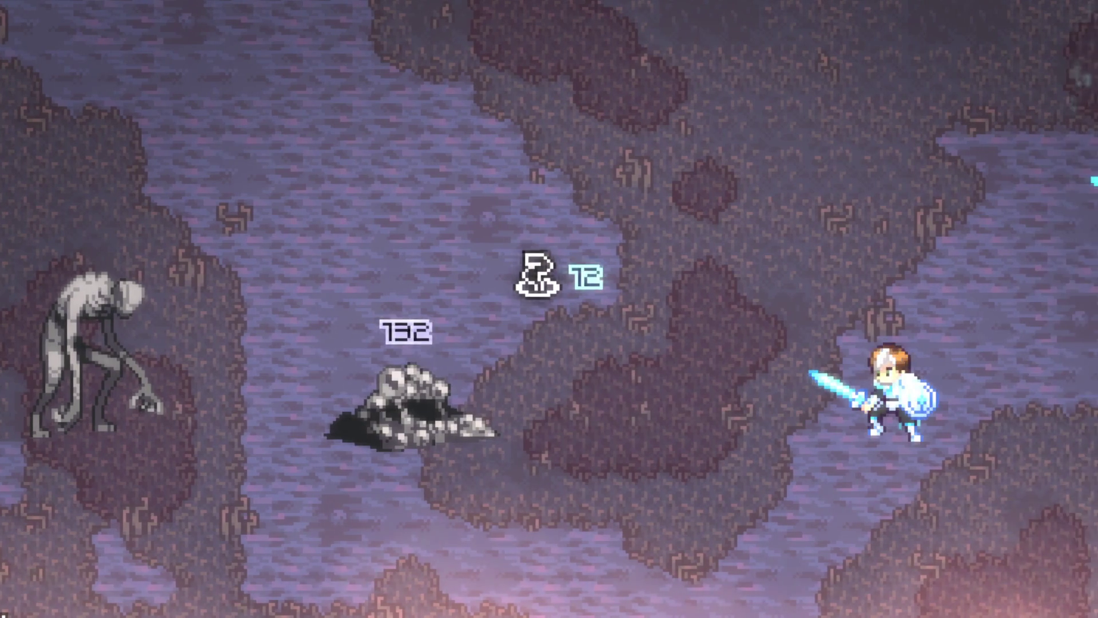
key(Left)
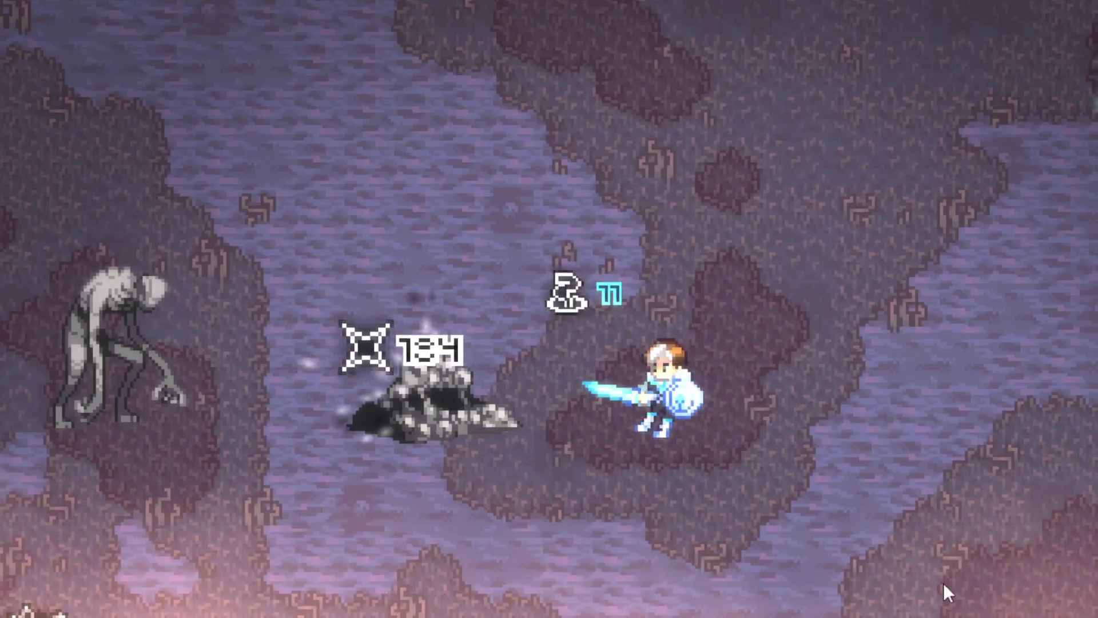
key(Right)
key(Left)
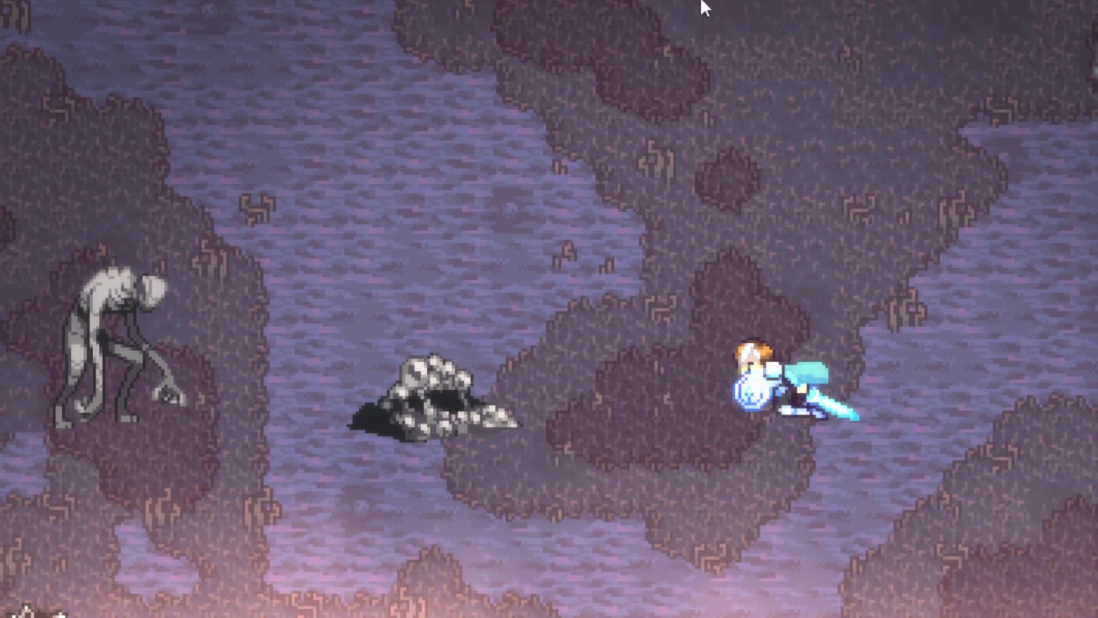
key(Right)
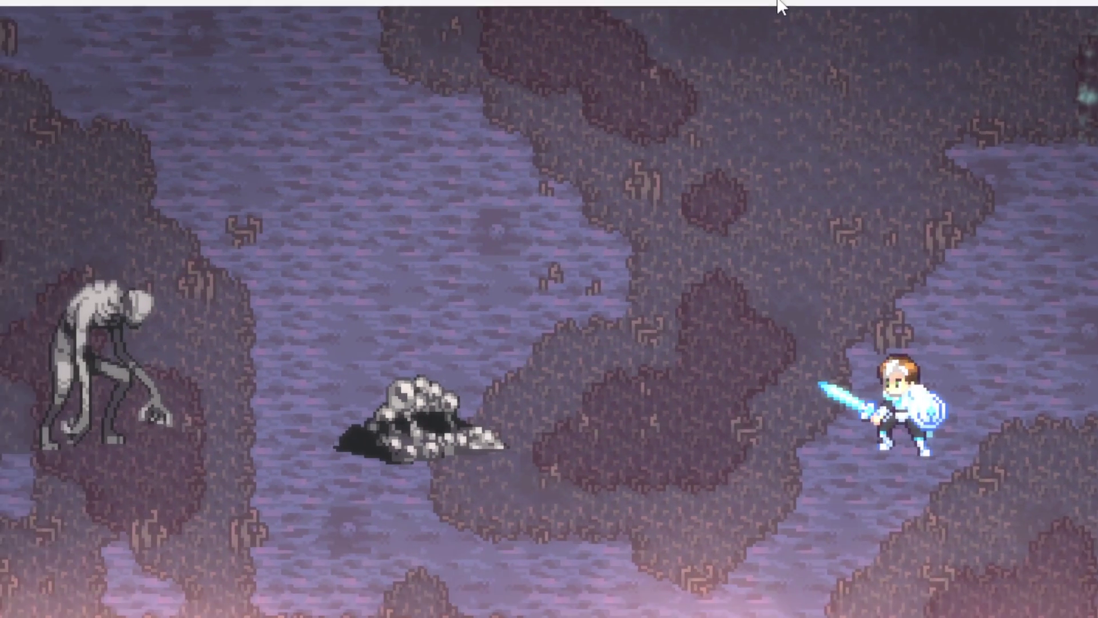
key(Left)
key(Right)
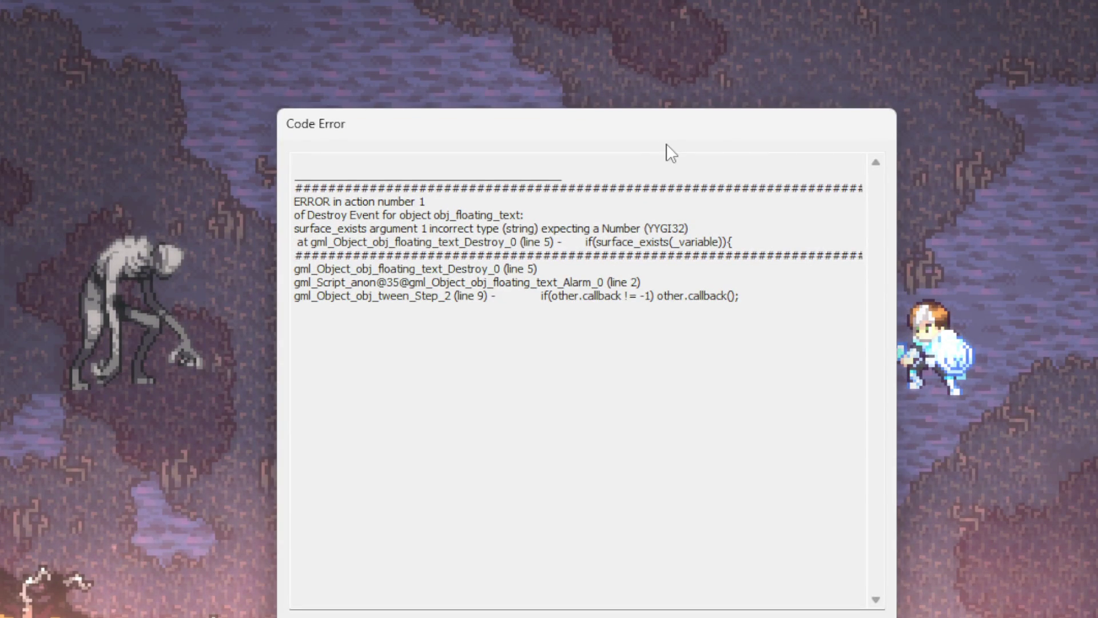
mouse_move(686, 129)
mouse_down()
mouse_move(1005, 139)
mouse_move(1097, 108)
mouse_up()
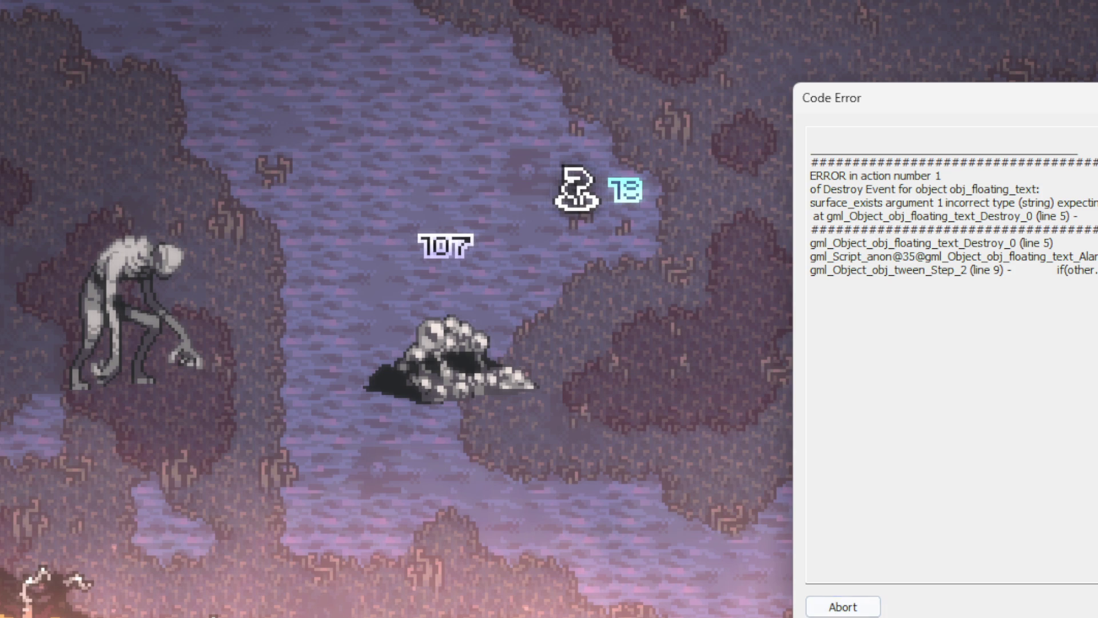
click(820, 611)
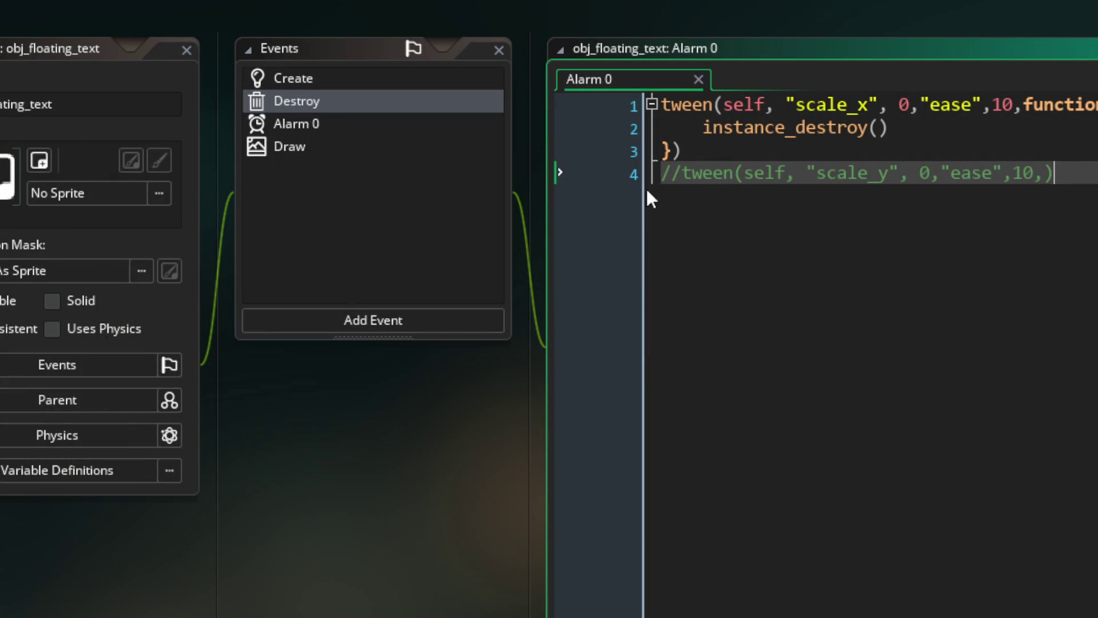
- Comment out all of Alarm 0's tween code and add a plain instance_destroy() call instead
key(BackSpace)
key(BackSpace)
drag(1035, 173, 991, 173)
key(ctrl+a)
key(ctrl+k)
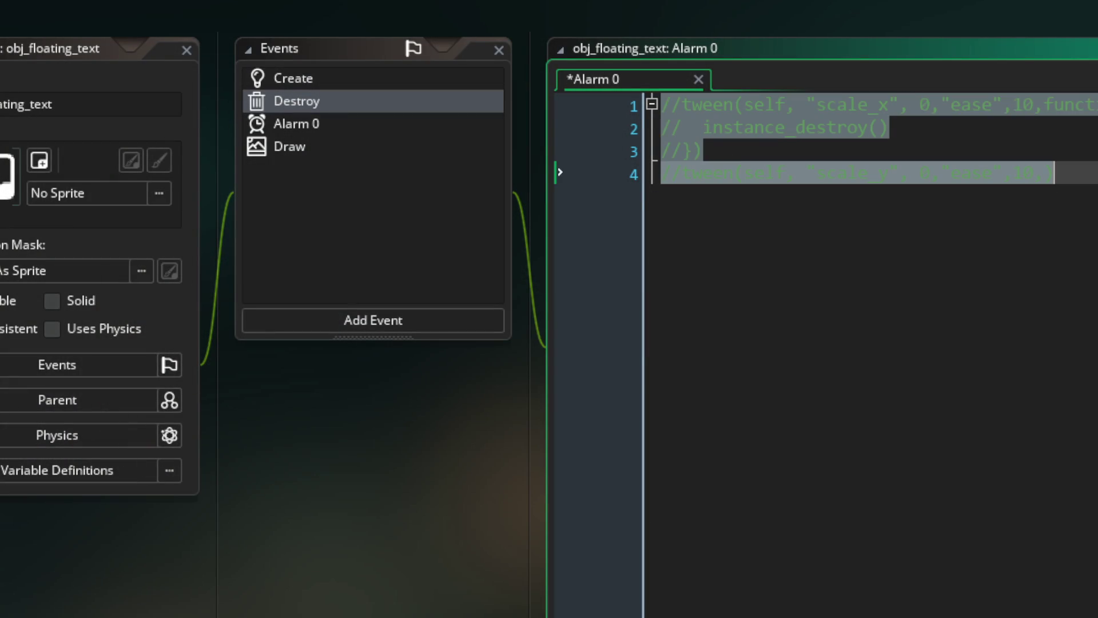
click(1055, 173)
key(Return)
key(Return)
text(instance_des)
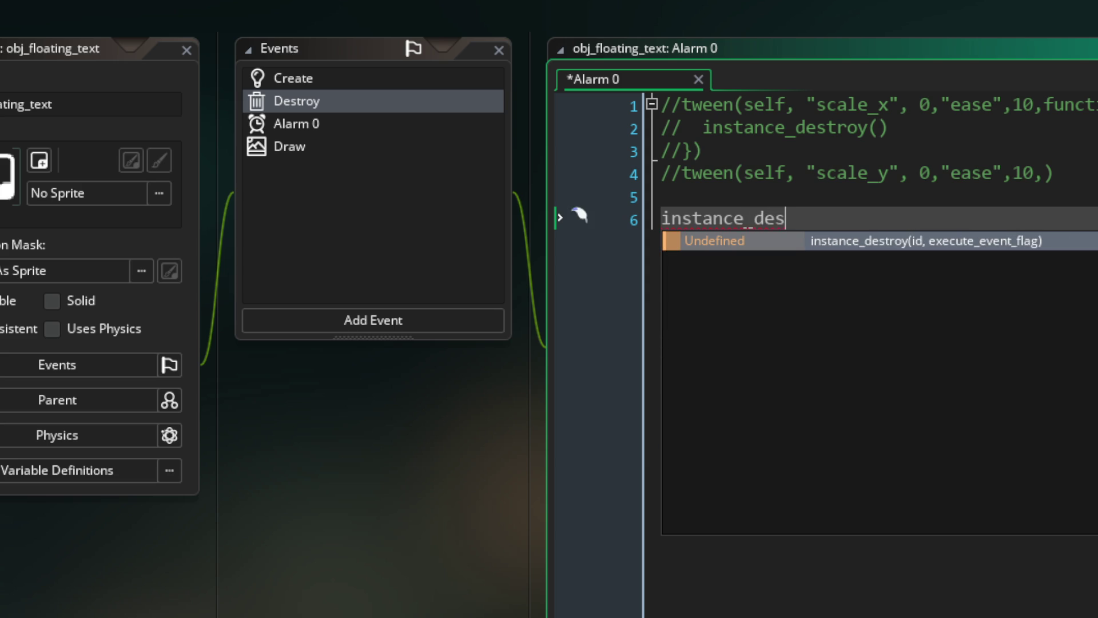
key(Return)
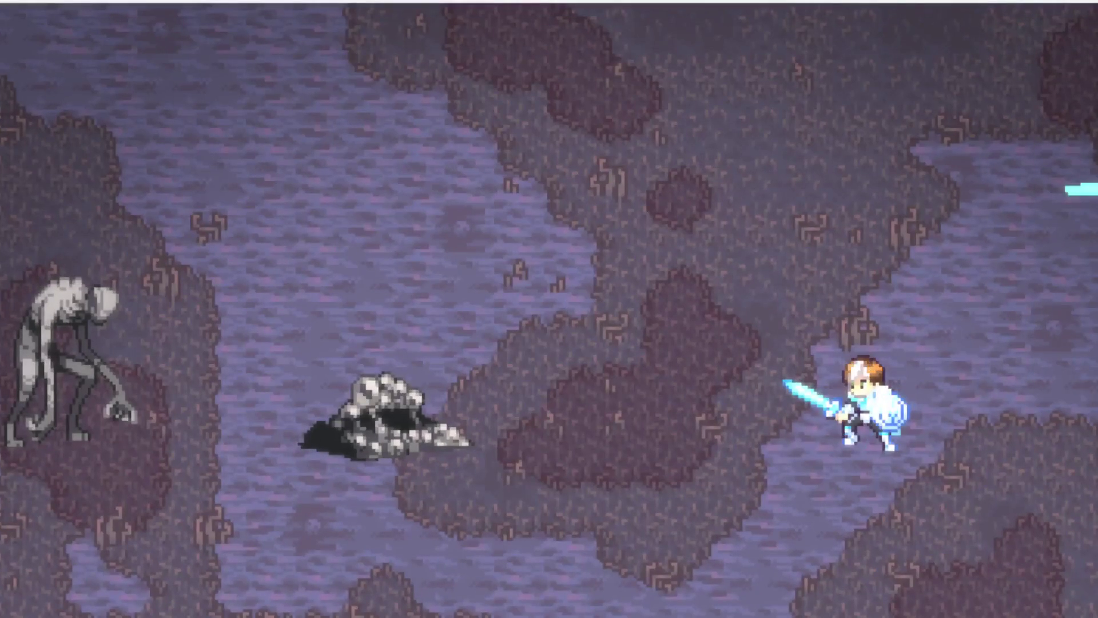
- Dash at the rock pile and strike it repeatedly to check the damage numbers and icons
key(space)
key(d)
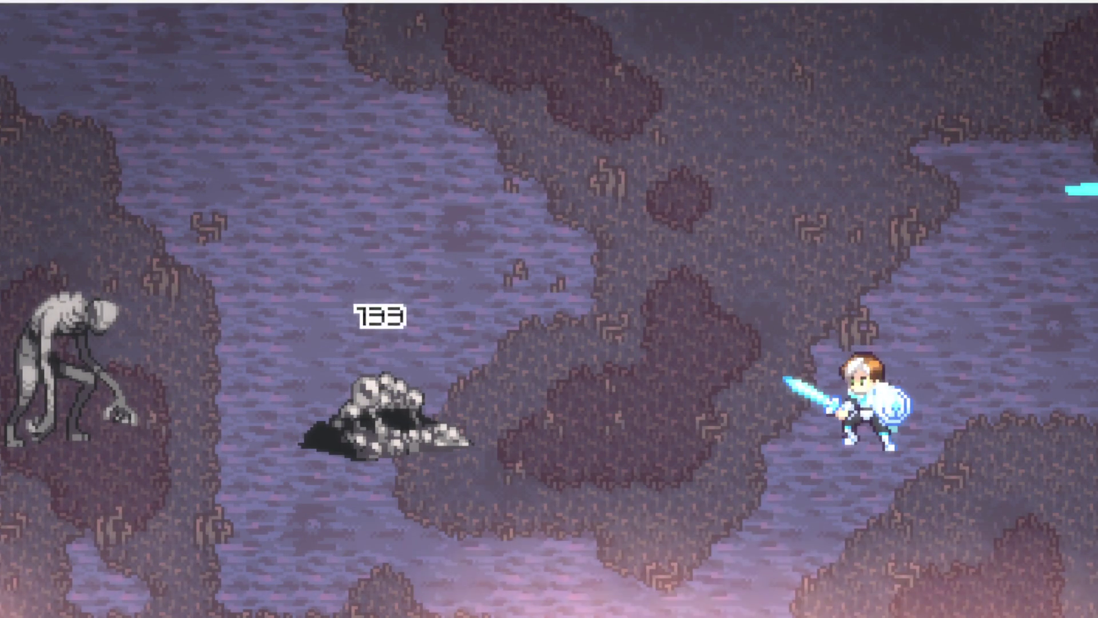
key(space)
key(d)
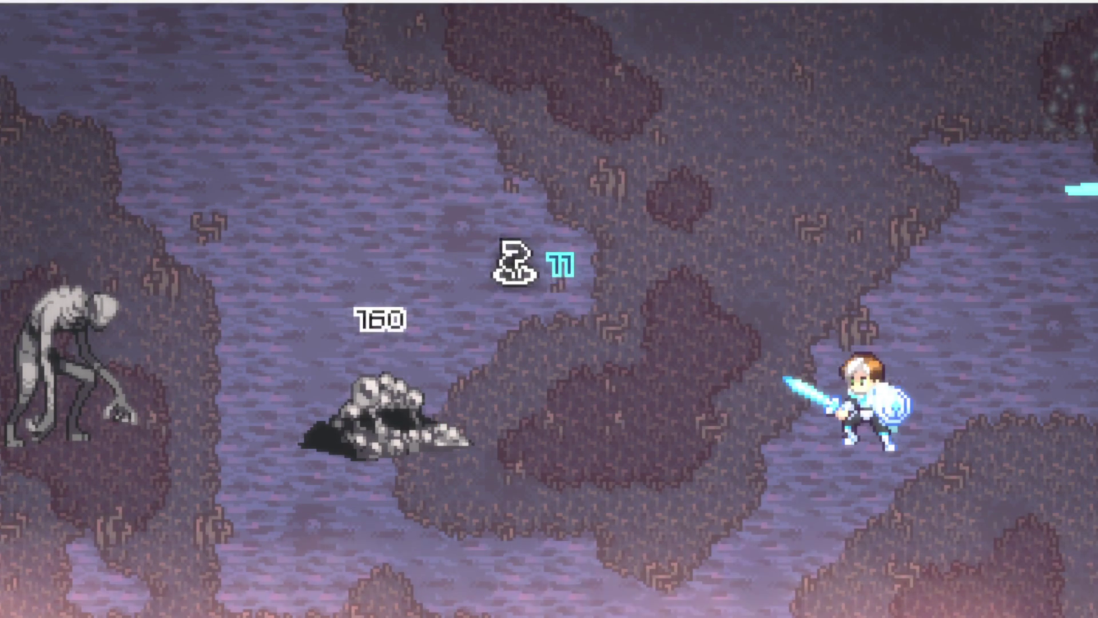
key(a)
key(space)
key(d)
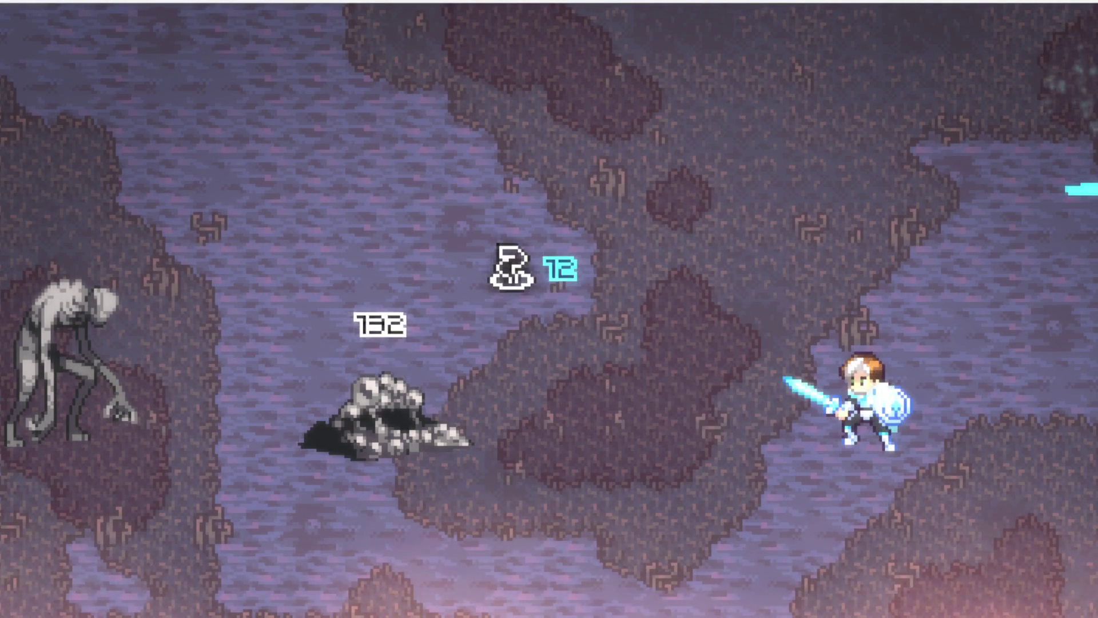
key(a)
key(space)
key(d)
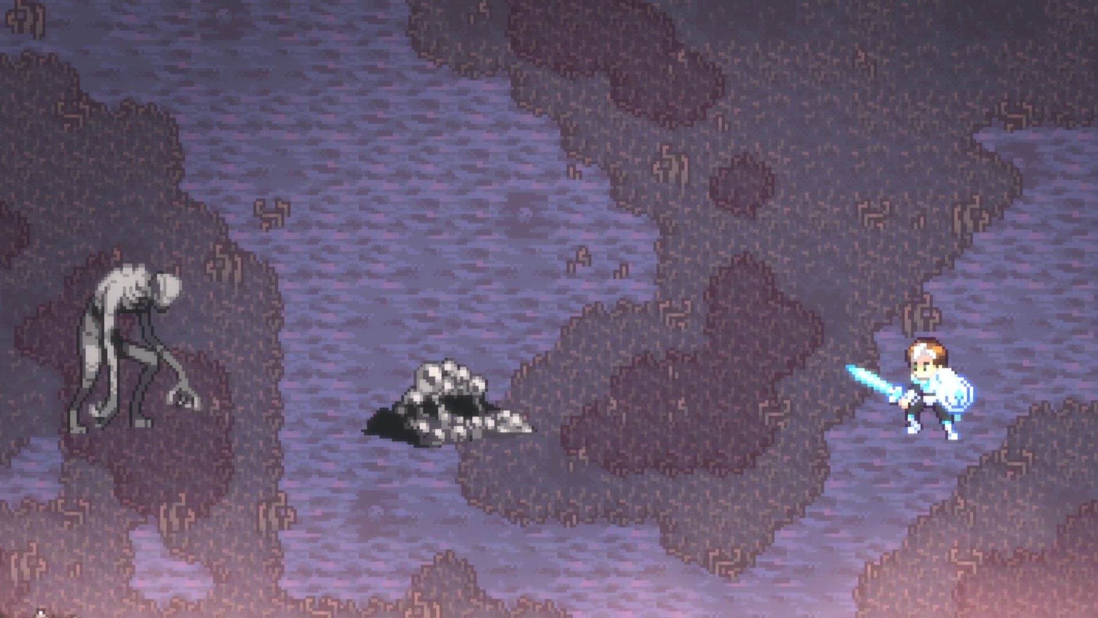
key(a)
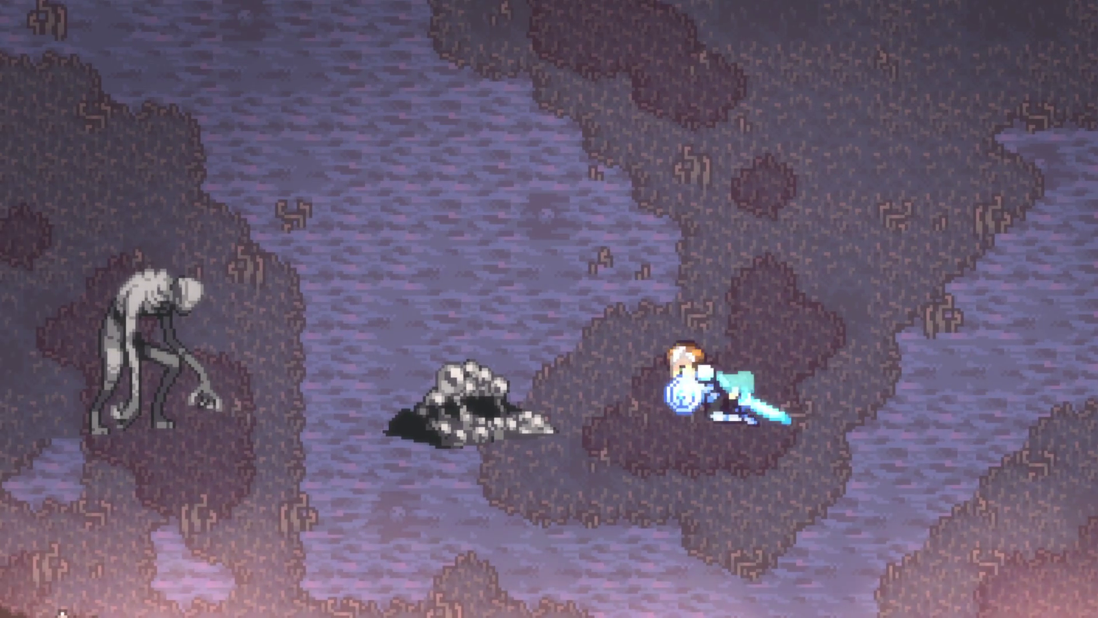
key(space)
key(d)
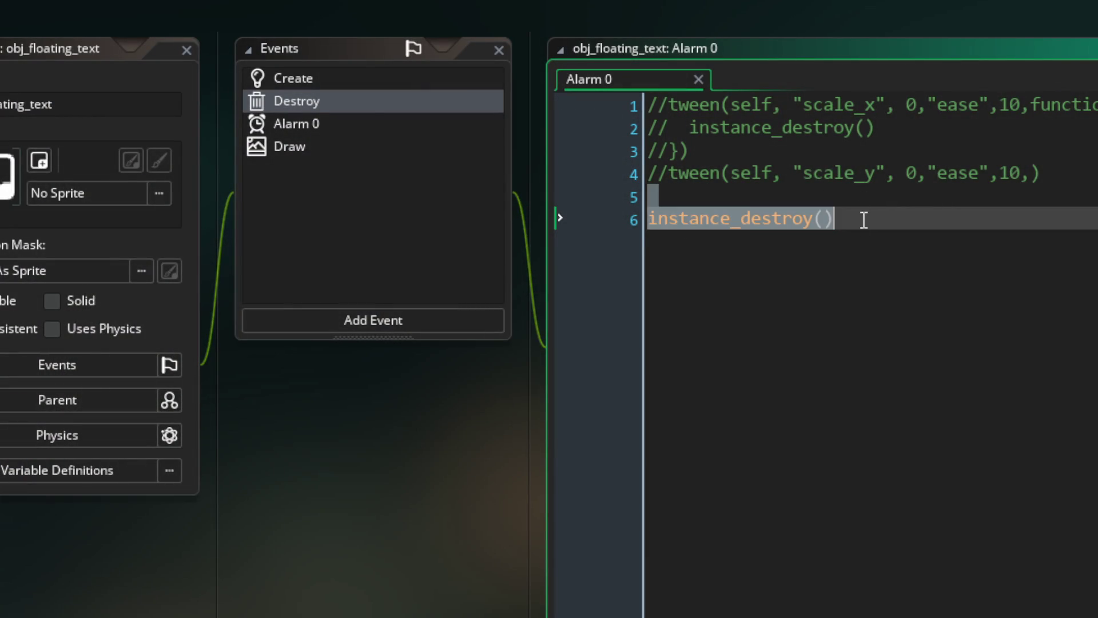
- Delete the instance_destroy() line in Alarm 0 and uncomment the tween shrink calls
triple_click(863, 218)
key(BackSpace)
key(shift+Up)
key(shift+Up)
key(shift+Up)
key(ctrl+shift+k)
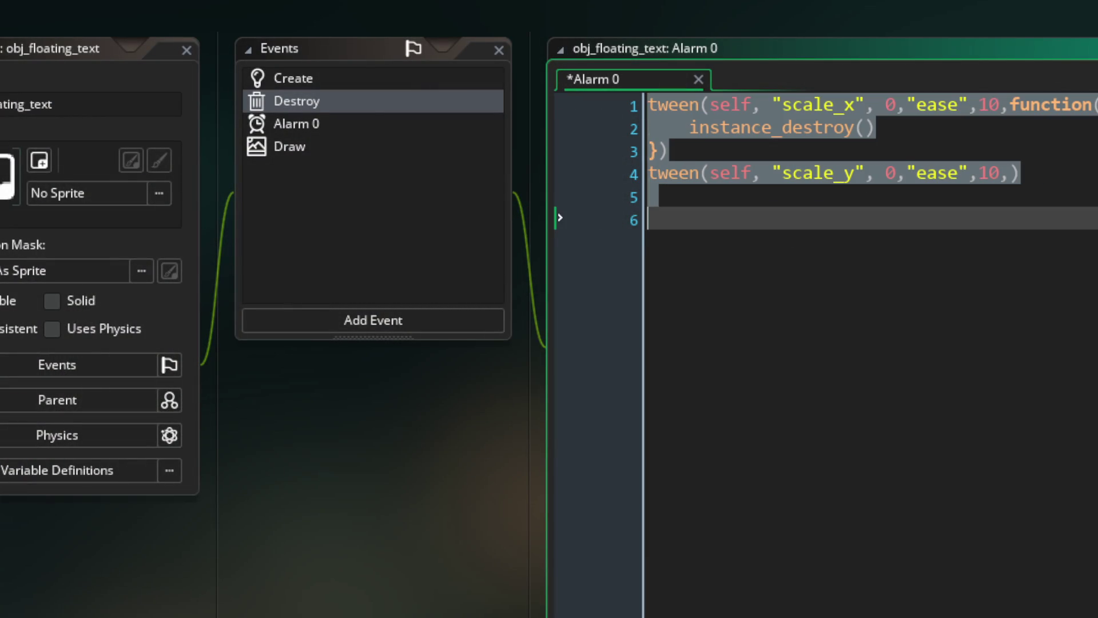
click(886, 220)
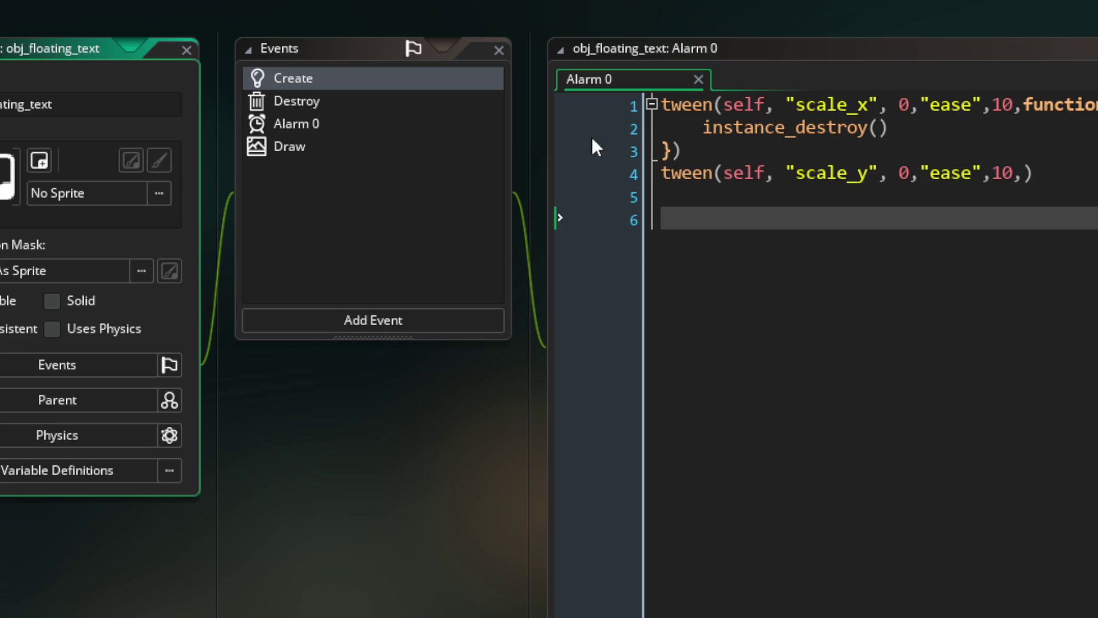
- Open the tween script definition and, from its instance_create_depth line, the obj_tween object
click(694, 104)
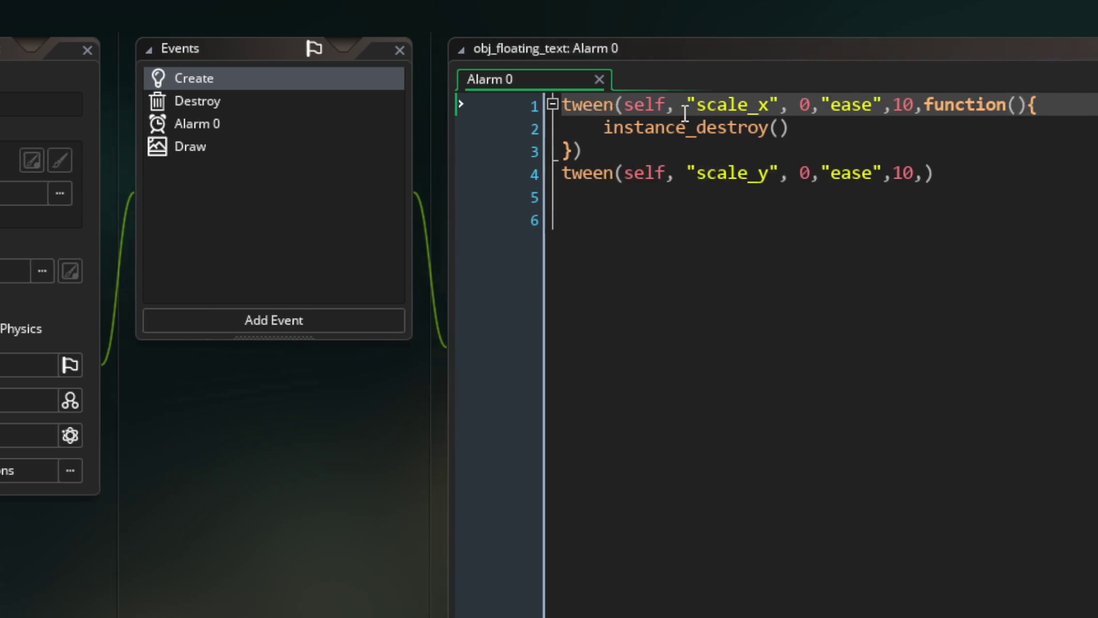
middle_click(632, 104)
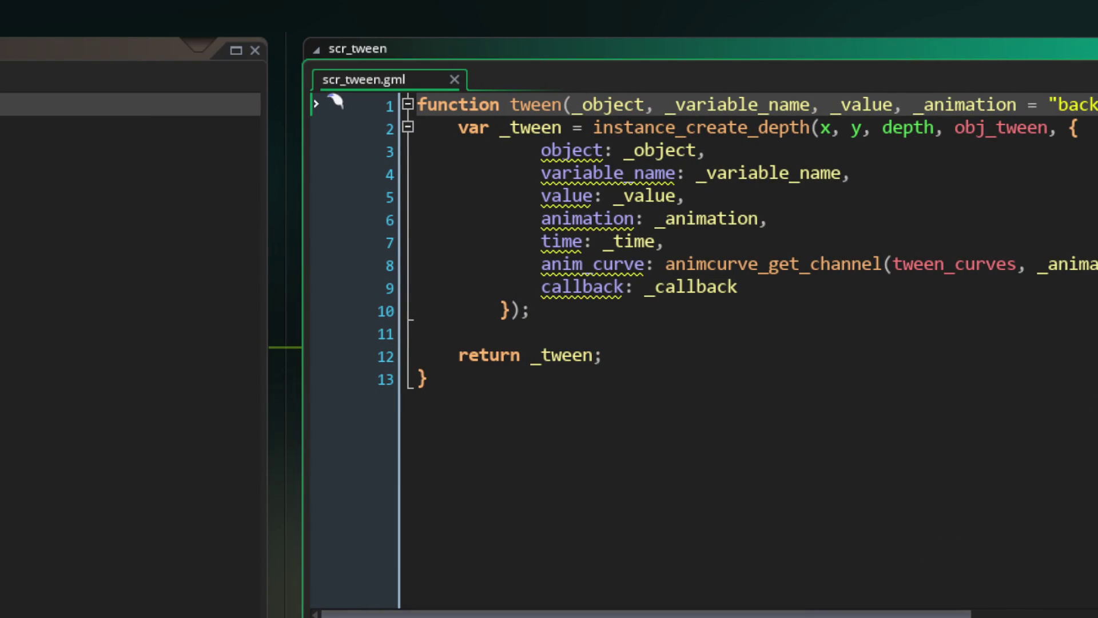
mouse_move(812, 613)
mouse_down()
mouse_move(1064, 612)
mouse_move(584, 609)
mouse_up()
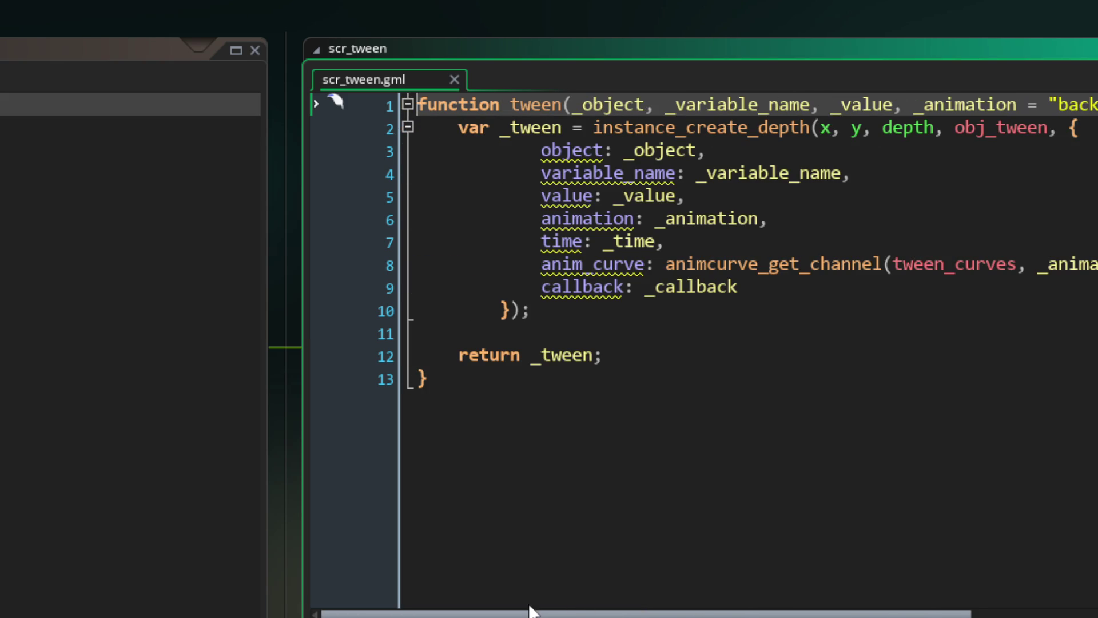
click(702, 129)
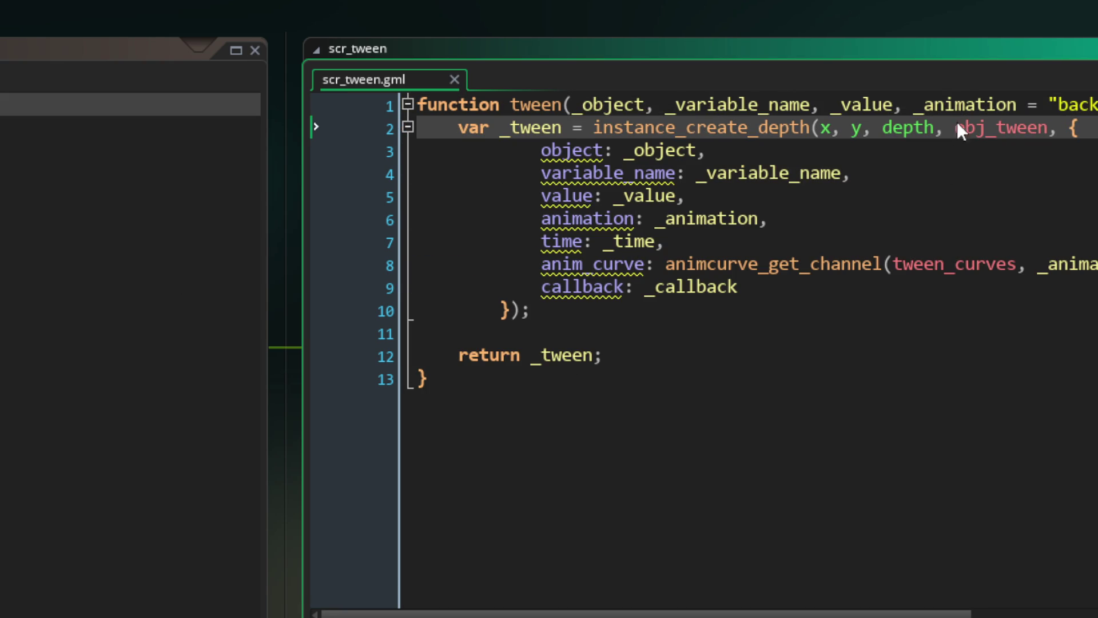
middle_click(1013, 130)
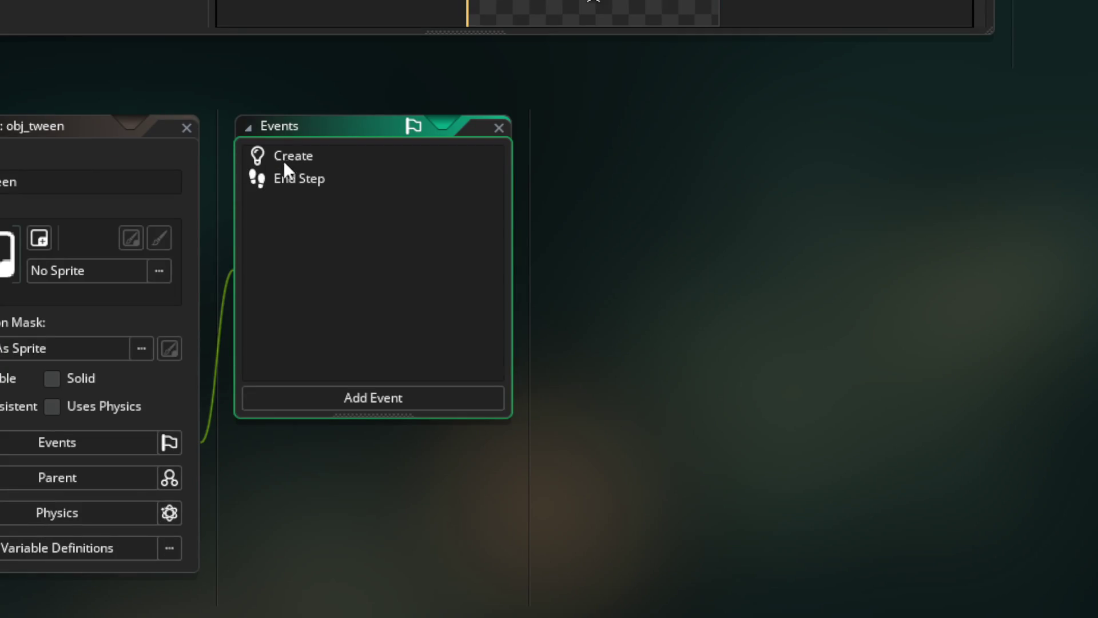
- Compare obj_tween's Create and End Step code, scrolling through the end of End Step
click(288, 158)
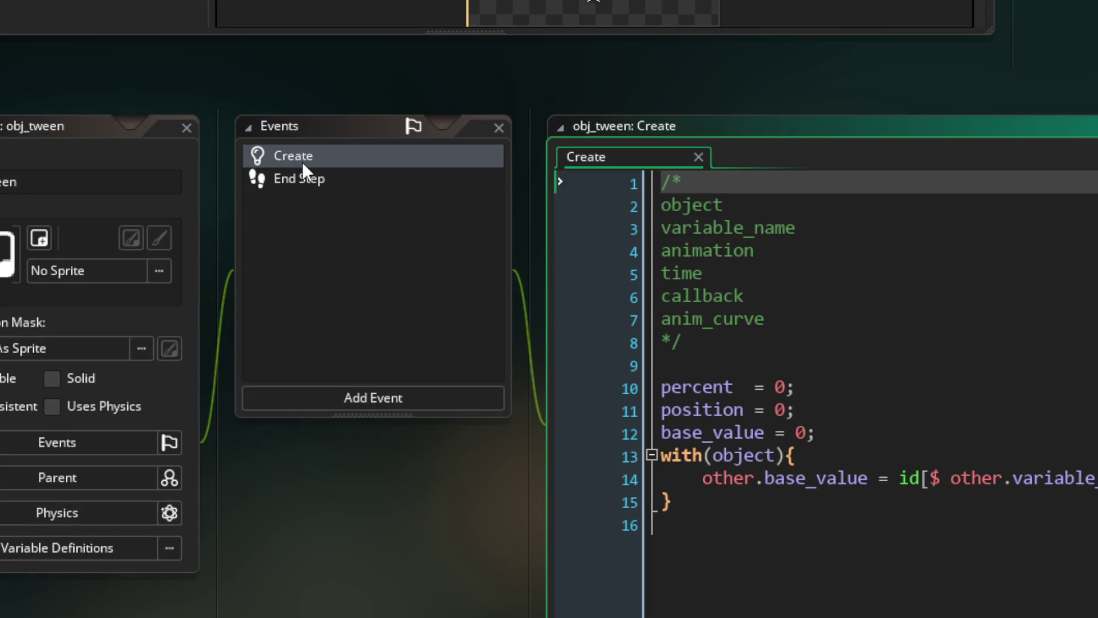
click(327, 177)
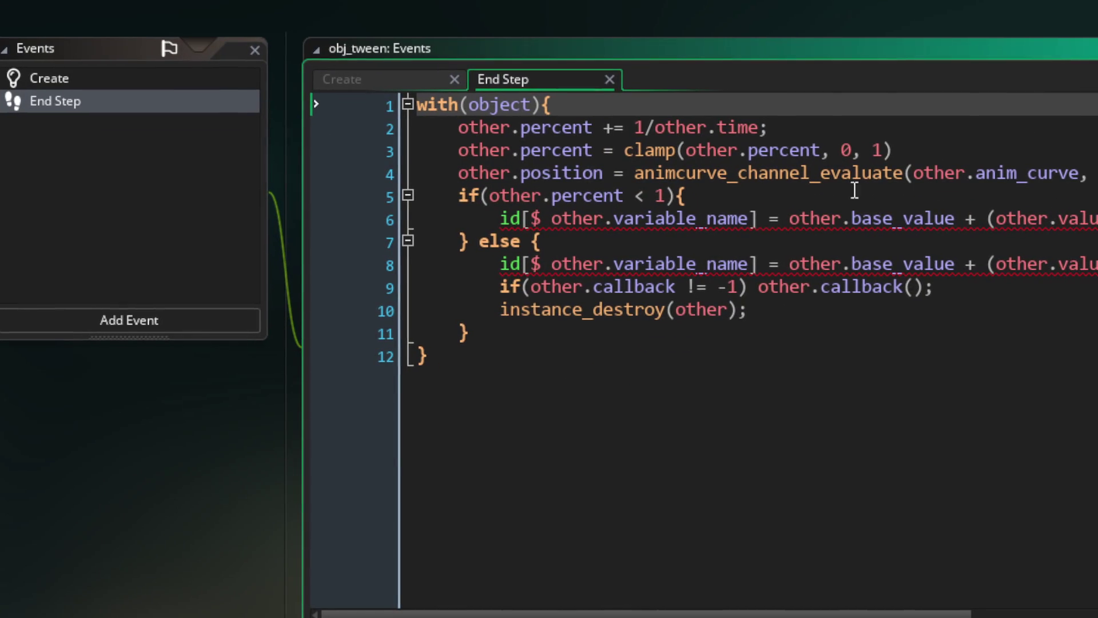
click(118, 76)
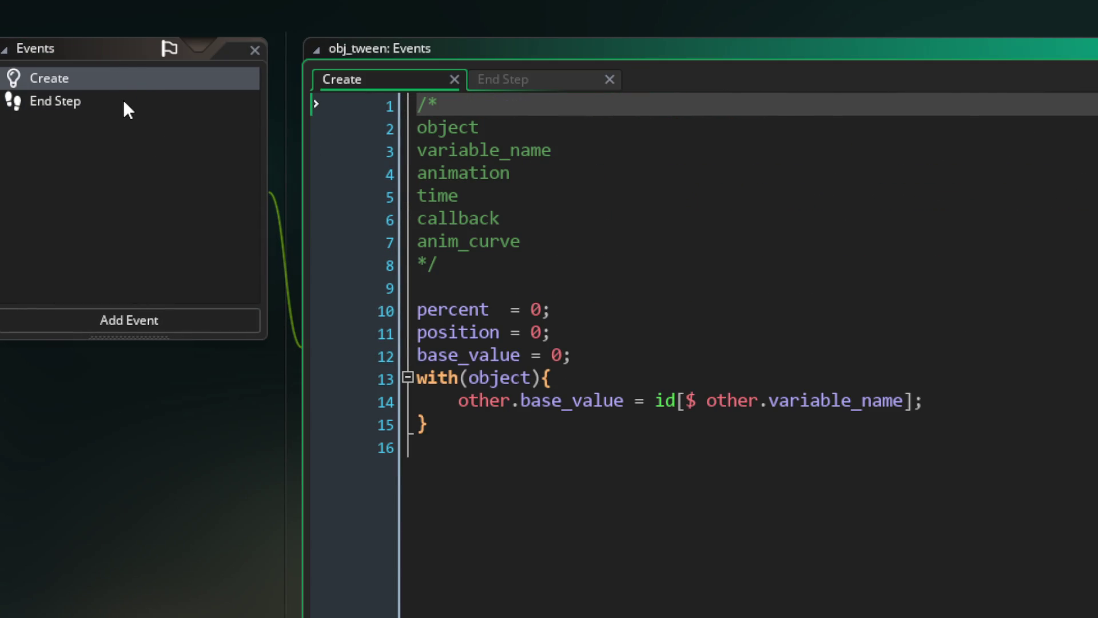
click(123, 103)
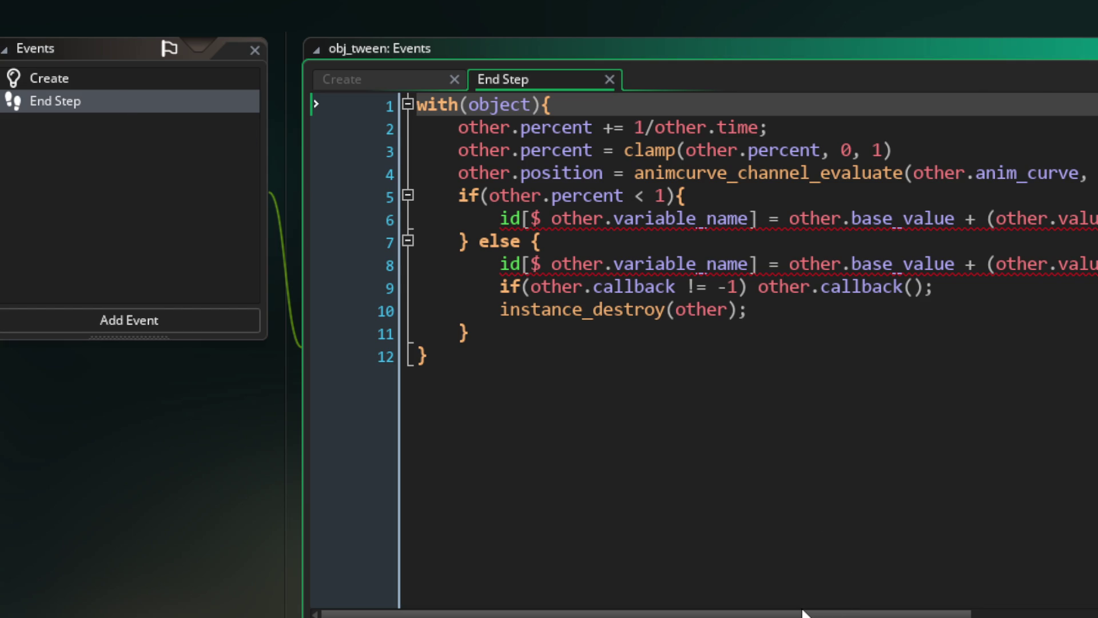
key(ctrl+End)
mouse_move(818, 612)
mouse_down()
mouse_move(1061, 612)
mouse_move(628, 571)
mouse_up()
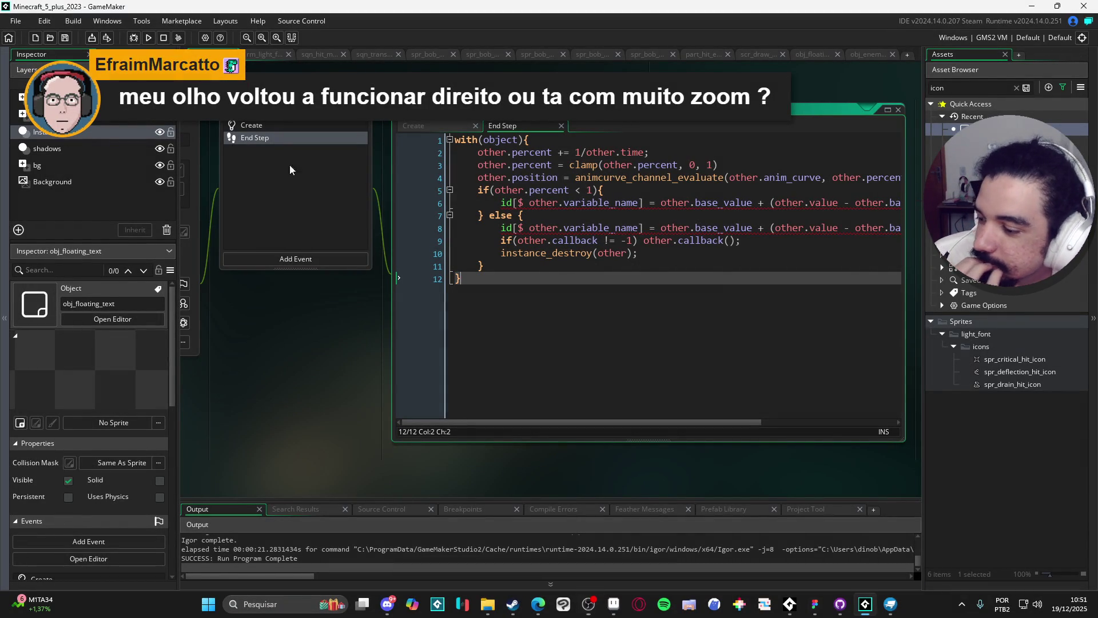
- Check the animcurve_channel_evaluate parameters, recheck Create and End Step, then return to obj_floating_text
click(576, 181)
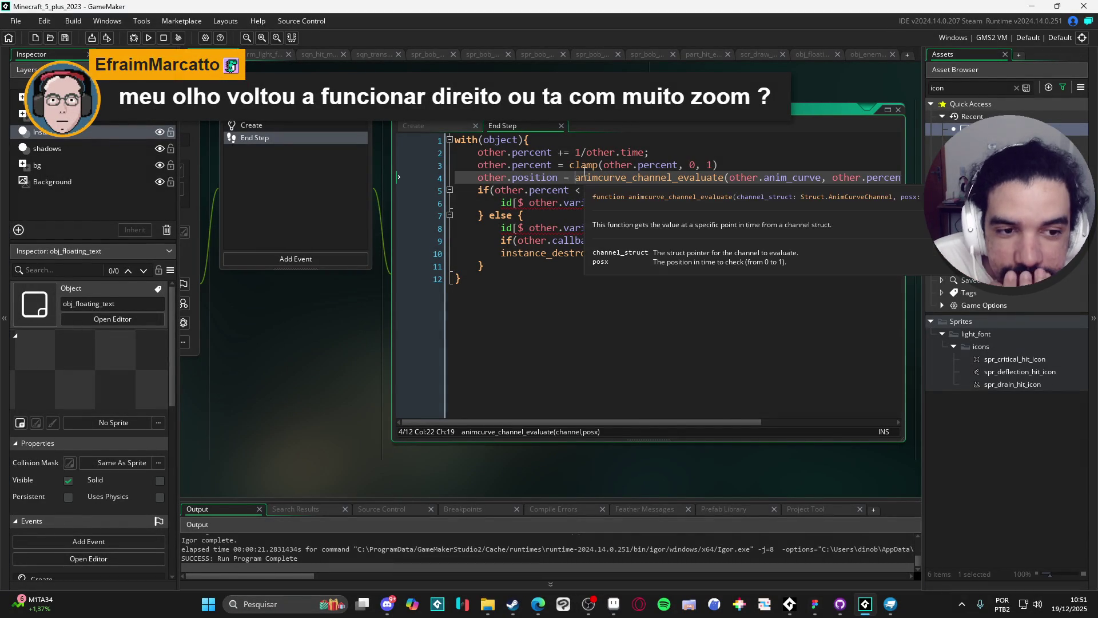
click(287, 128)
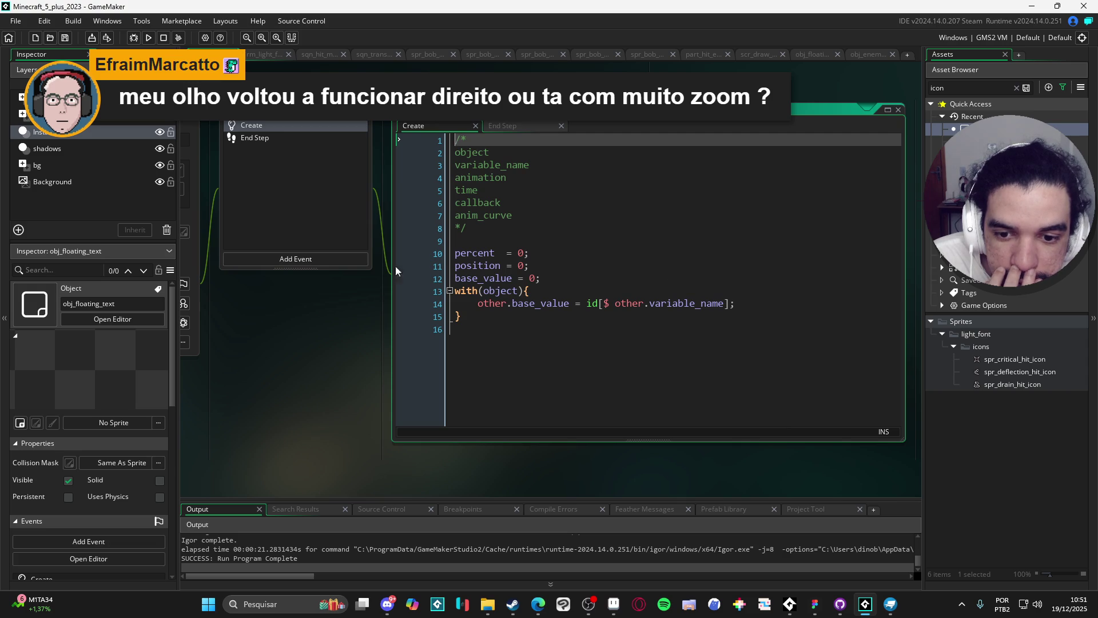
click(252, 138)
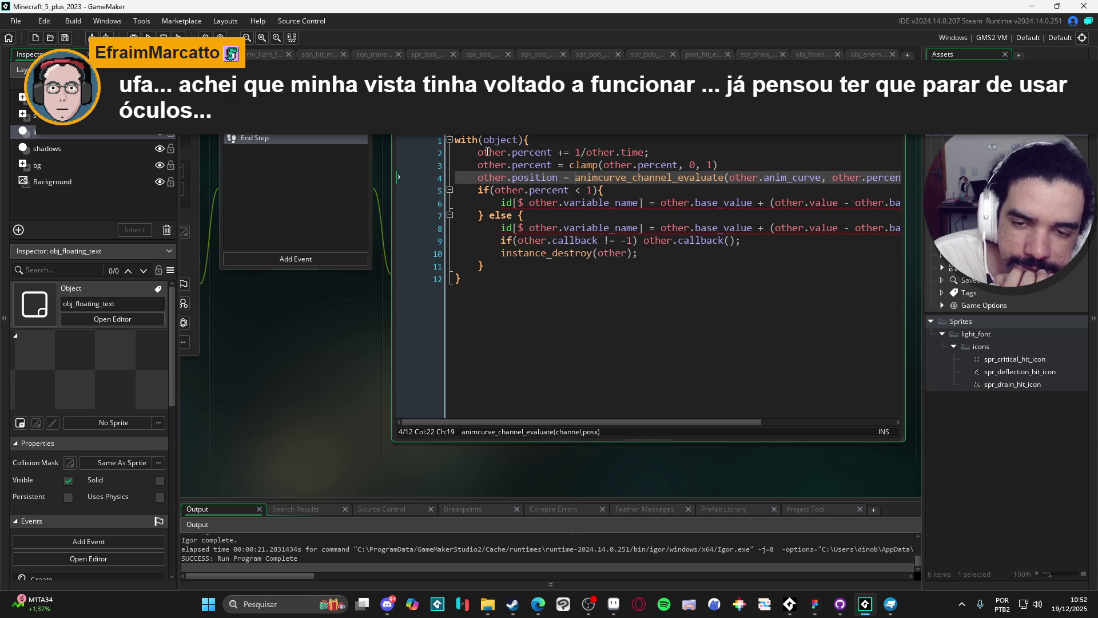
mouse_move(491, 154)
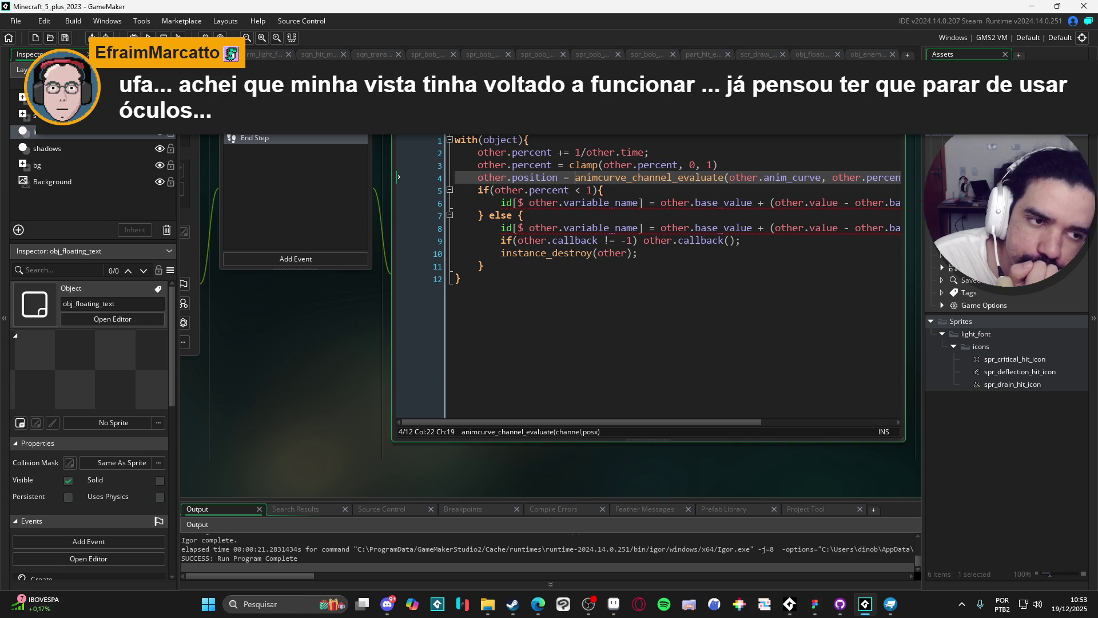
key(ctrl+Tab)
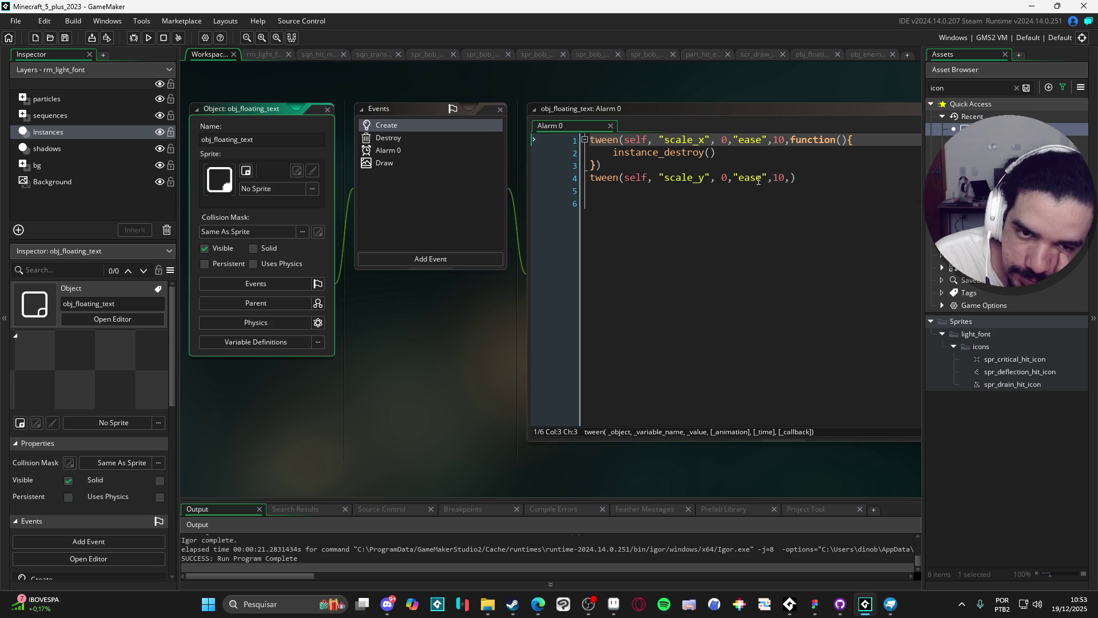
- In the Destroy code, start a clean_surfaces = function(){ block below the surface-freeing loop
click(404, 139)
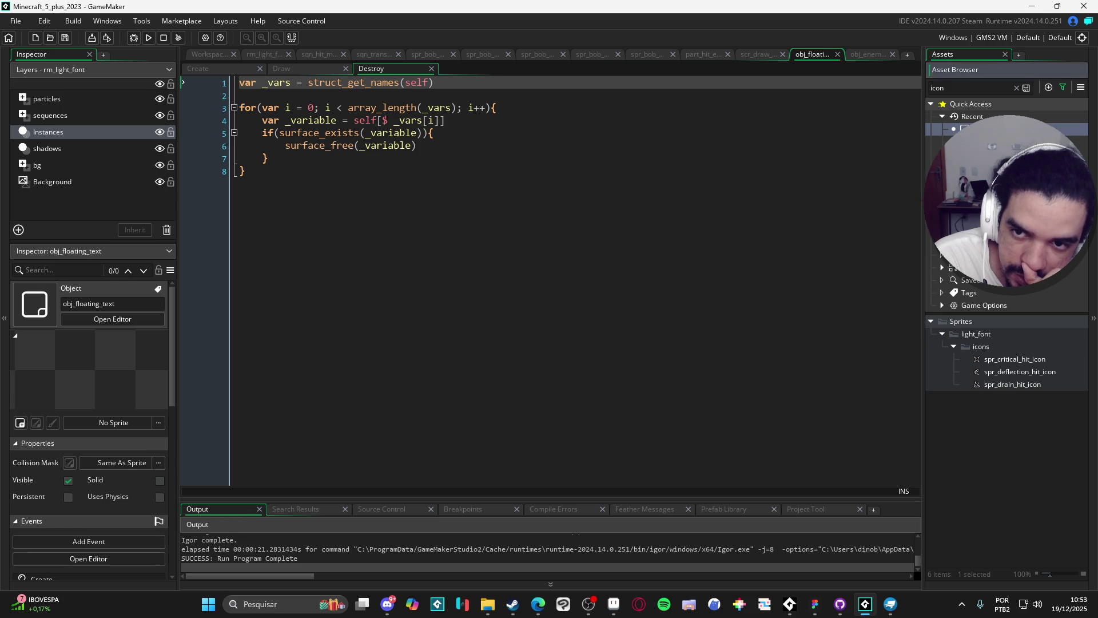
click(209, 54)
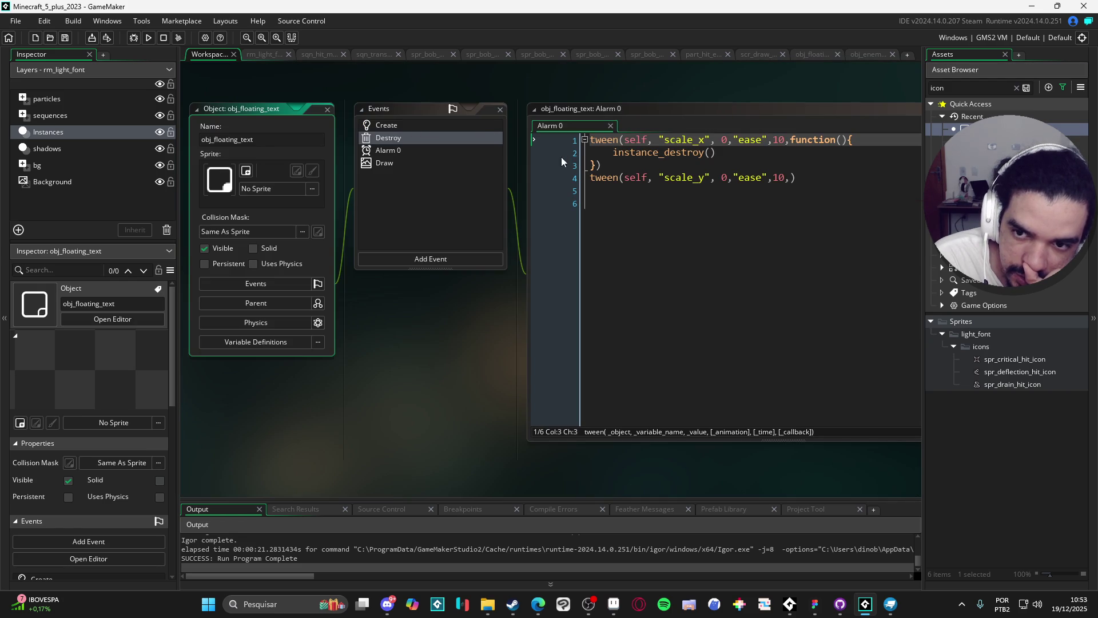
double_click(458, 140)
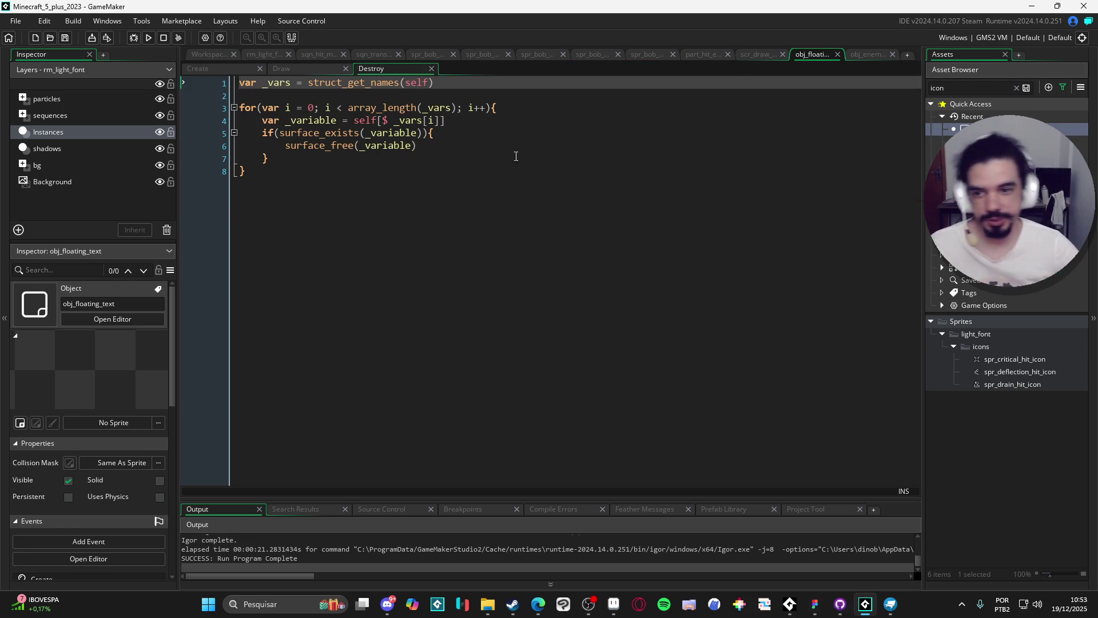
click(477, 188)
key(Return)
key(Return)
text(clean)
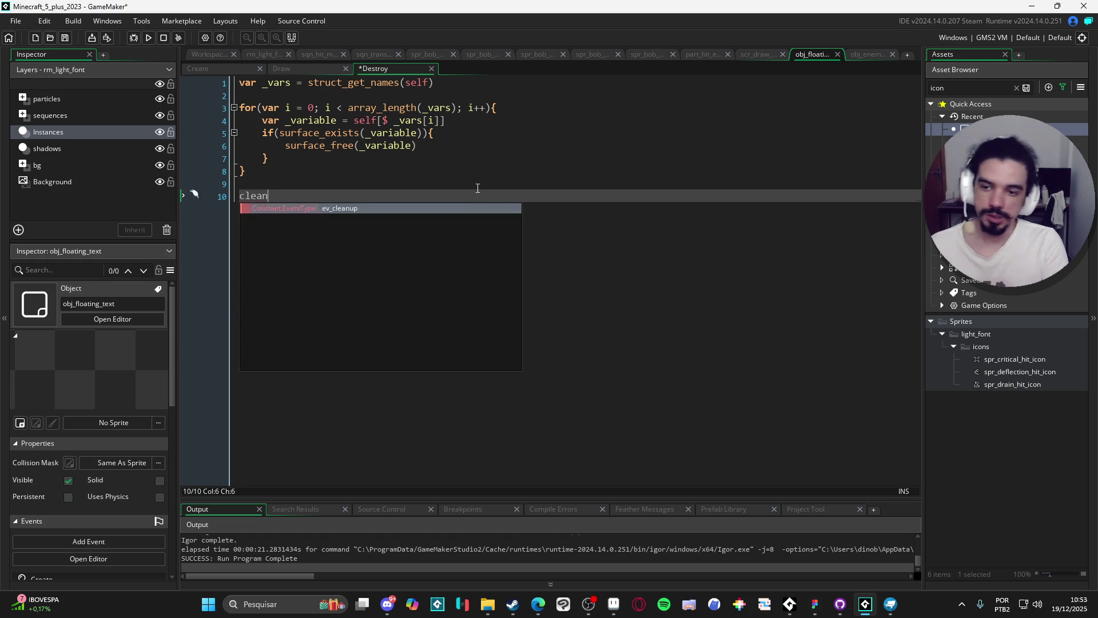
text( surf)
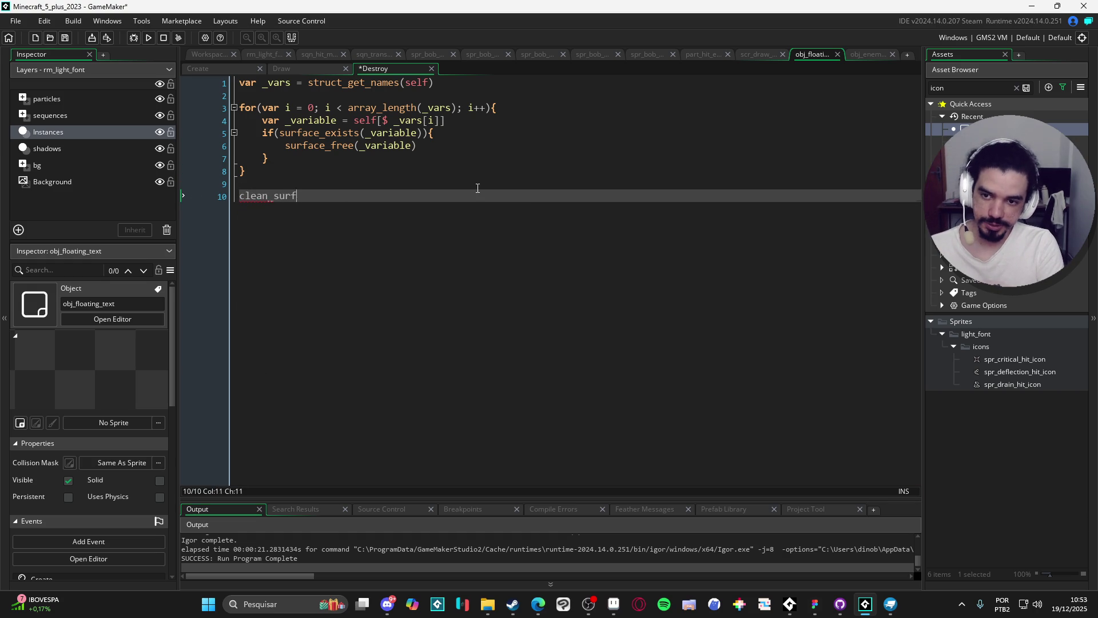
text(aces = function(){)
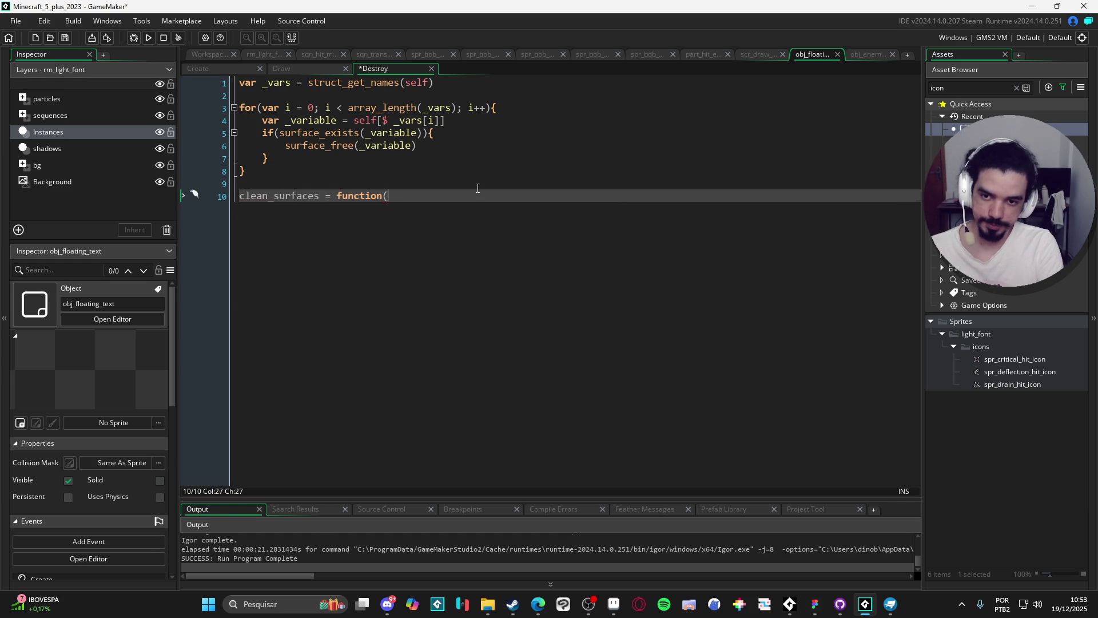
key(Return)
key(Return)
key(Up)
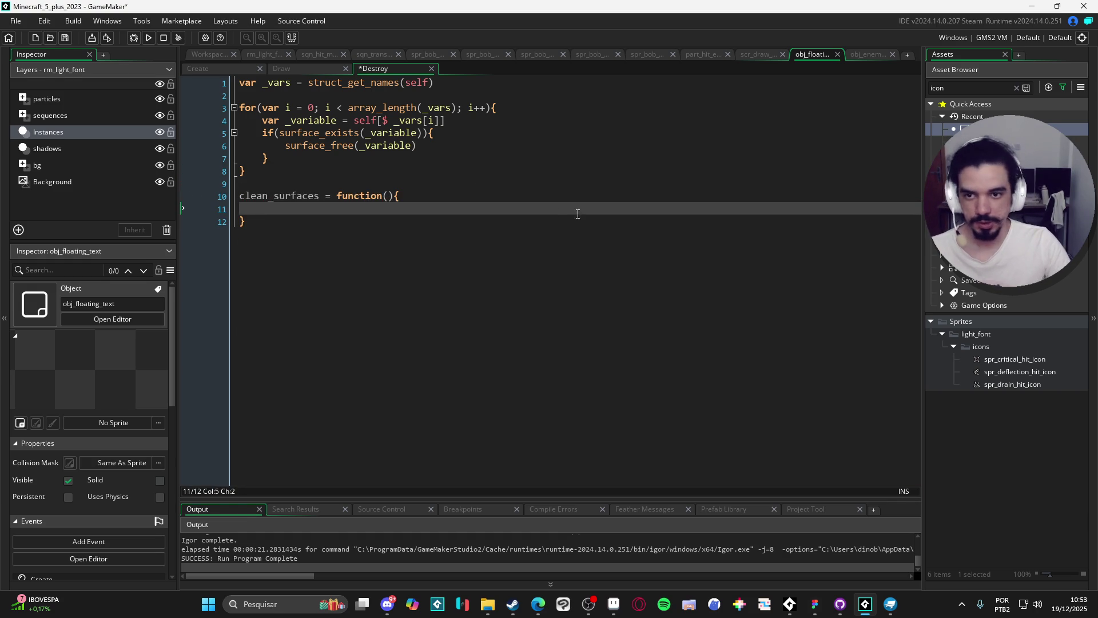
- Move the surface-freeing loop into the clean_surfaces function body and indent it
drag(239, 83, 240, 183)
key(ctrl+x)
click(275, 108)
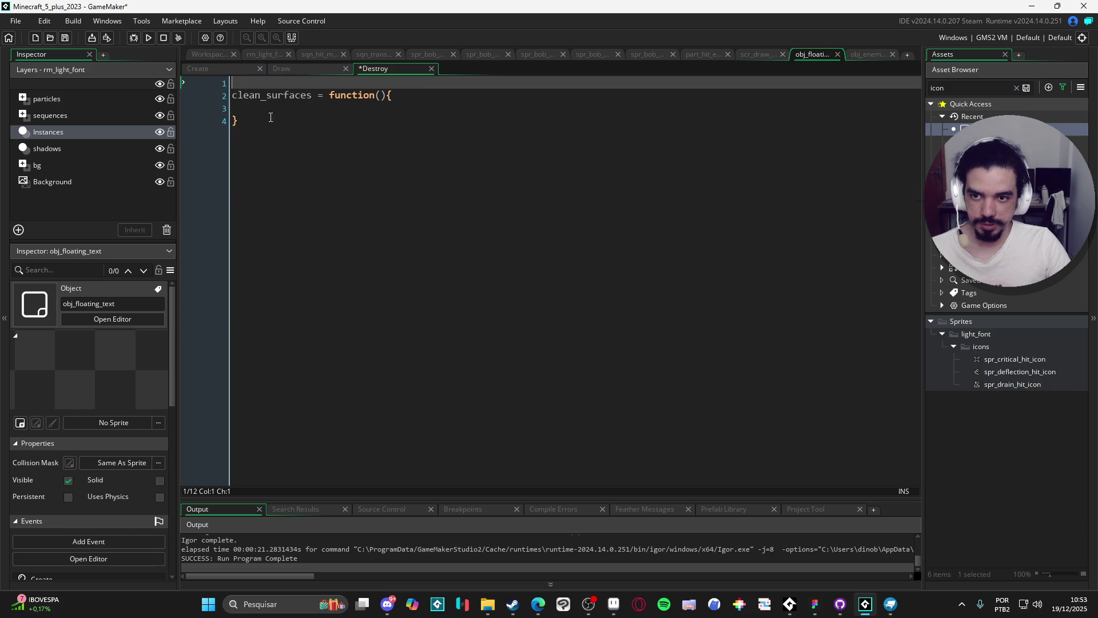
key(ctrl+v)
drag(296, 200, 231, 133)
key(Tab)
click(294, 209)
key(Delete)
- Remove the blank first line, then cut the whole clean_surfaces function out of Destroy
click(273, 237)
key(ctrl+Home)
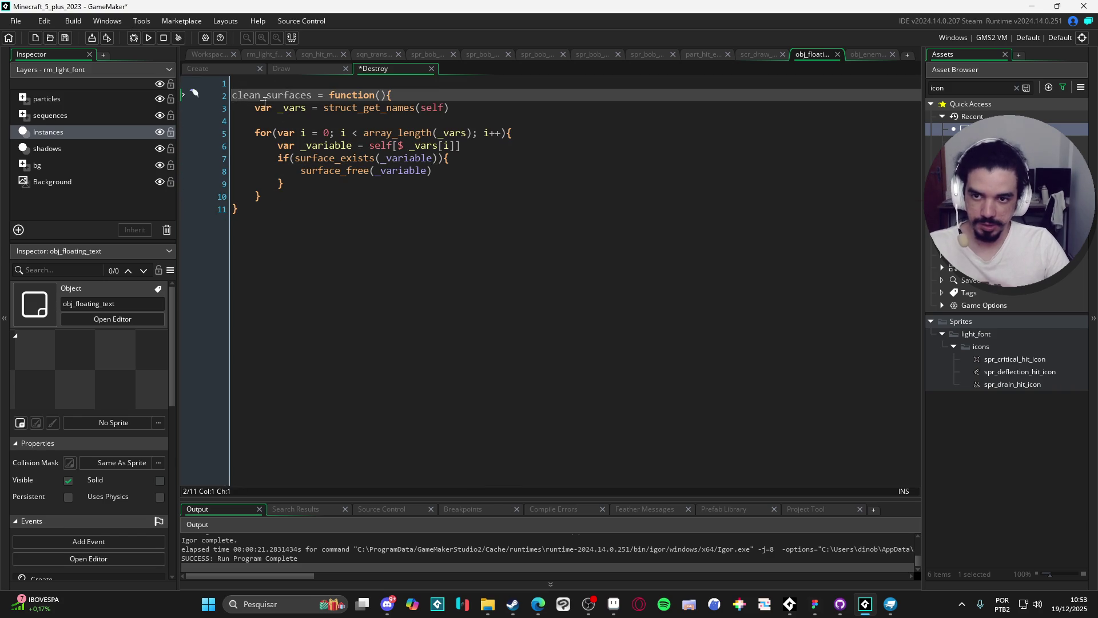
key(Delete)
key(ctrl+a)
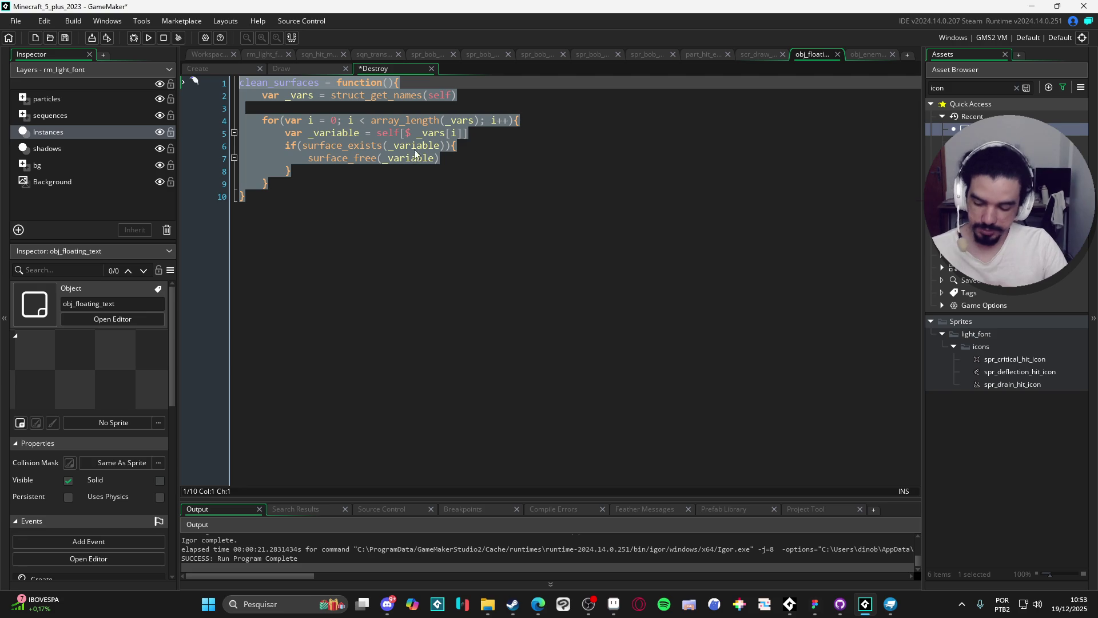
key(ctrl+x)
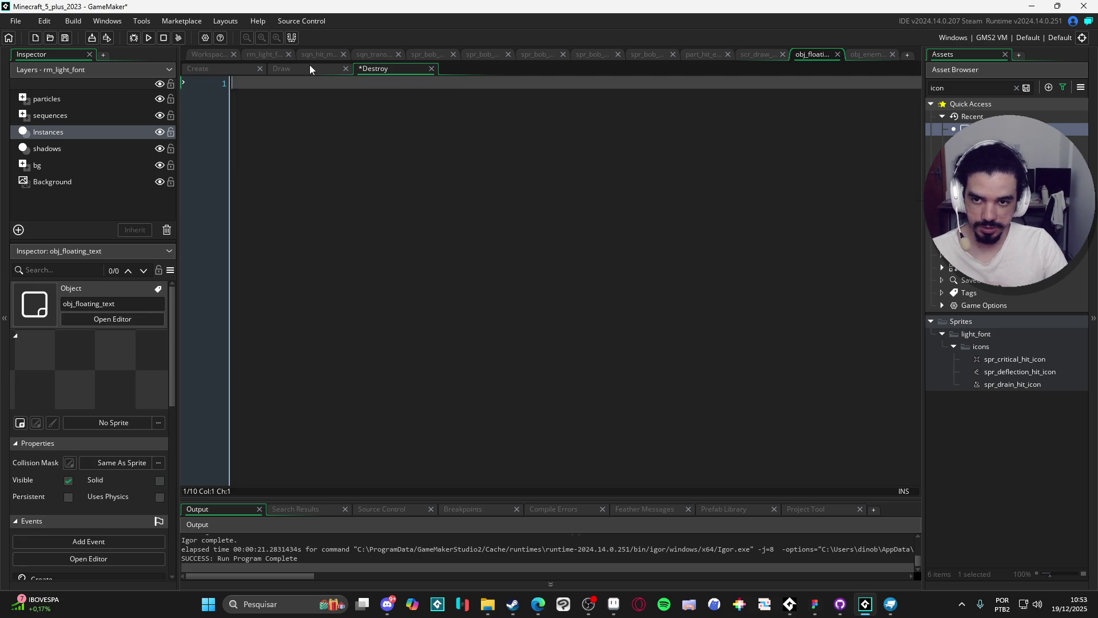
- Paste the clean_surfaces function into the Create code just above vspeed and save
click(217, 68)
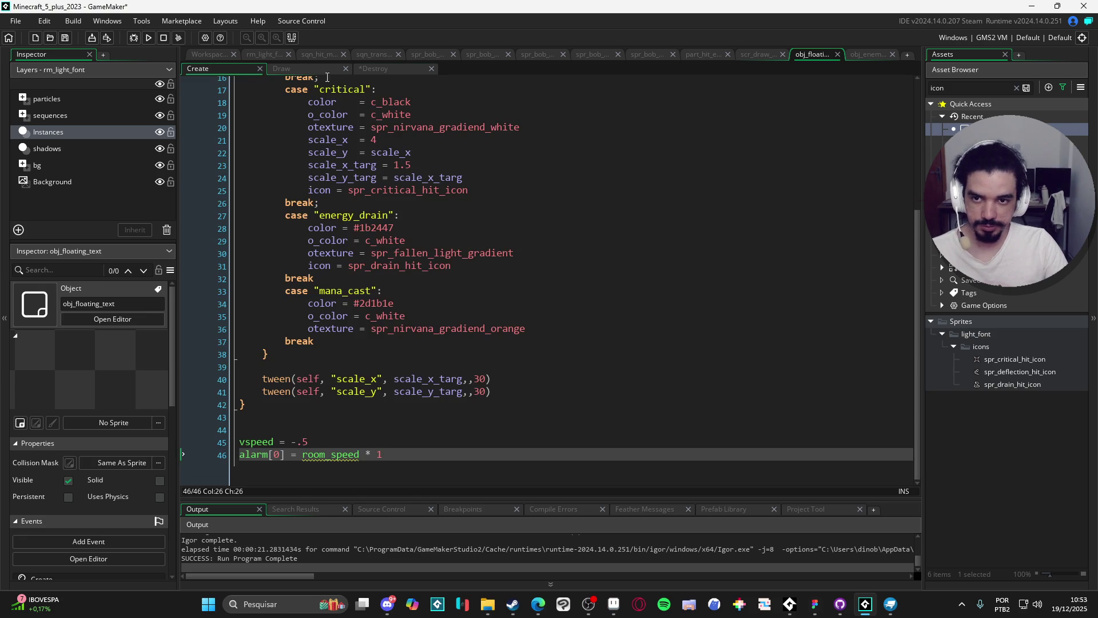
click(281, 69)
click(375, 69)
click(198, 68)
scroll(304, 142, up, 4)
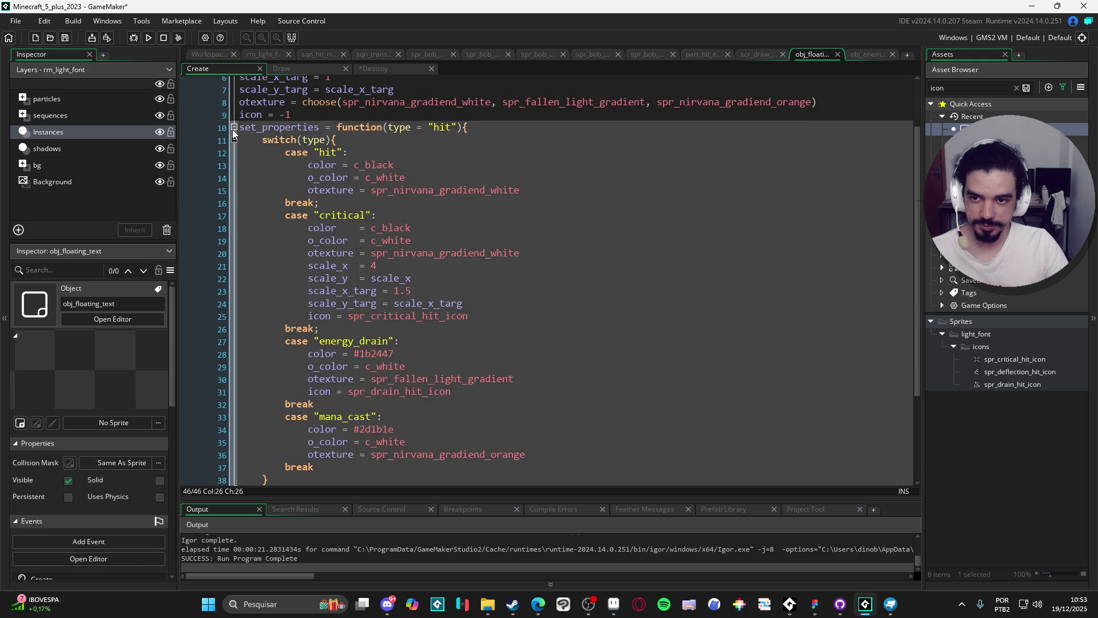
click(234, 127)
click(298, 221)
key(ctrl+v)
key(ctrl+s)
- Tidy the Create code folds and add a blank line after the clean_surfaces function
click(233, 221)
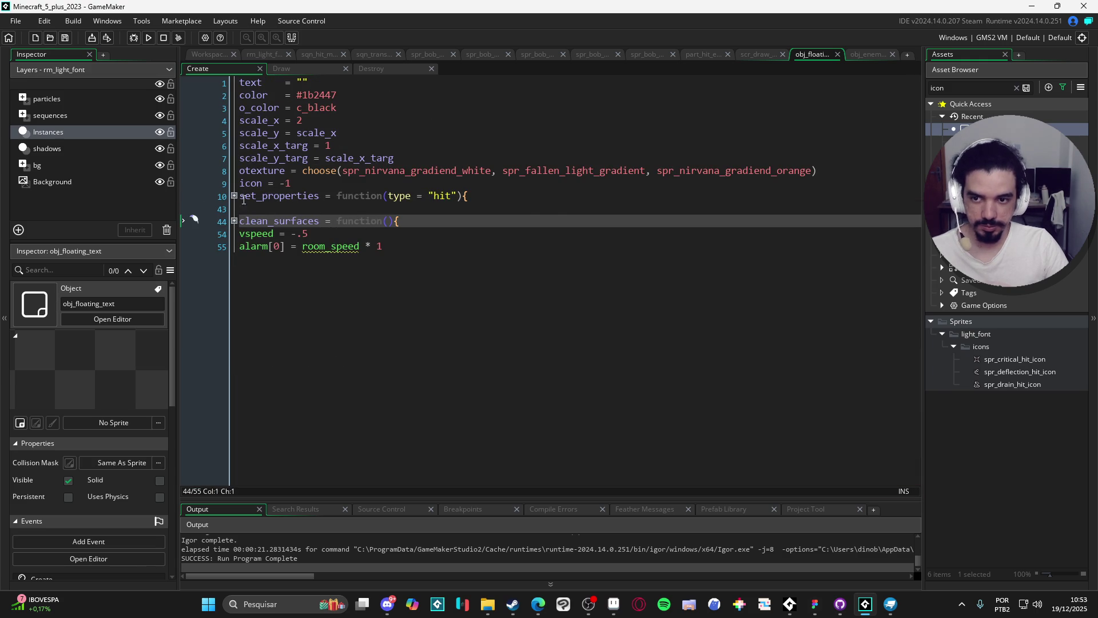
click(234, 197)
scroll(240, 286, down, 5)
click(234, 429)
scroll(246, 400, down, 3)
click(286, 435)
click(290, 430)
key(Return)
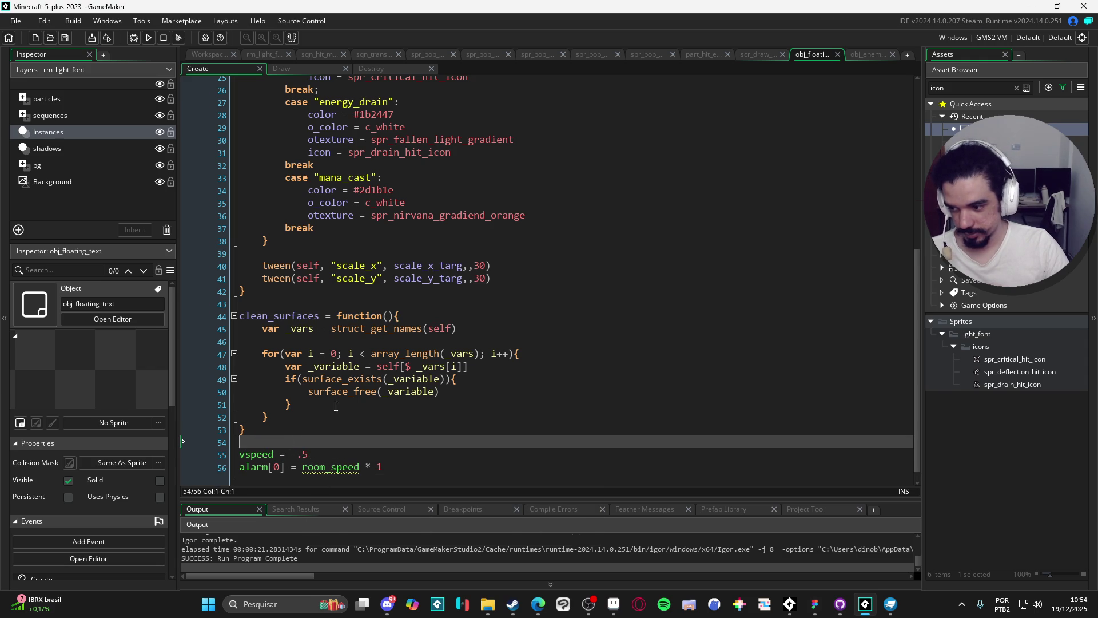
scroll(341, 413, up, 8)
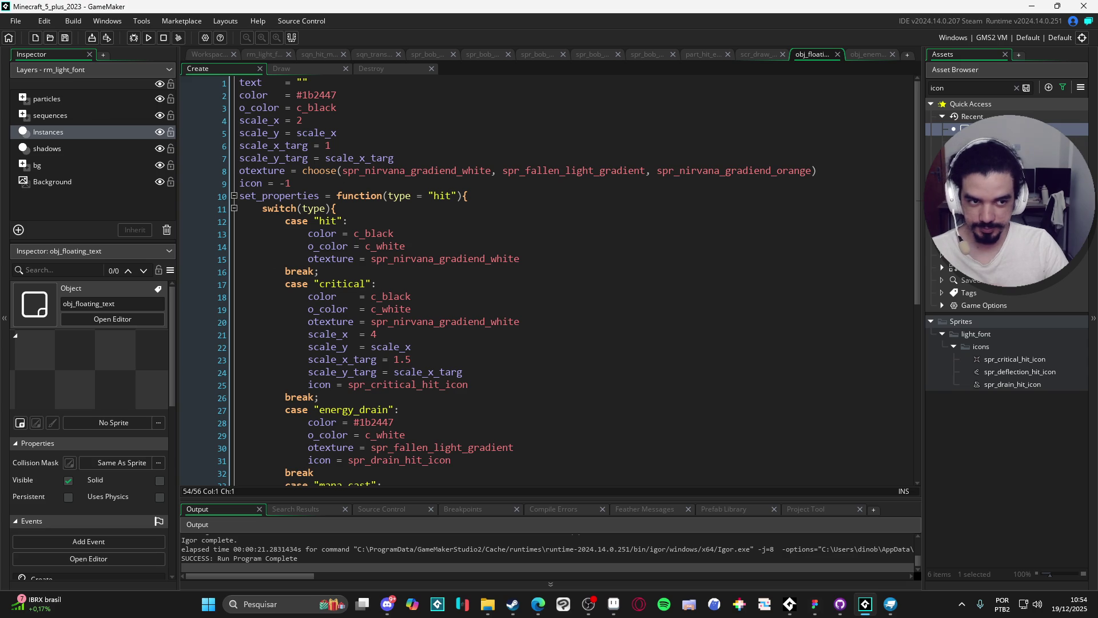
click(210, 54)
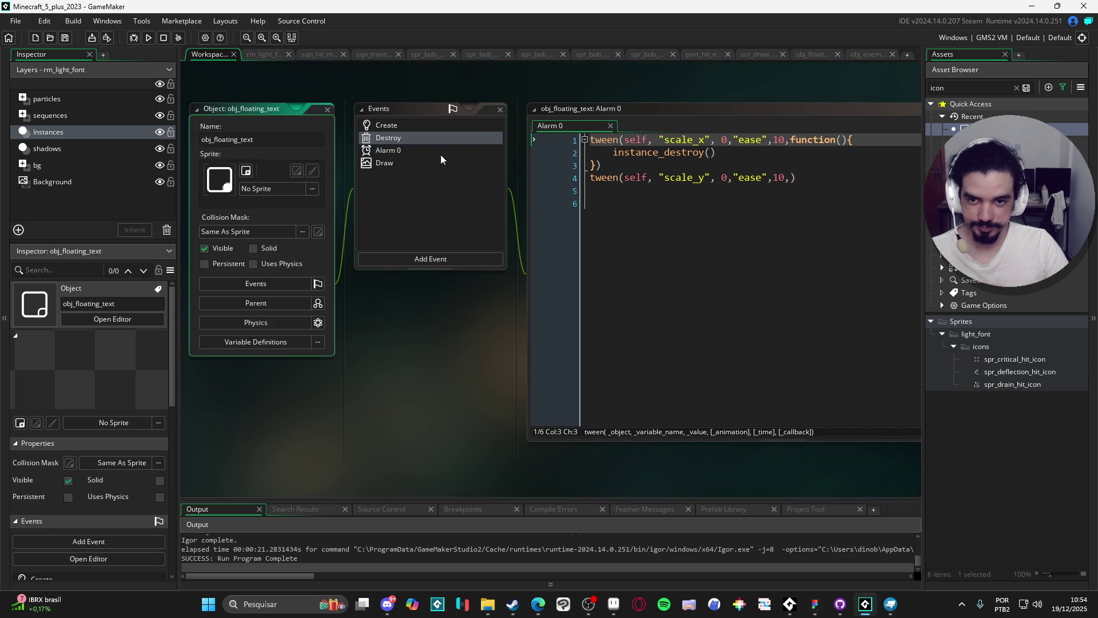
- Call clean_surfaces() before instance_destroy() in Alarm 0's scale_x tween callback
click(871, 138)
key(Return)
text(clean_surfaces)
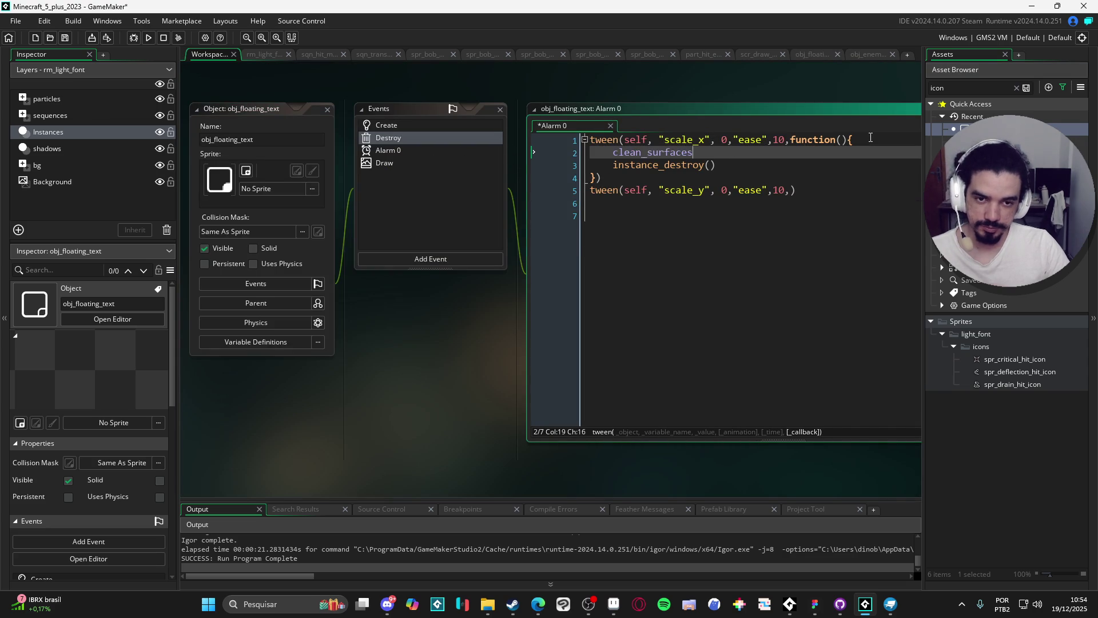
text(()
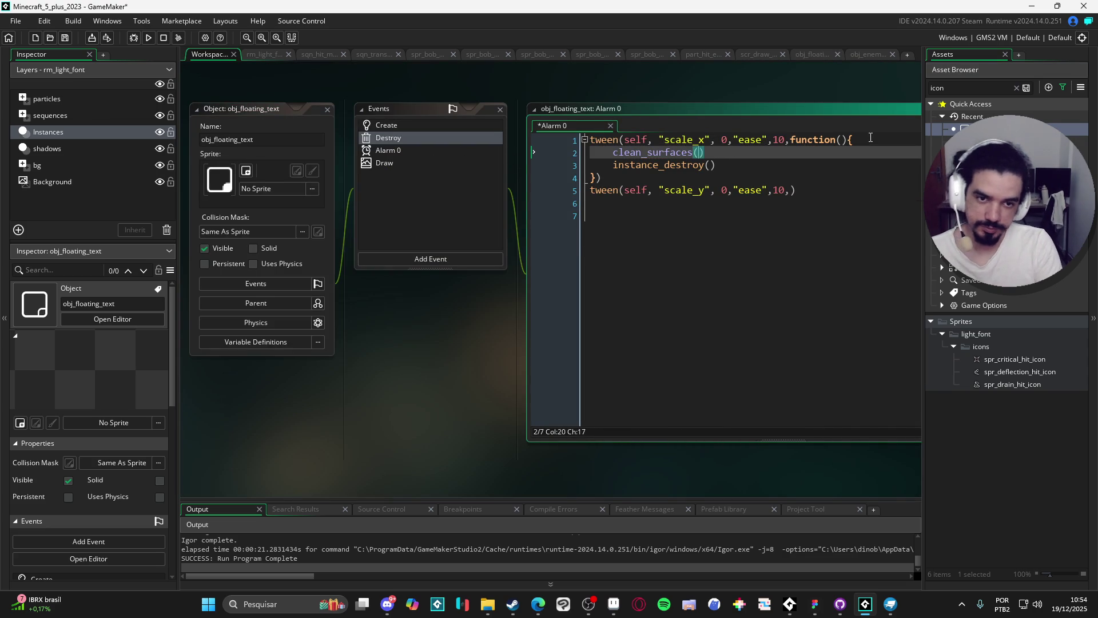
click(718, 153)
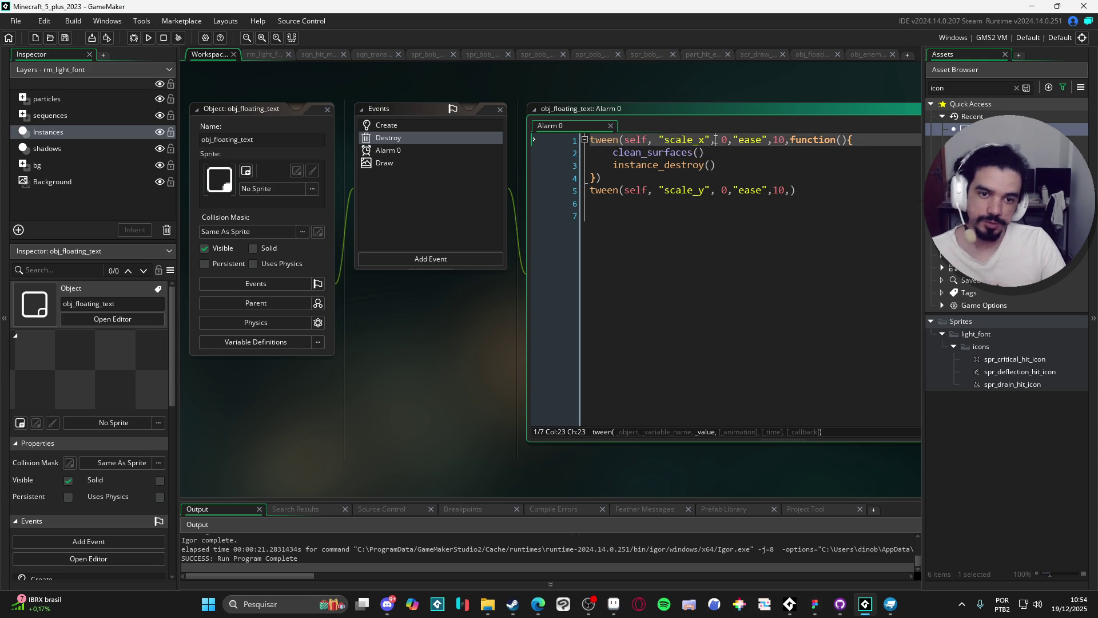
click(677, 180)
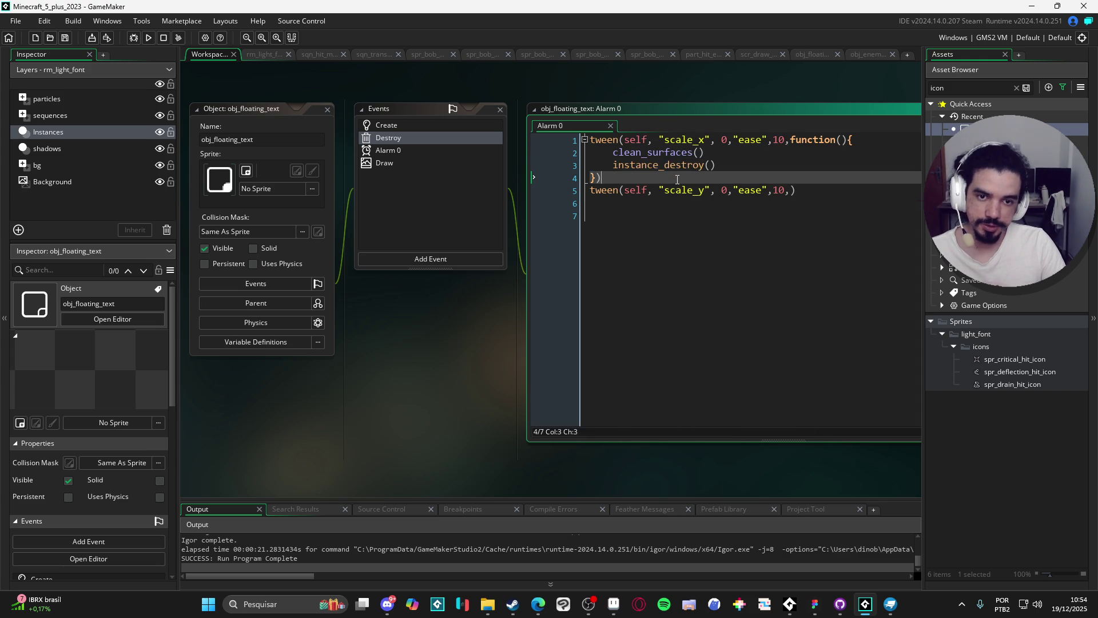
key(Return)
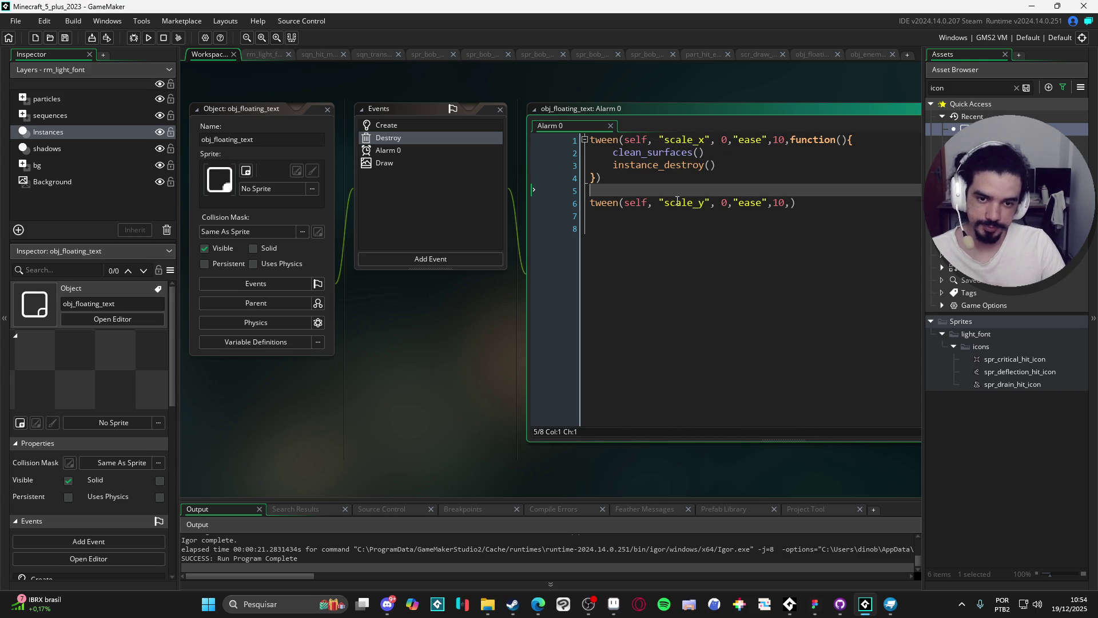
- Delete the now-empty Destroy event, confirm it, and run the game with F5
double_click(431, 137)
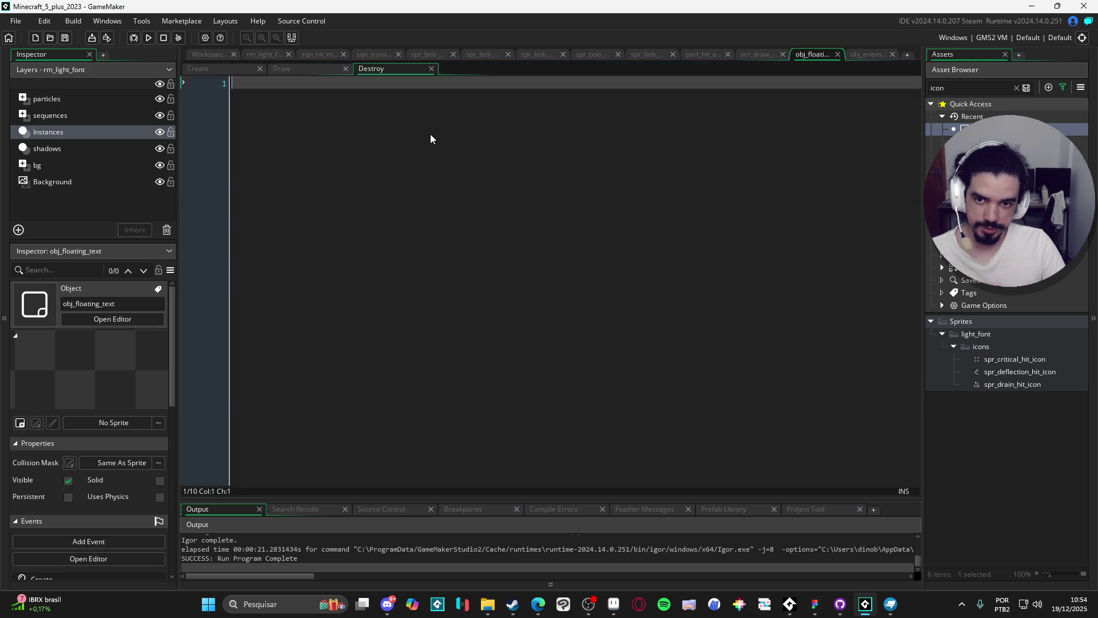
key(ctrl+Tab)
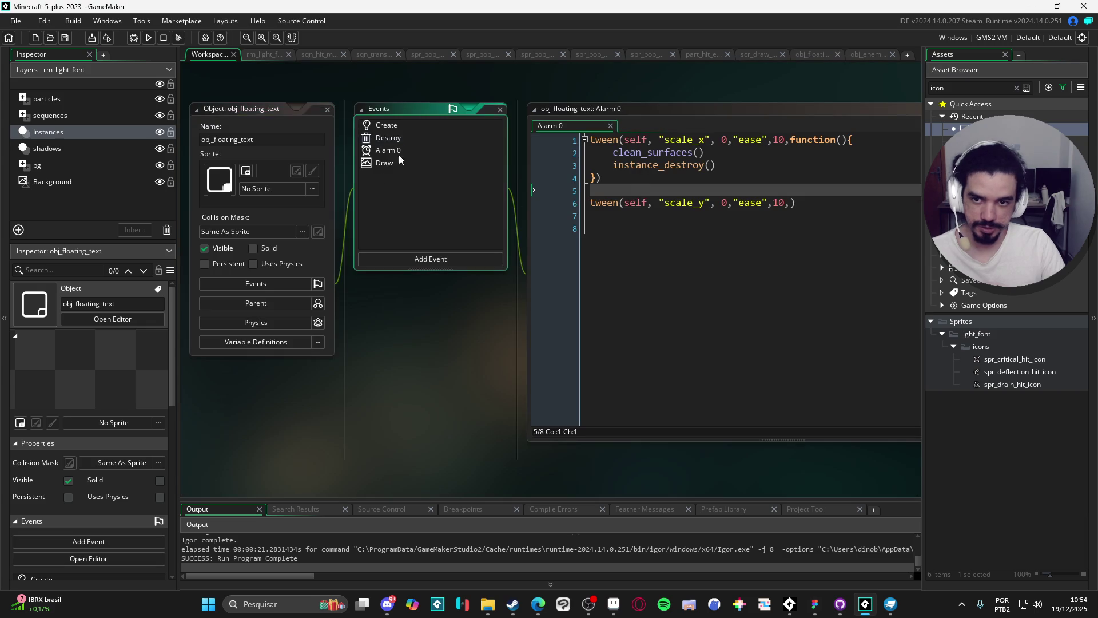
right_click(400, 140)
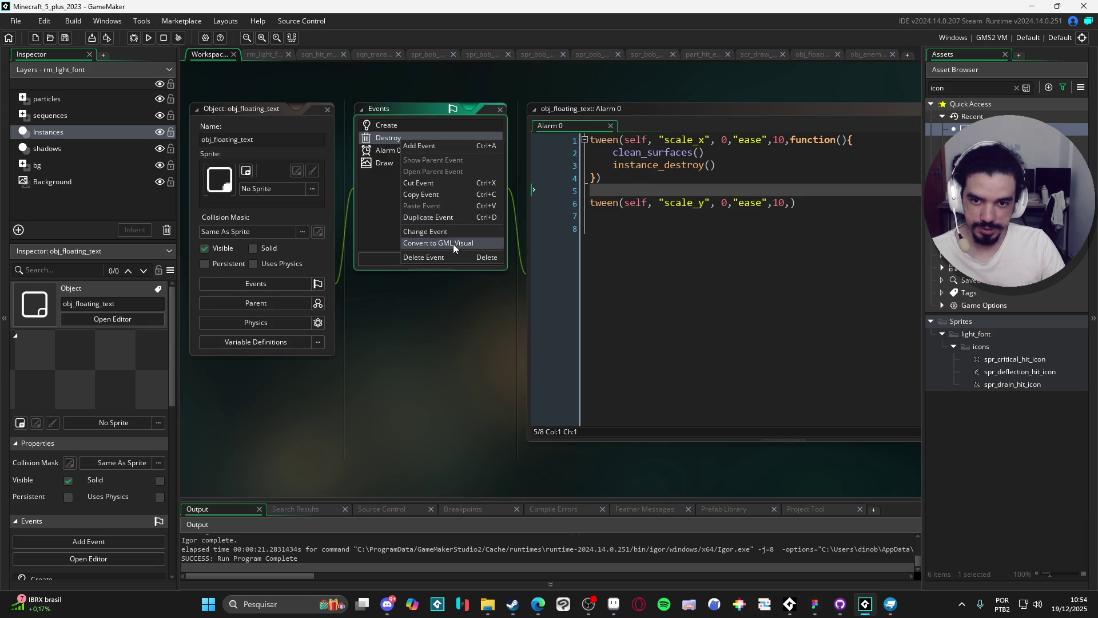
click(444, 257)
click(595, 318)
click(632, 231)
key(F5)
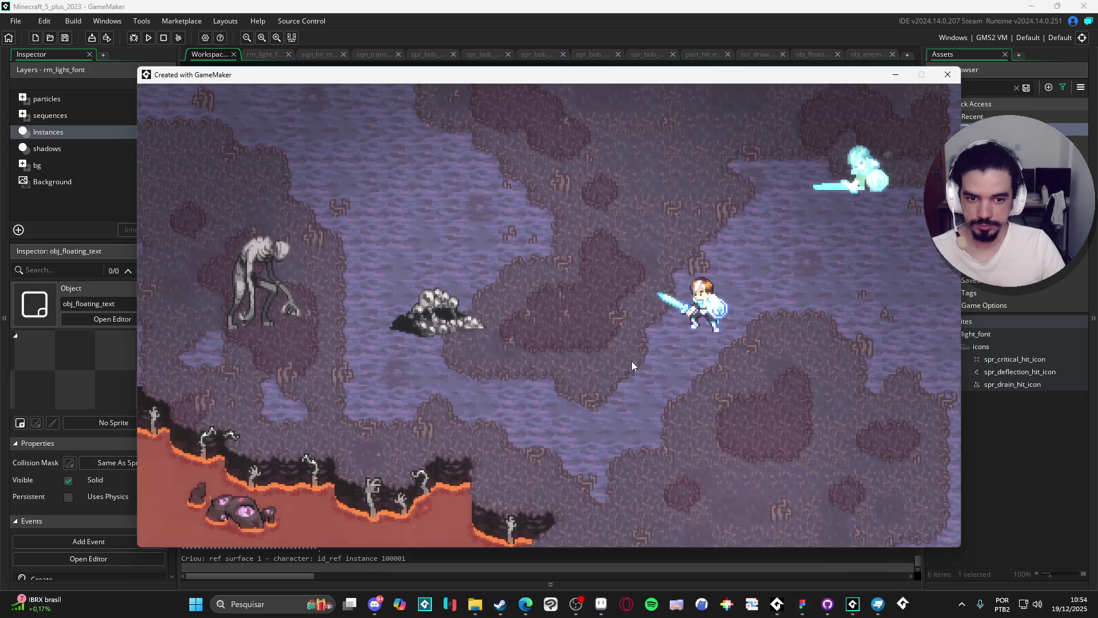
- Strike the rock enemy nine times to check damage numbers and critical icons, then close the game
click(620, 373)
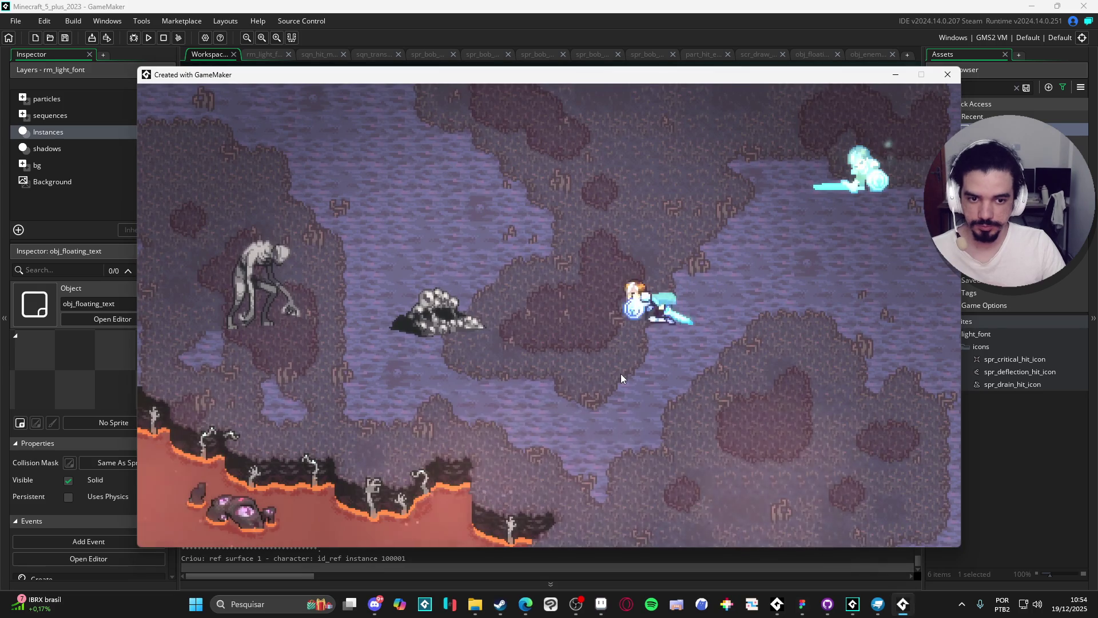
click(620, 373)
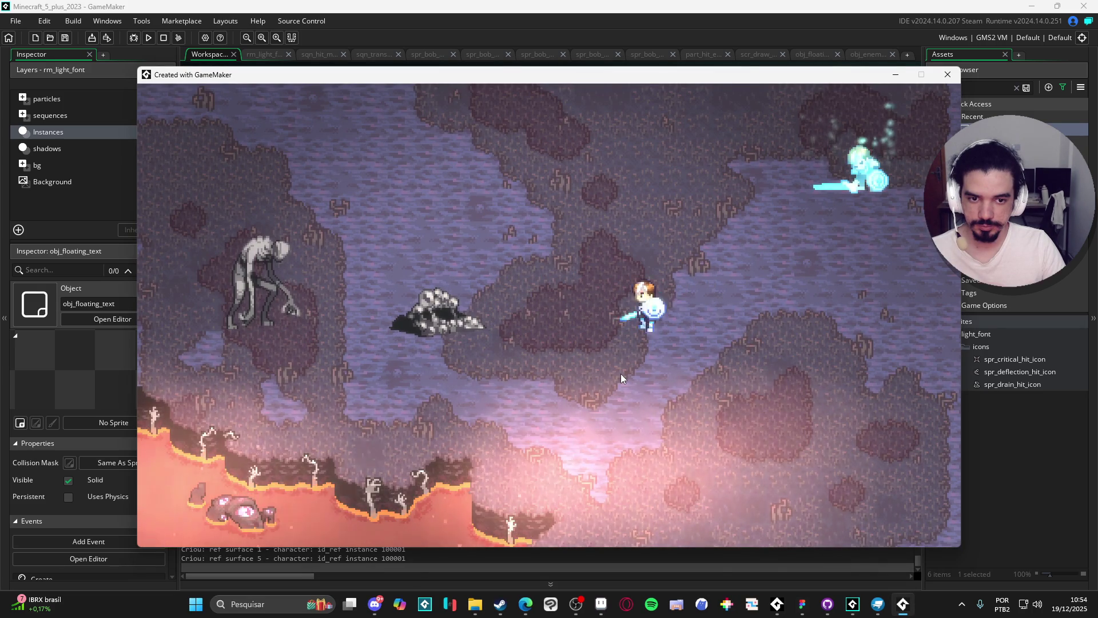
click(622, 370)
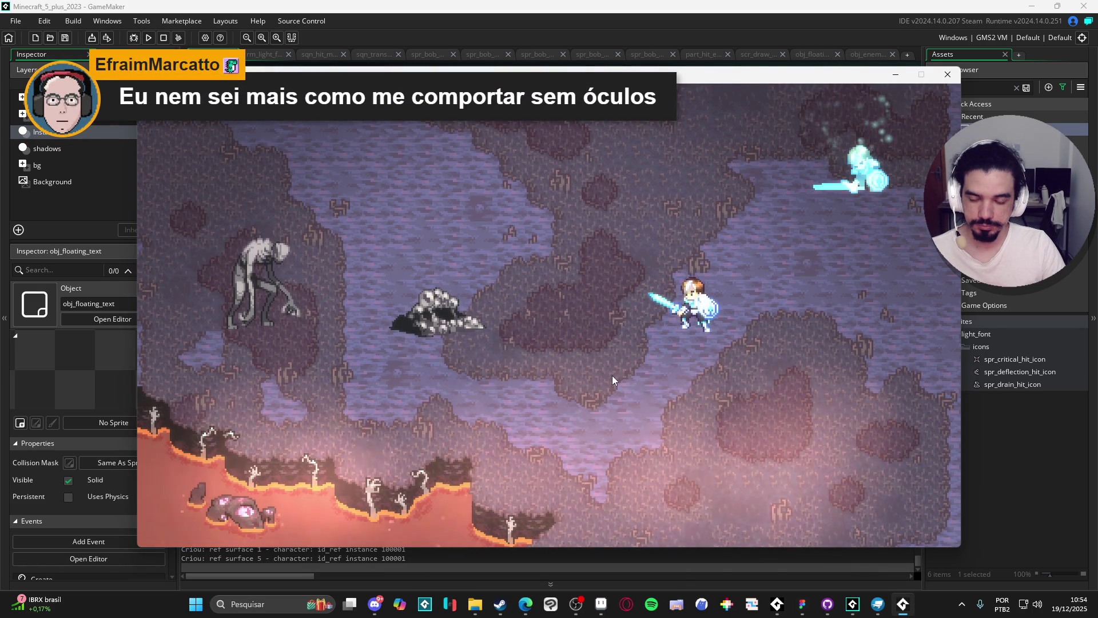
click(610, 377)
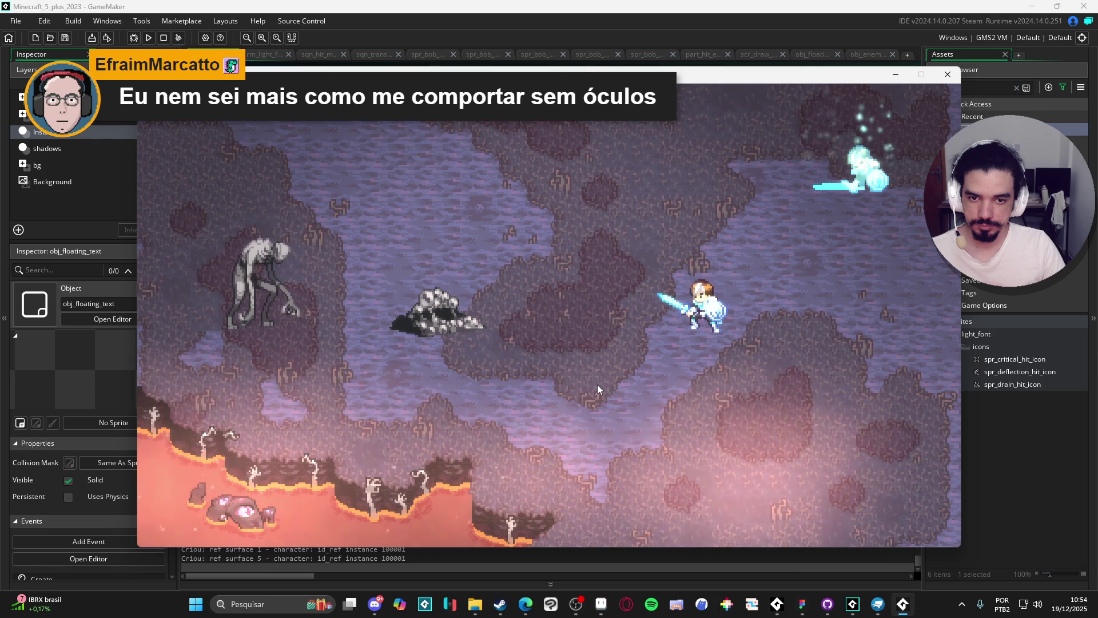
click(597, 384)
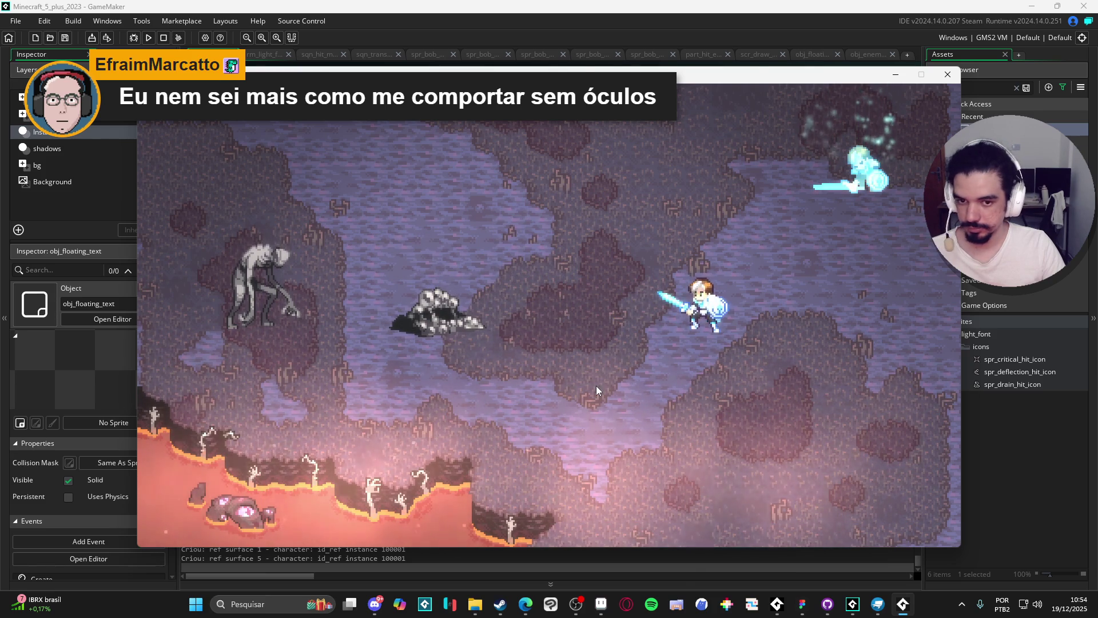
click(596, 385)
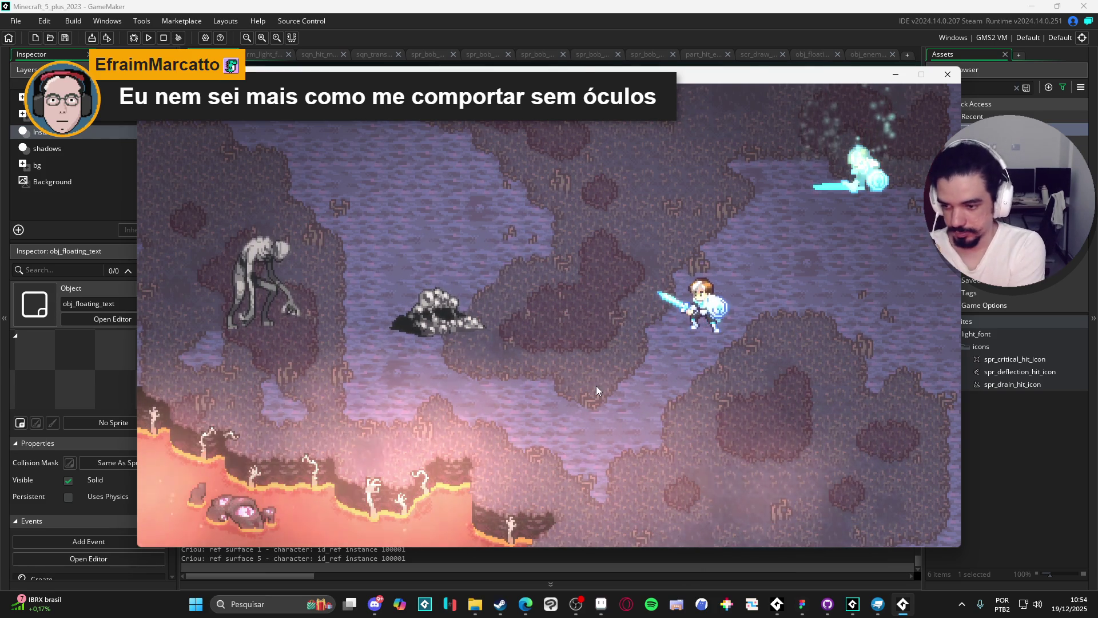
click(596, 385)
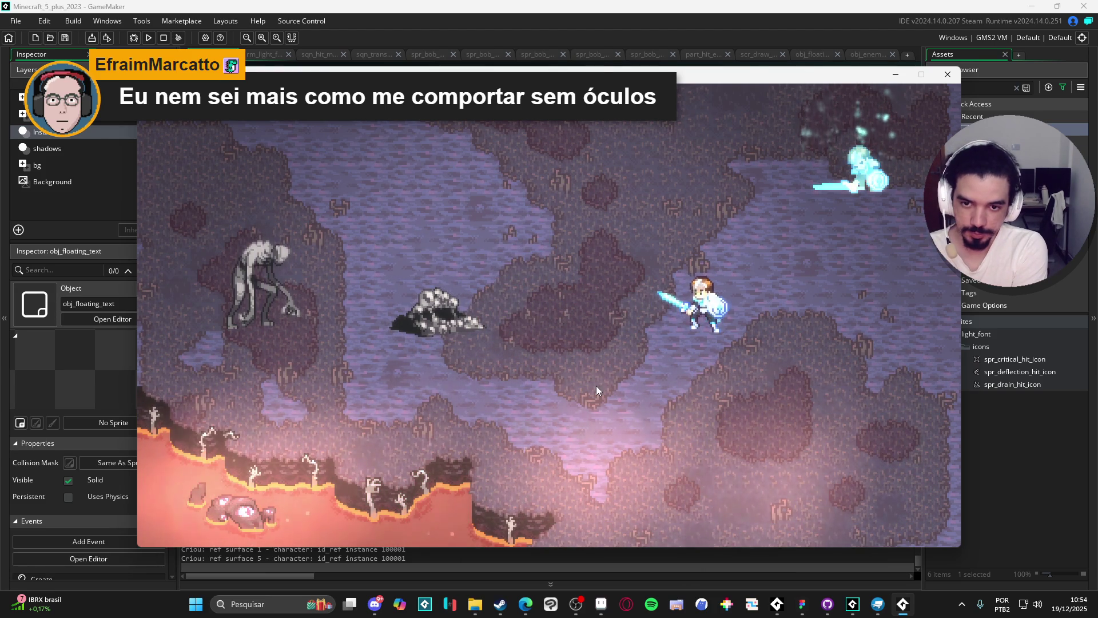
click(596, 386)
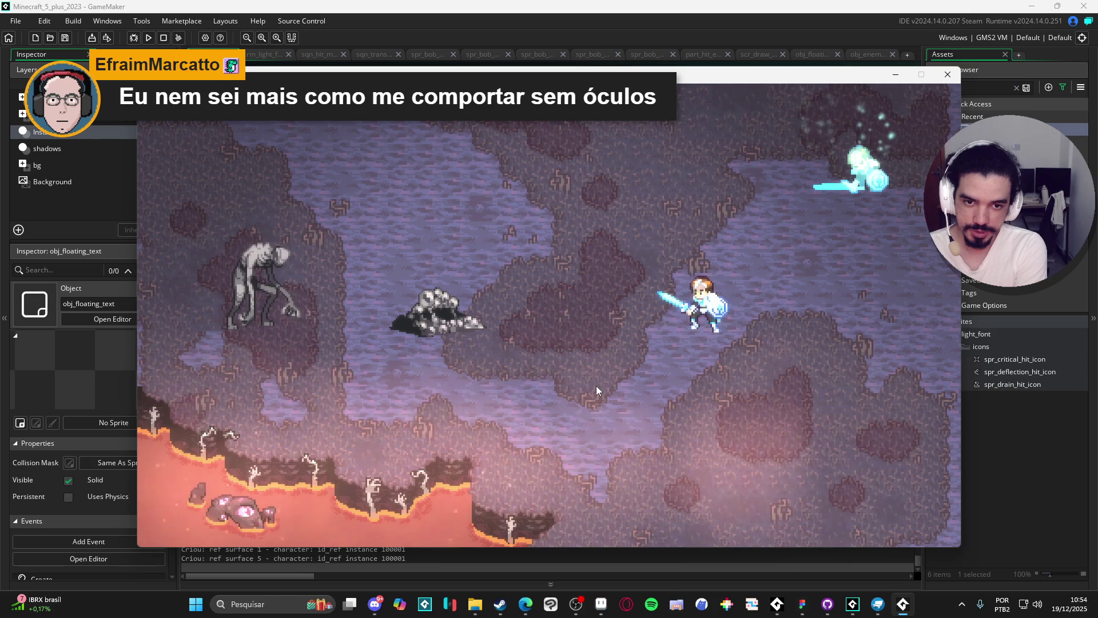
click(596, 386)
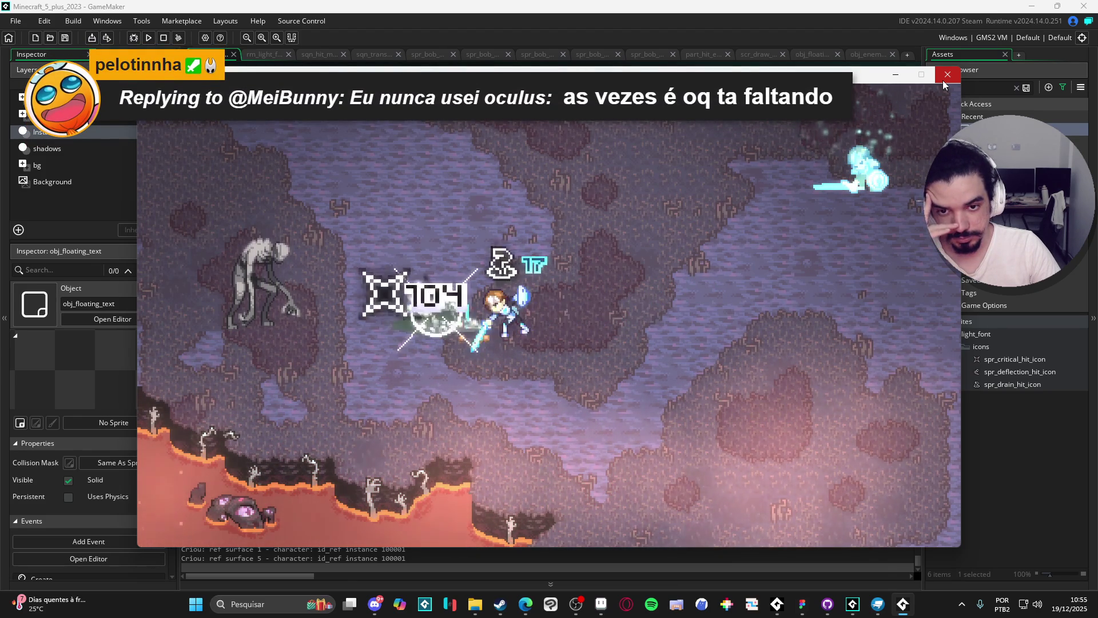
click(943, 81)
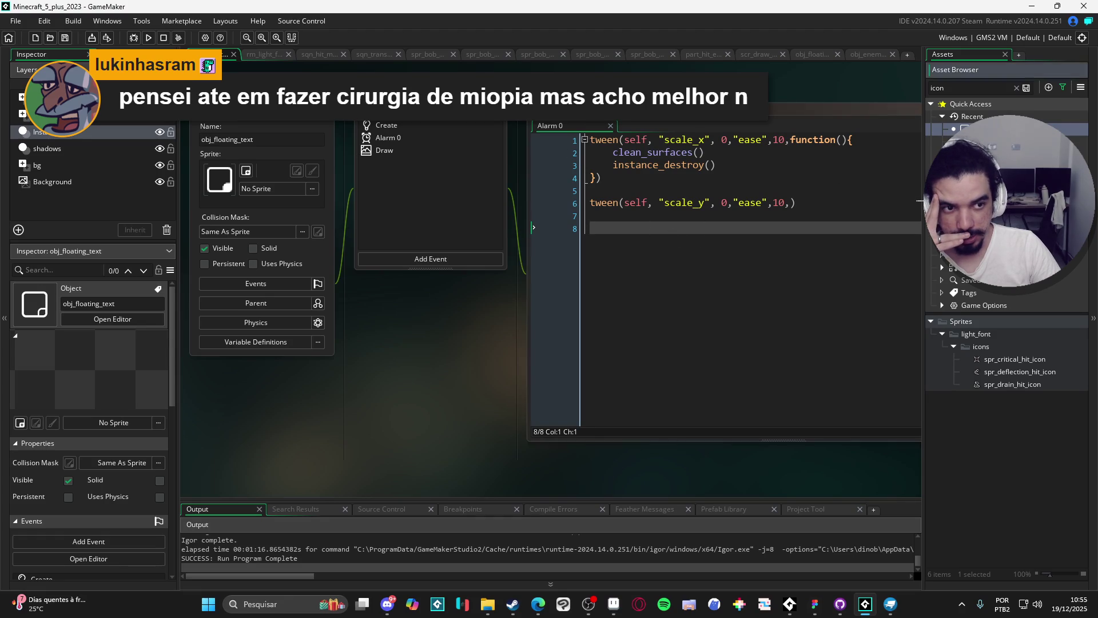
- Add icon_color = c_white below icon = -1 in obj_floating_text's Create event
double_click(409, 123)
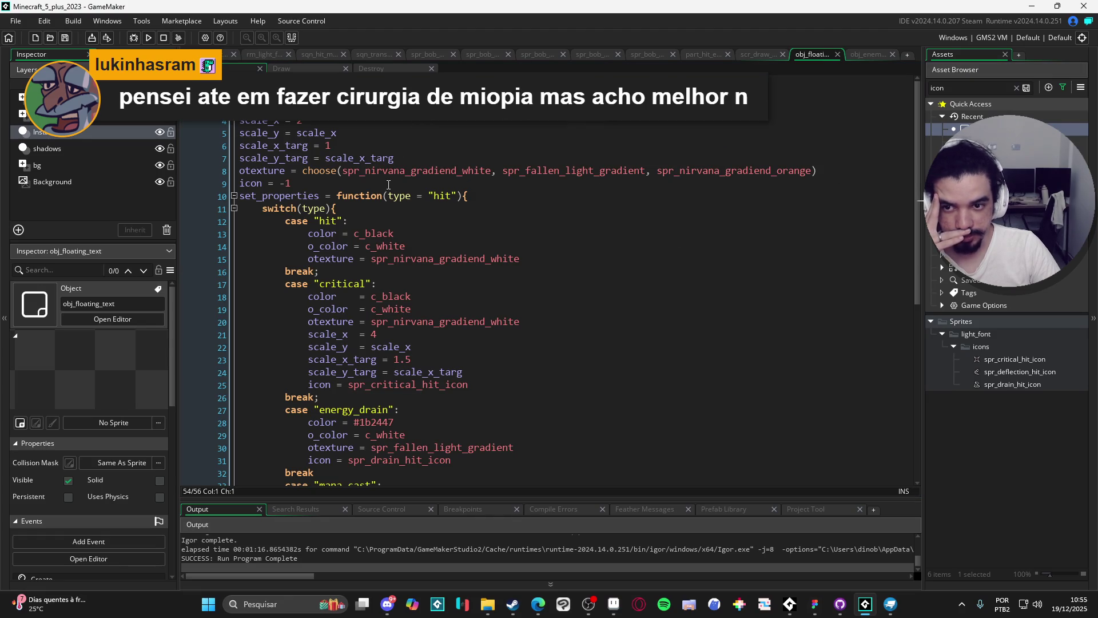
click(329, 185)
key(Return)
text(icon_color = )
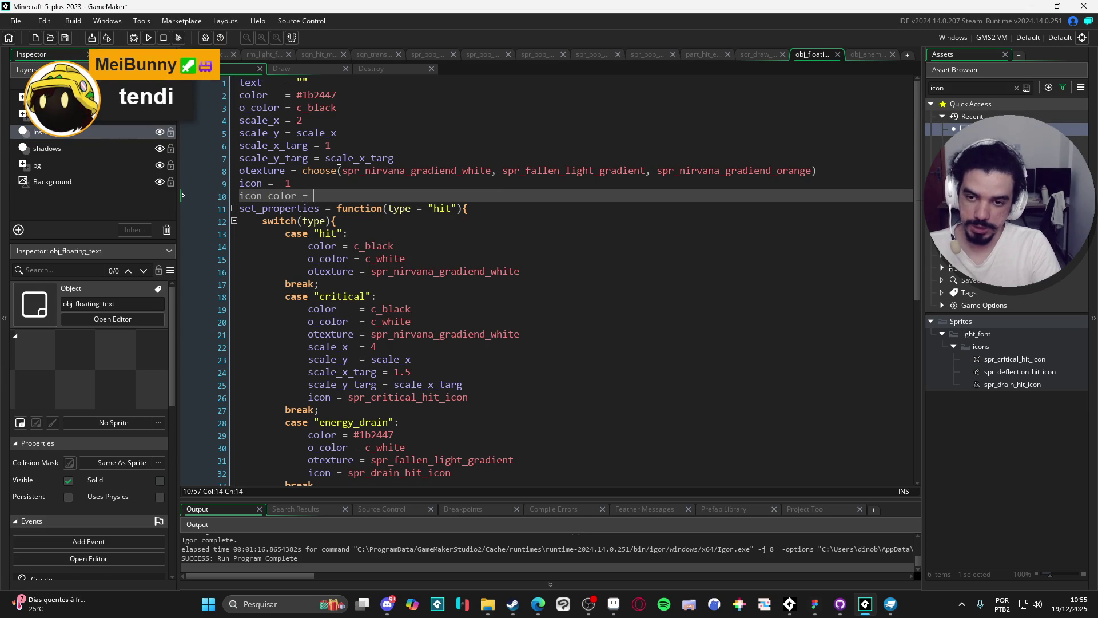
text(c_white)
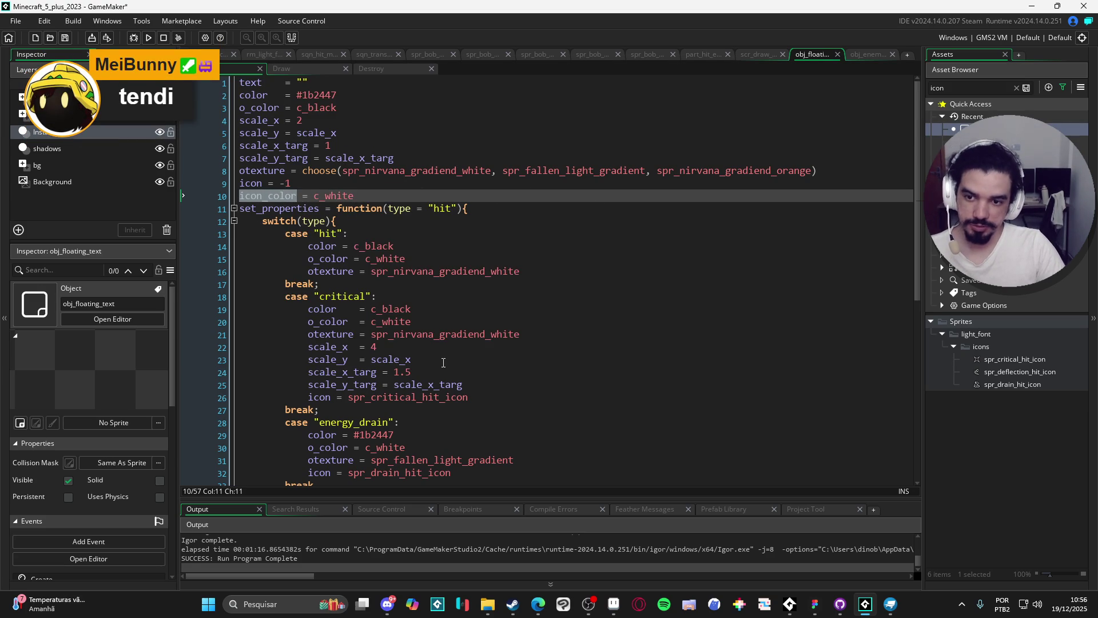
- Start a new line under the energy_drain case's icon line for its icon colour
scroll(444, 362, down, 3)
scroll(455, 337, up, 1)
scroll(446, 310, down, 1)
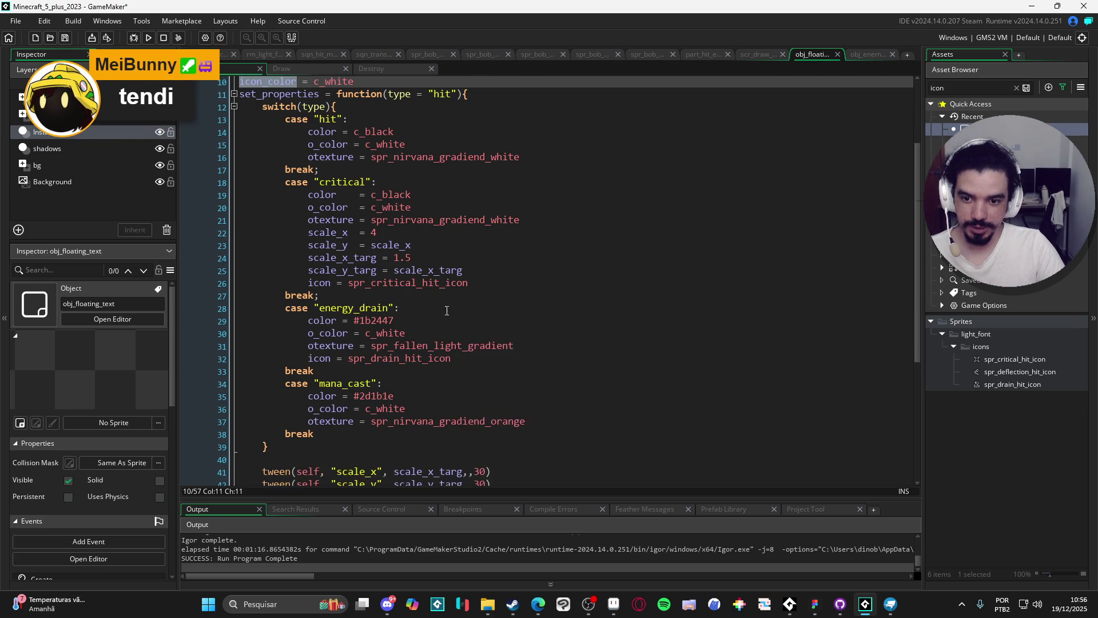
click(516, 358)
key(Return)
text(icon_color =)
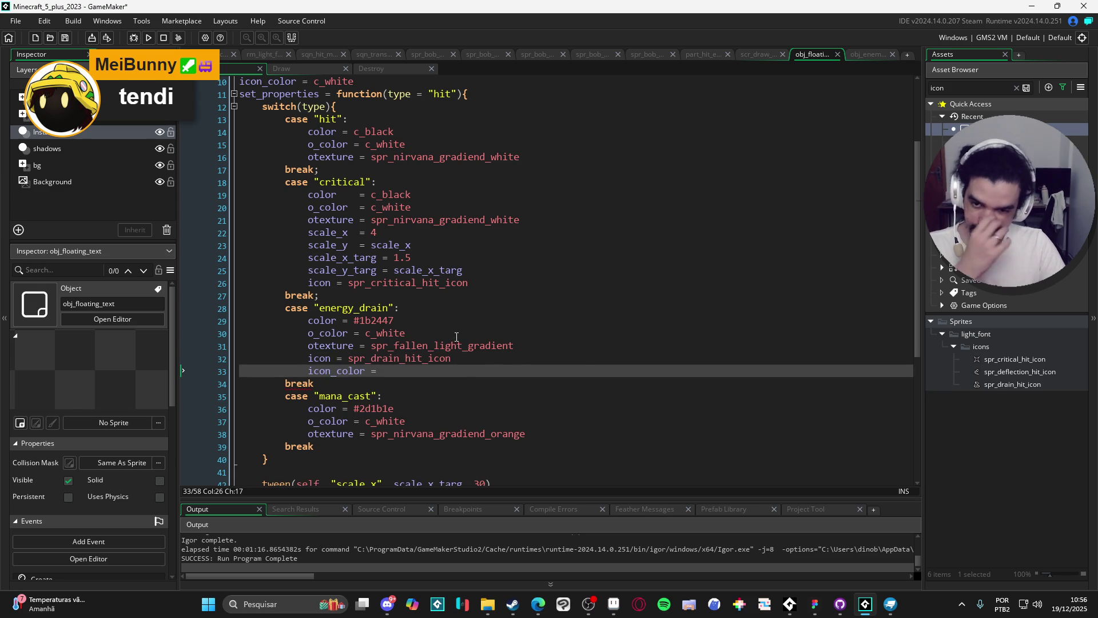
click(614, 604)
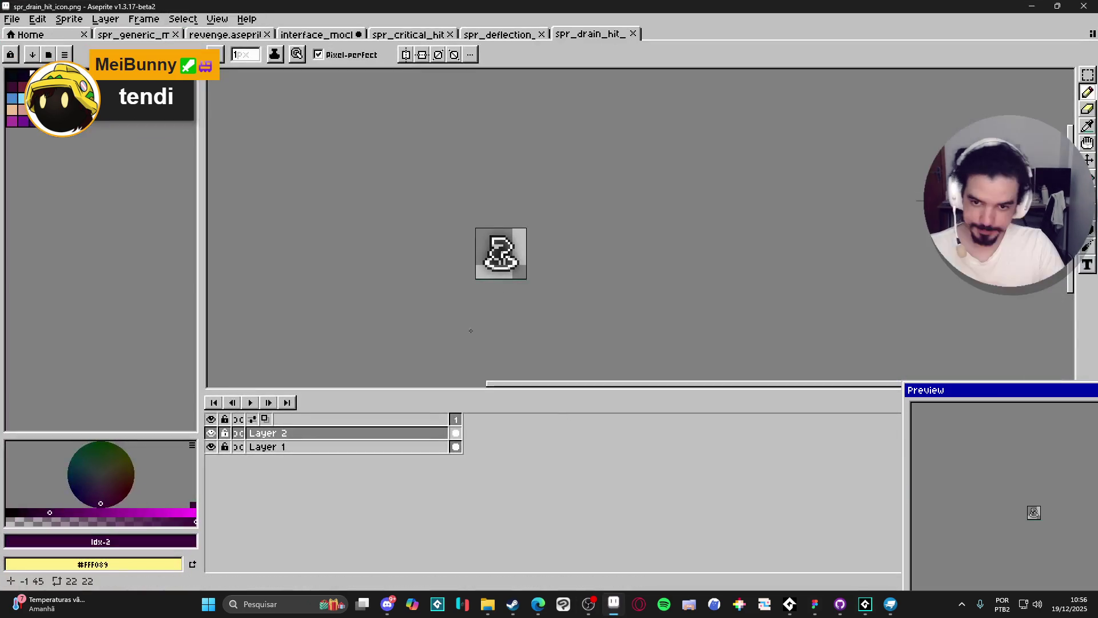
- Glance at the deflection and critical icon sprites, then open the interface mockup and zoom to 'Items'
click(492, 36)
click(425, 35)
click(361, 35)
scroll(366, 160, up, 2)
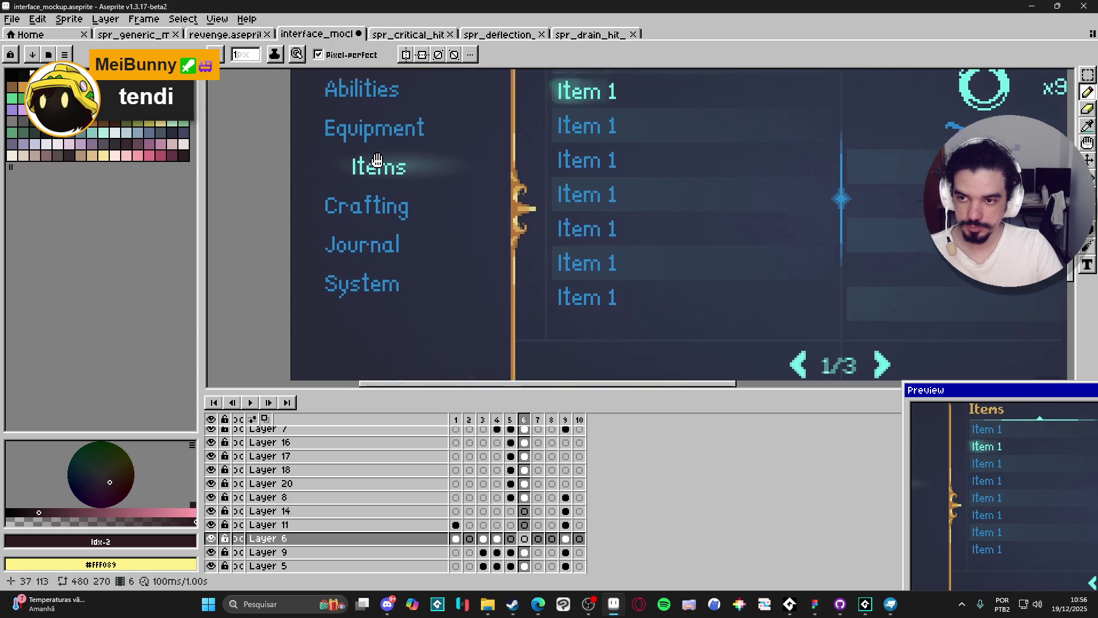
scroll(362, 170, up, 1)
scroll(362, 170, up, 1)
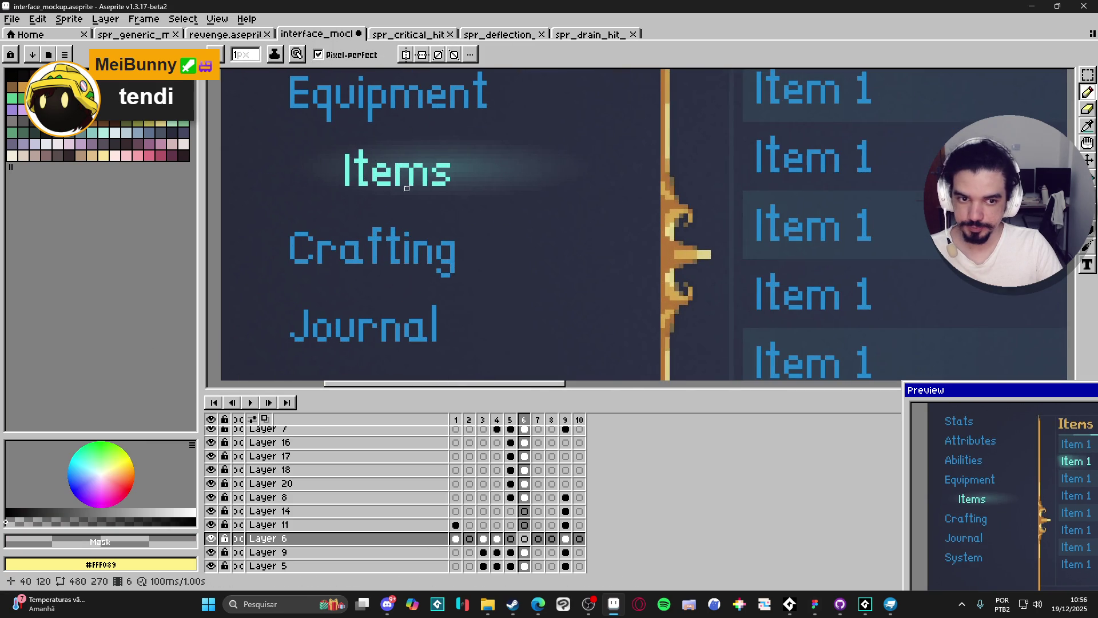
scroll(407, 188, down, 2)
- Select the mockup's cyan palette swatch and read its hex value
click(115, 97)
click(100, 541)
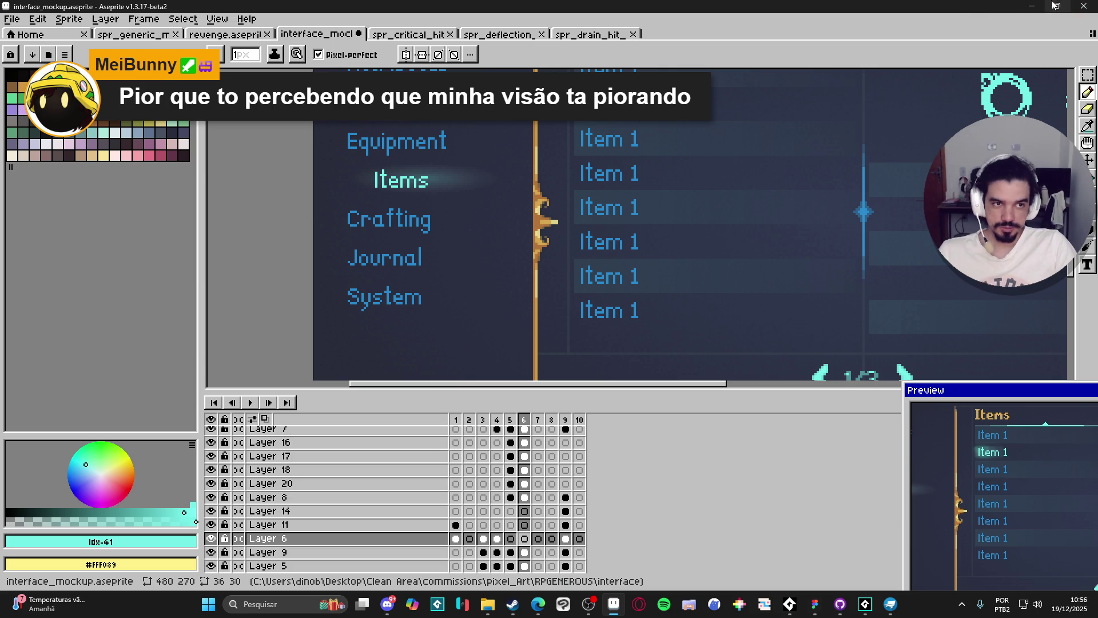
click(1031, 6)
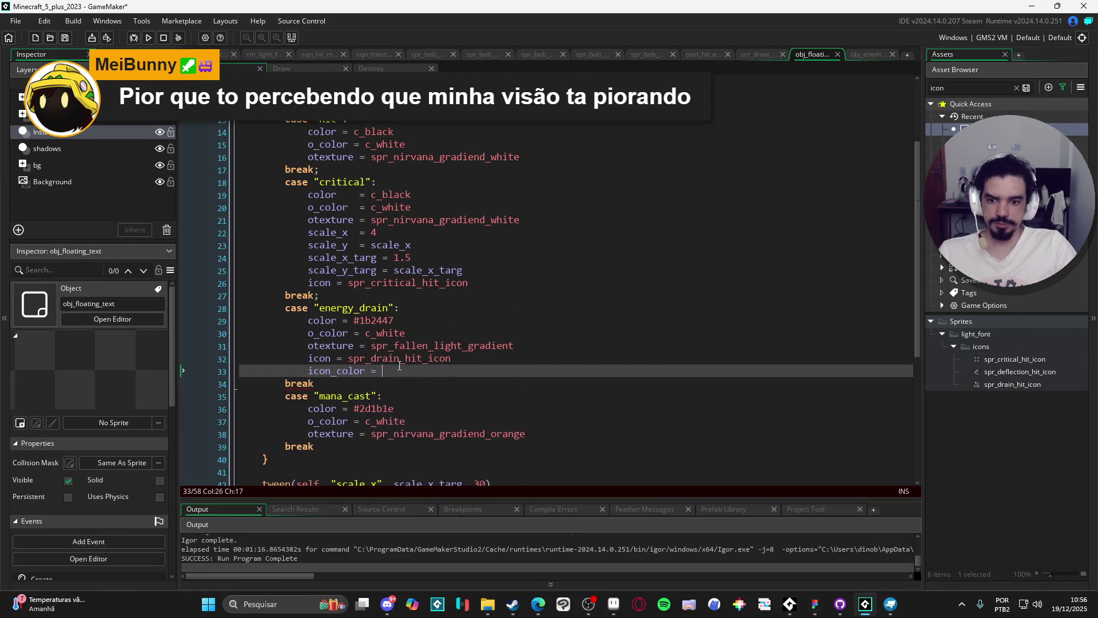
- Set the energy_drain icon_color to #73efe8, then test-run and close the game
text(#73efe8)
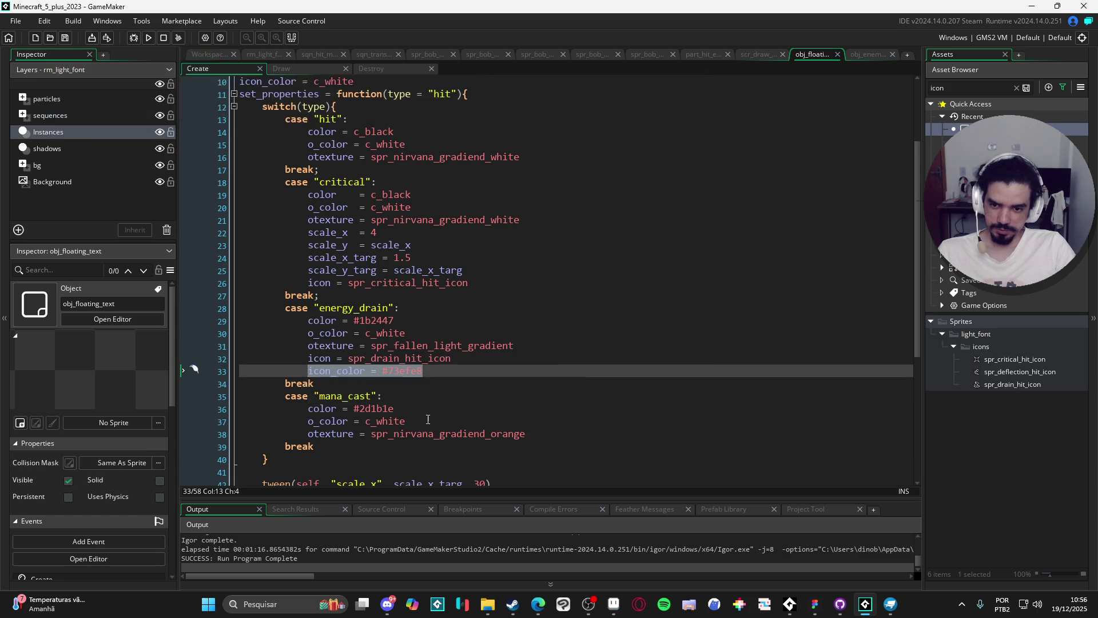
click(449, 391)
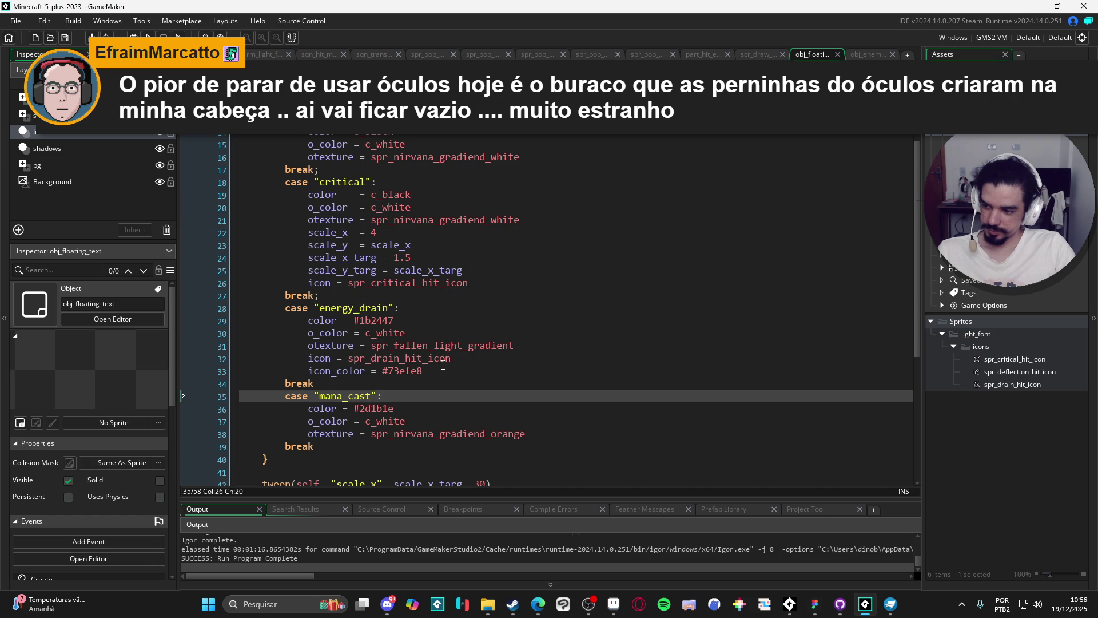
key(F5)
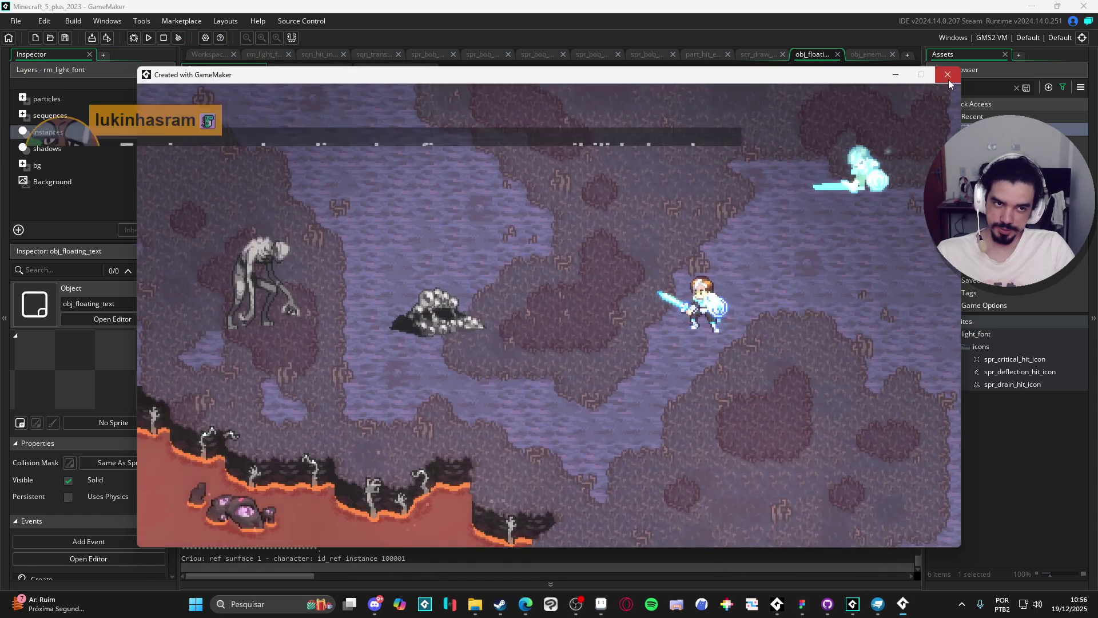
click(950, 74)
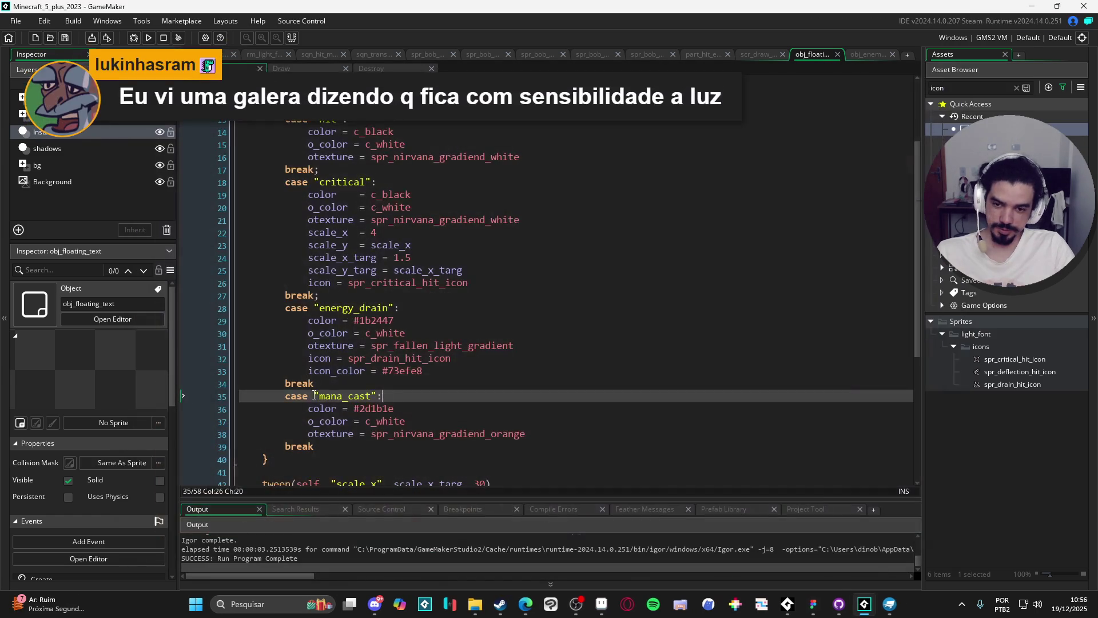
- Use icon_color as the colour argument of the Draw event's draw_sprite_ext icon call, then rerun
double_click(343, 370)
click(308, 69)
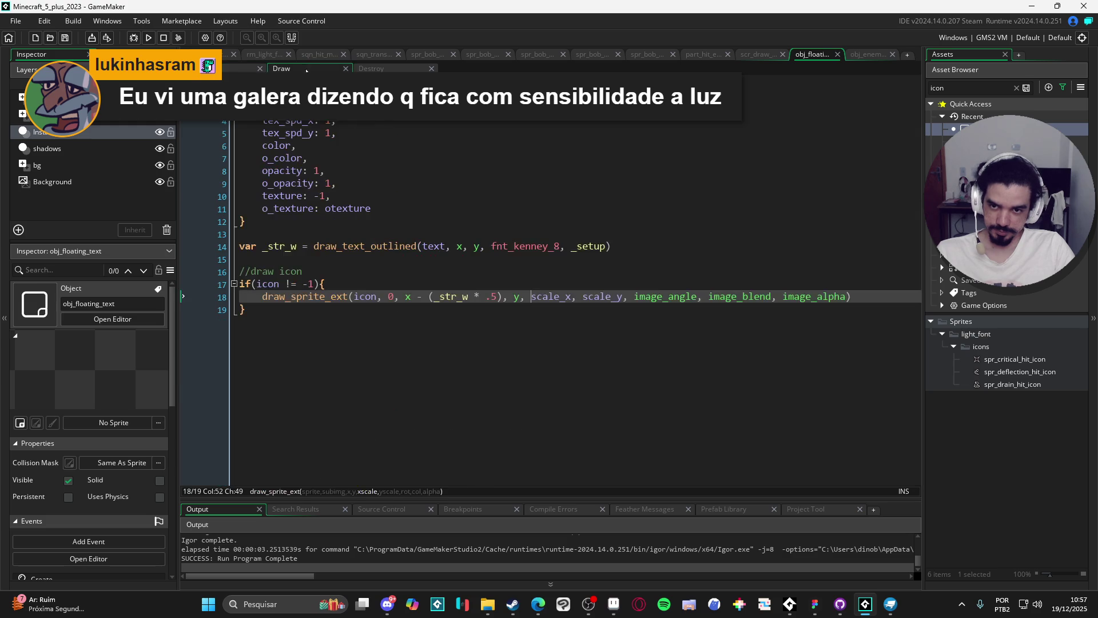
click(755, 295)
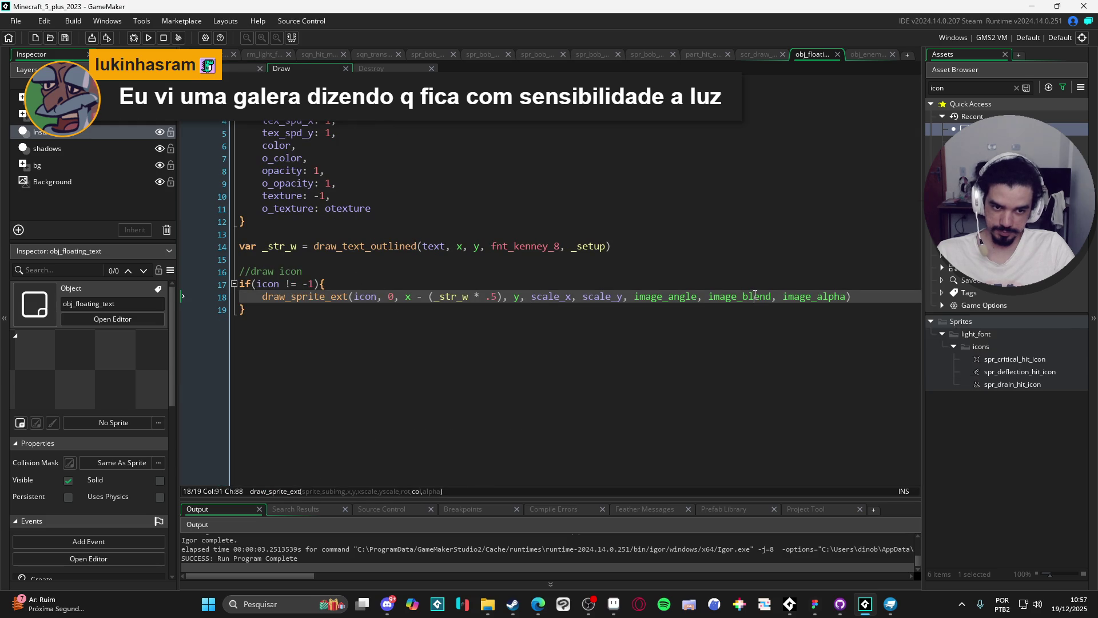
key(F5)
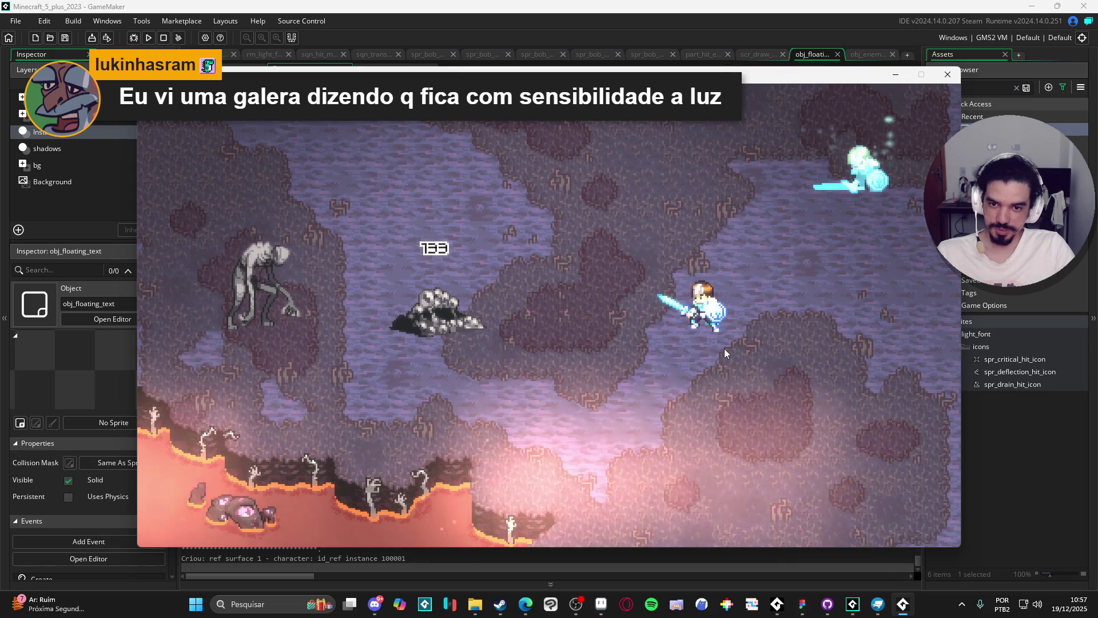
- Dash and attack the rock enemy repeatedly to confirm the cyan drain icon, then close the game
key(d)
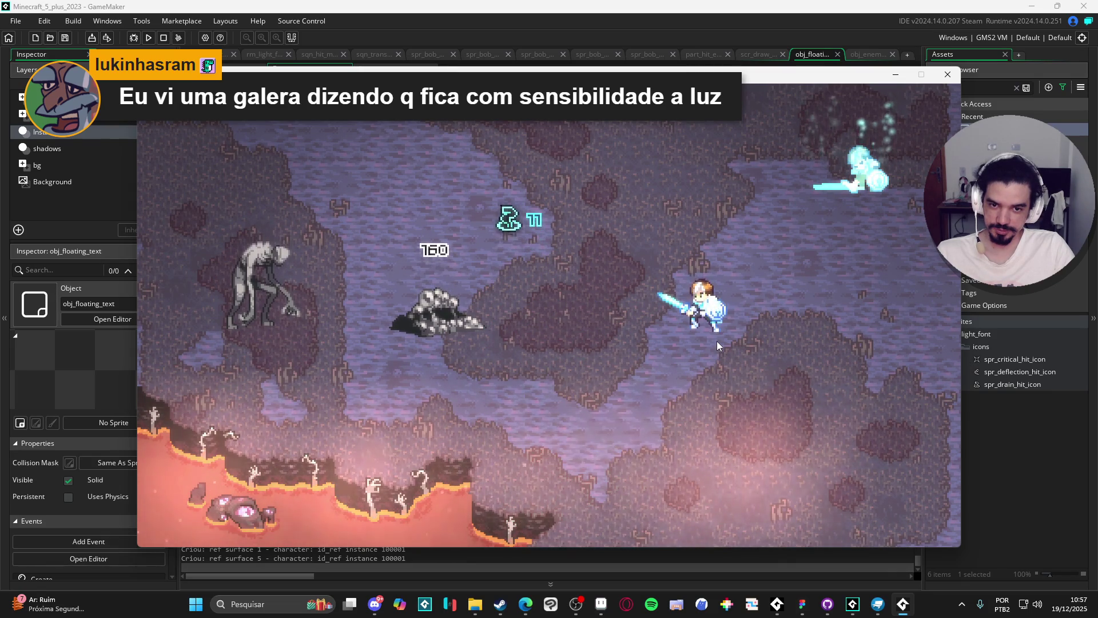
key(a)
key(d)
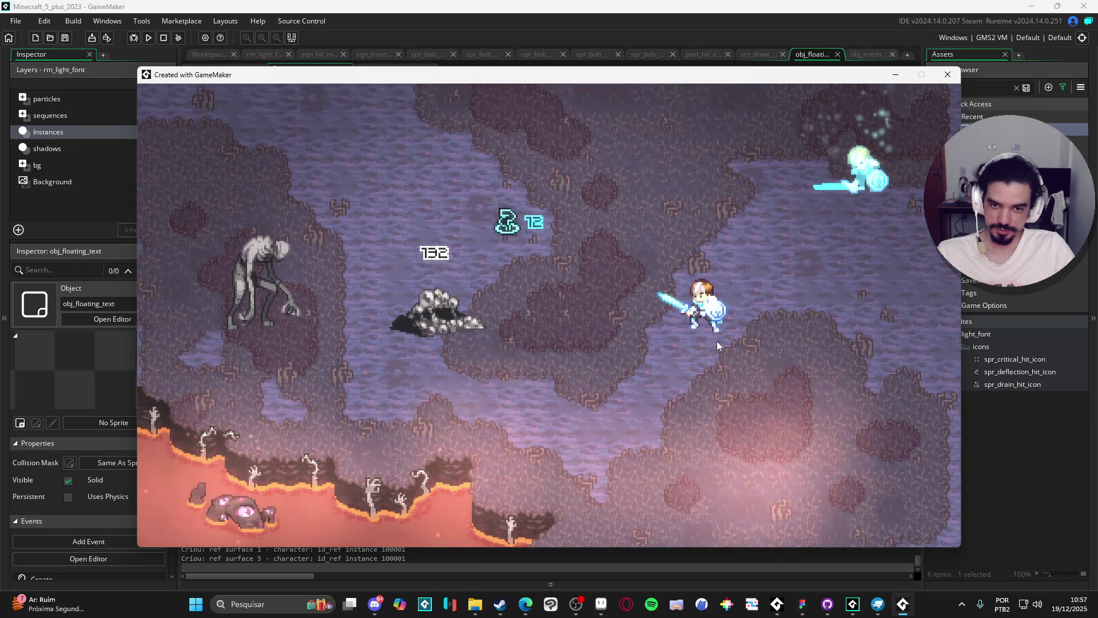
key(a)
key(d)
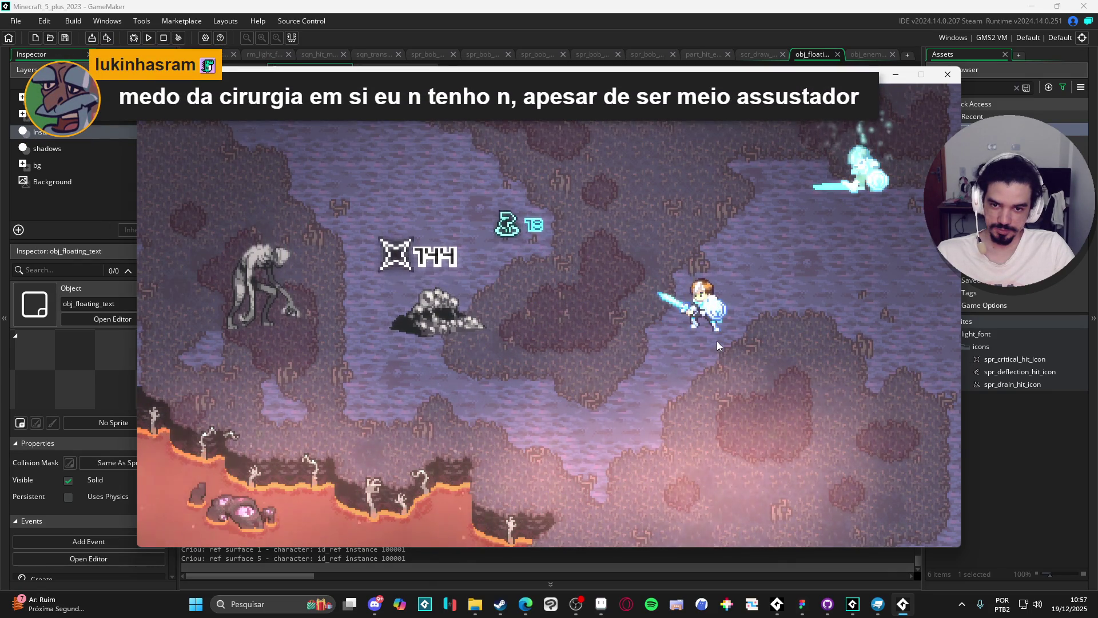
key(a)
key(a)
key(d)
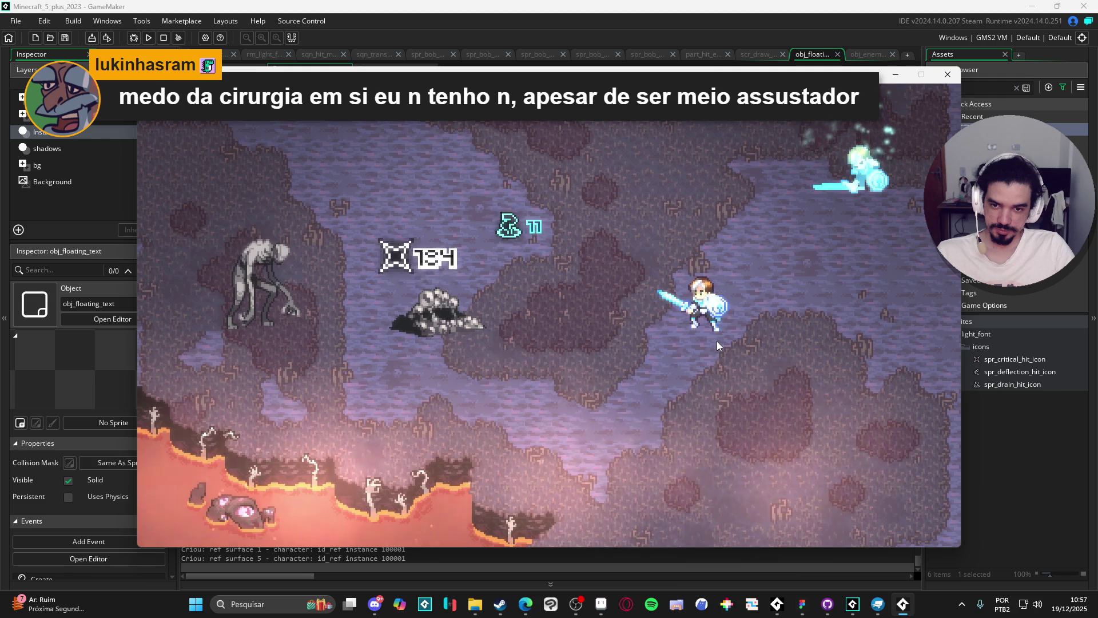
key(a)
key(d)
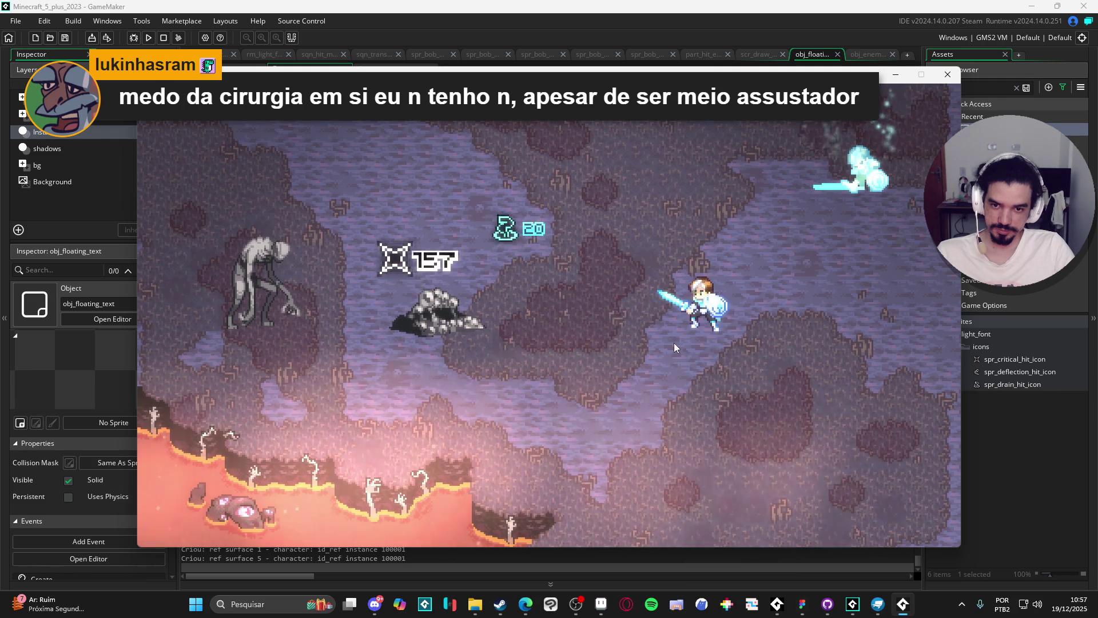
key(a)
key(d)
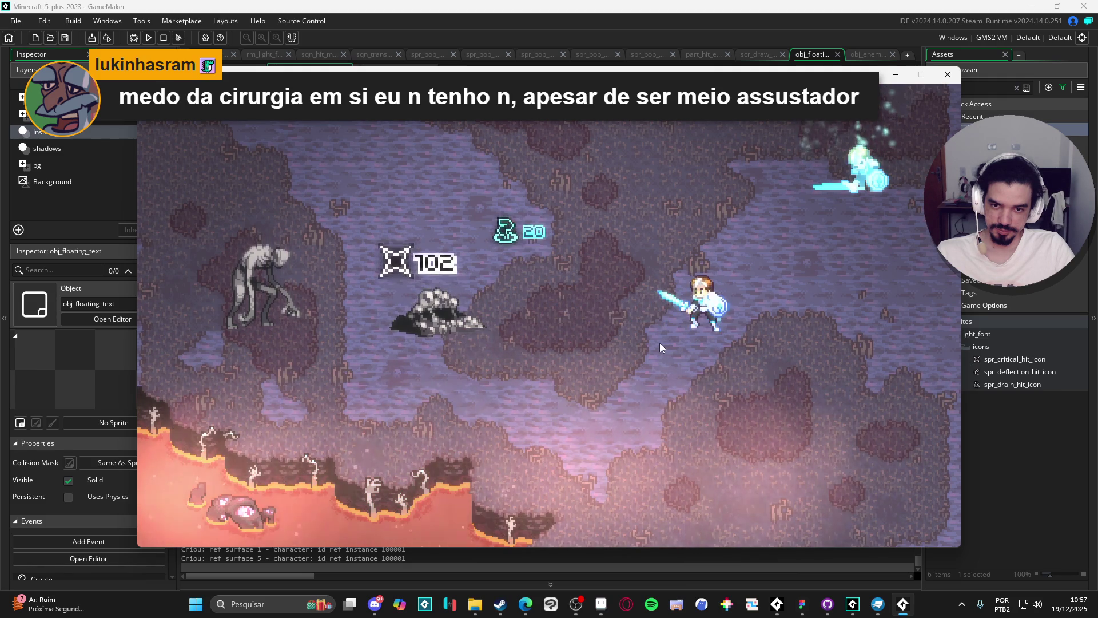
key(a)
key(d)
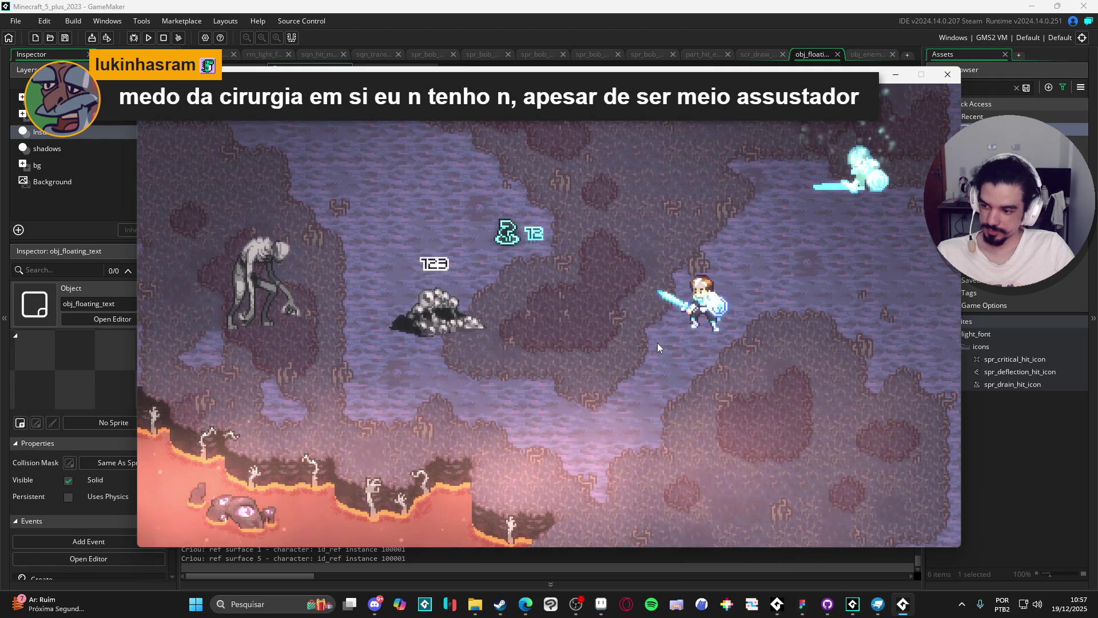
key(a)
key(d)
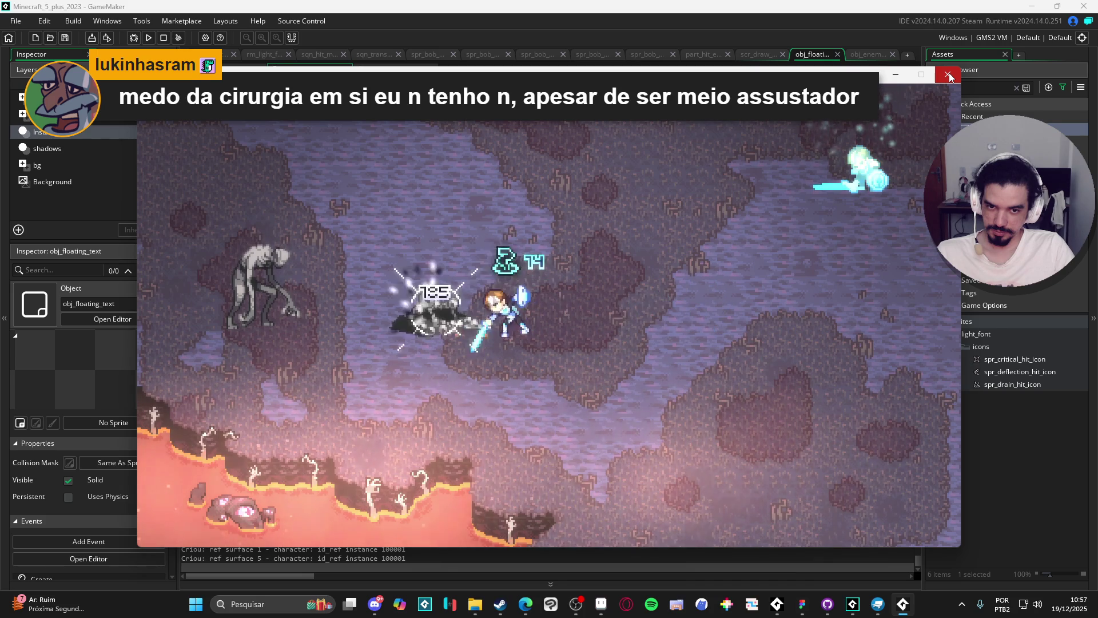
click(949, 75)
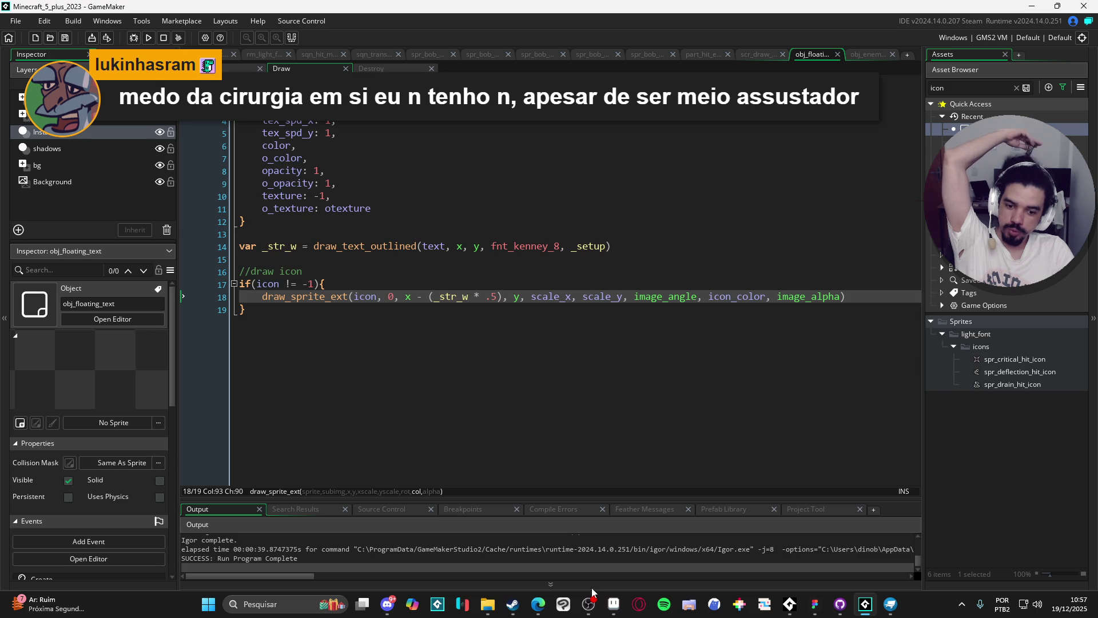
- Read the surface_exists crash from clean_surfaces in Alarm 0 and dismiss the error report
click(589, 604)
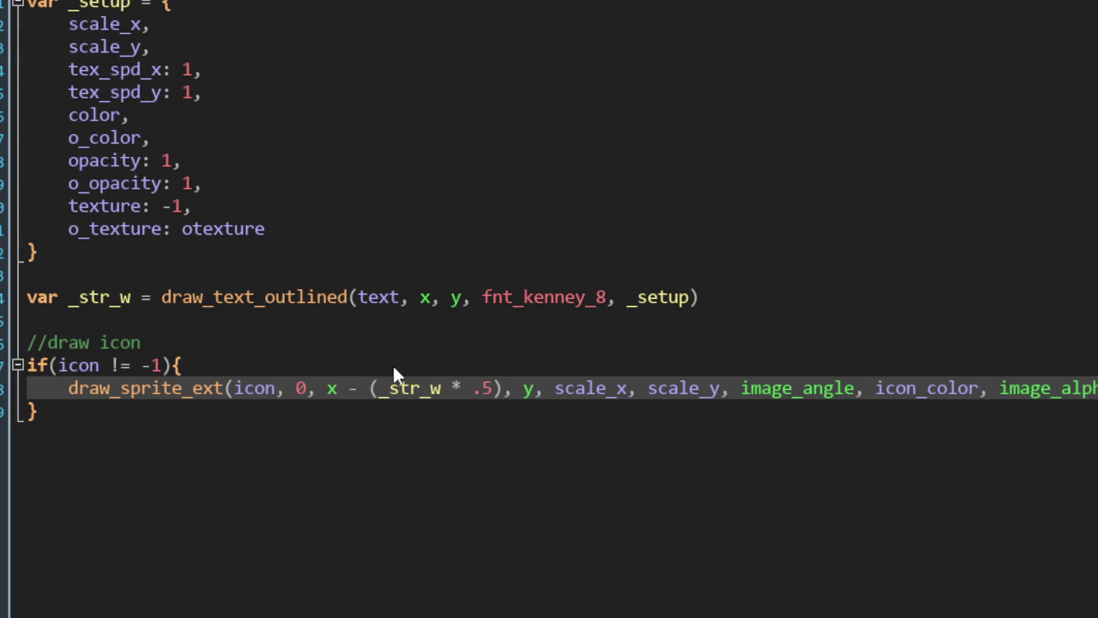
click(584, 352)
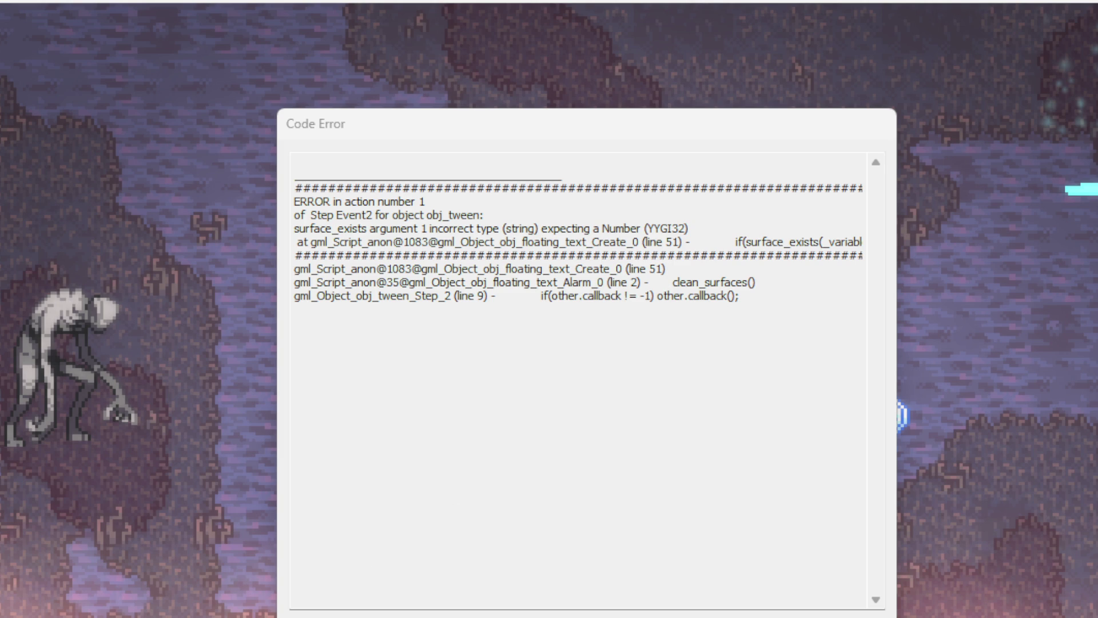
click(507, 590)
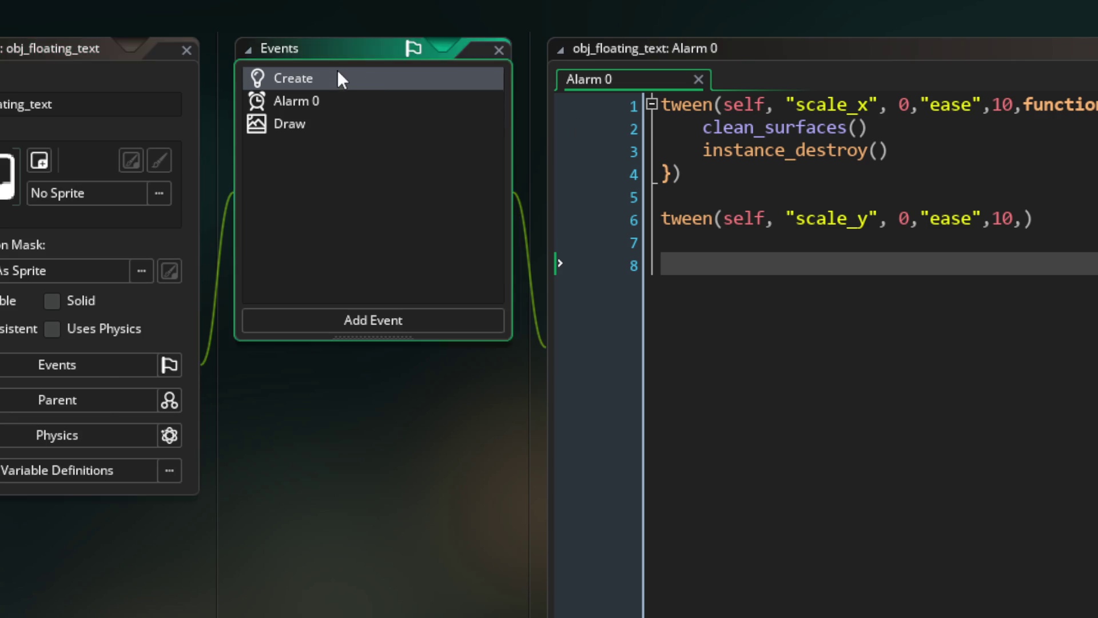
- Add if(typeof(_variable) on a new line after the _variable assignment in clean_surfaces
click(337, 76)
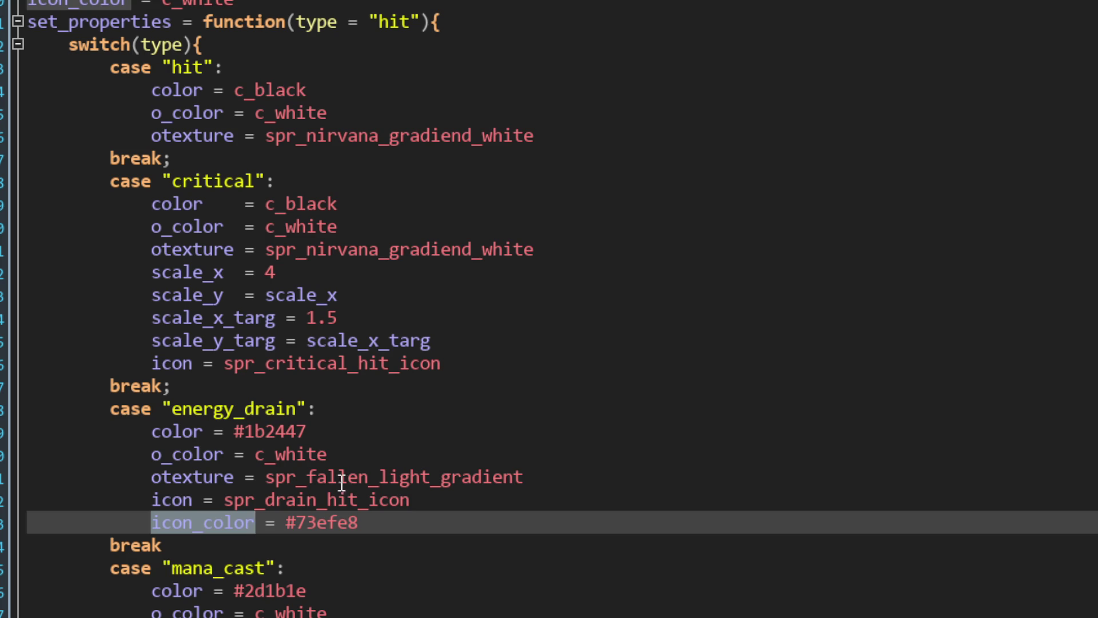
scroll(324, 497, down, 5)
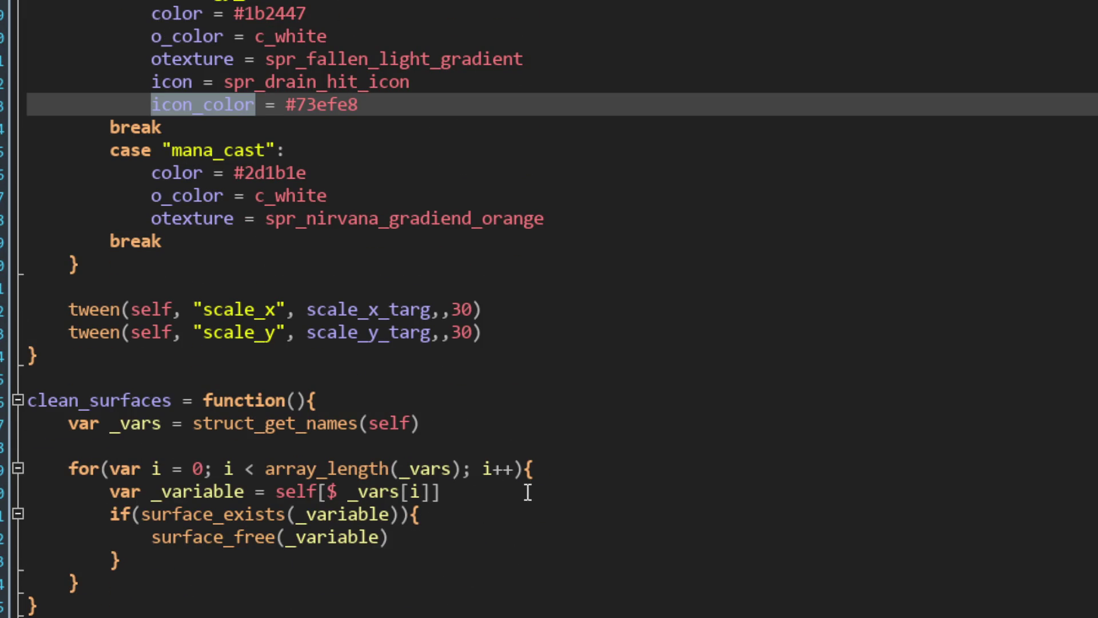
click(491, 494)
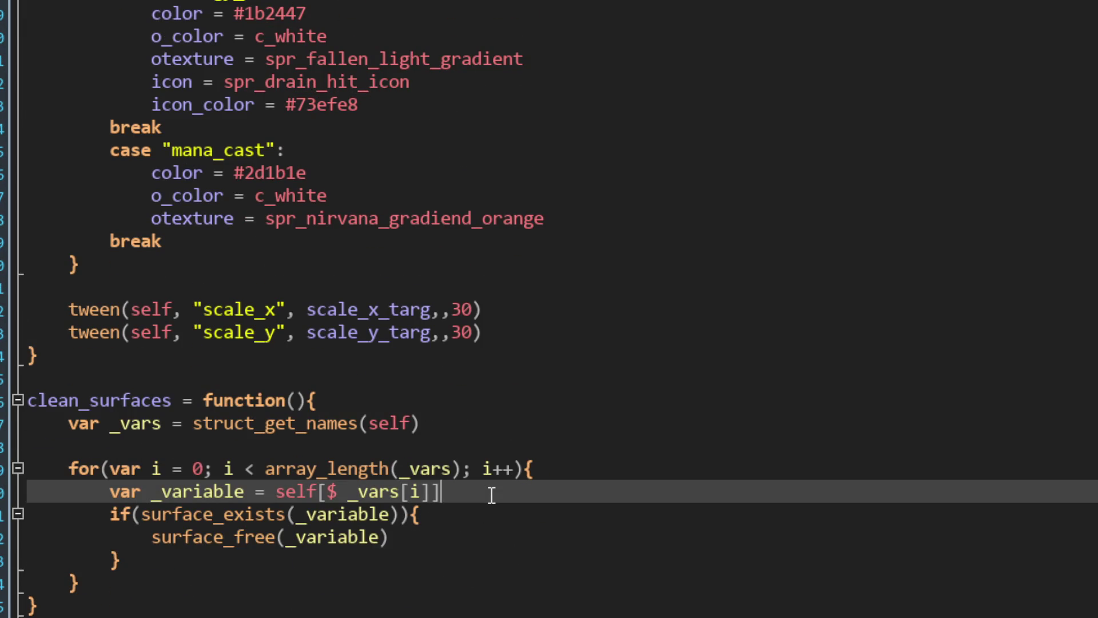
key(Return)
text(if()
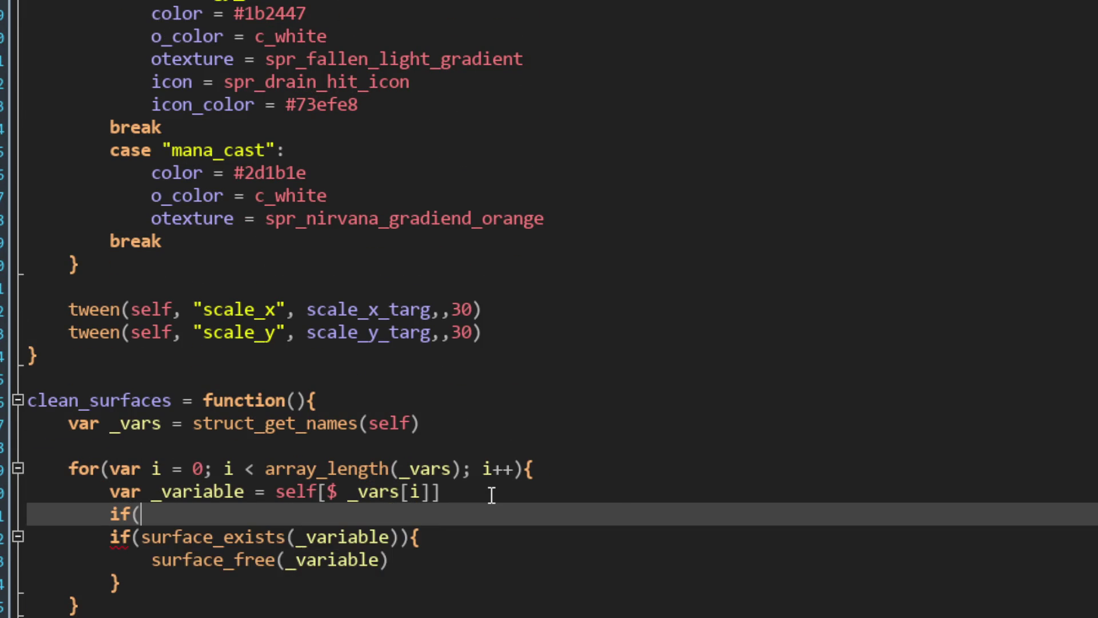
text(typeof()
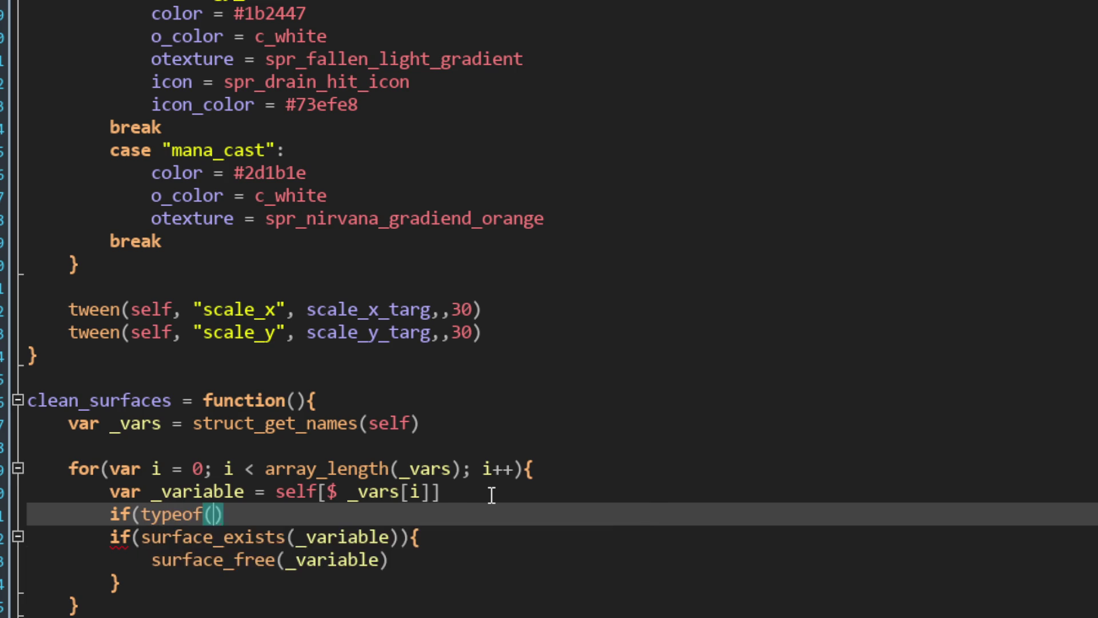
text(icon_color)
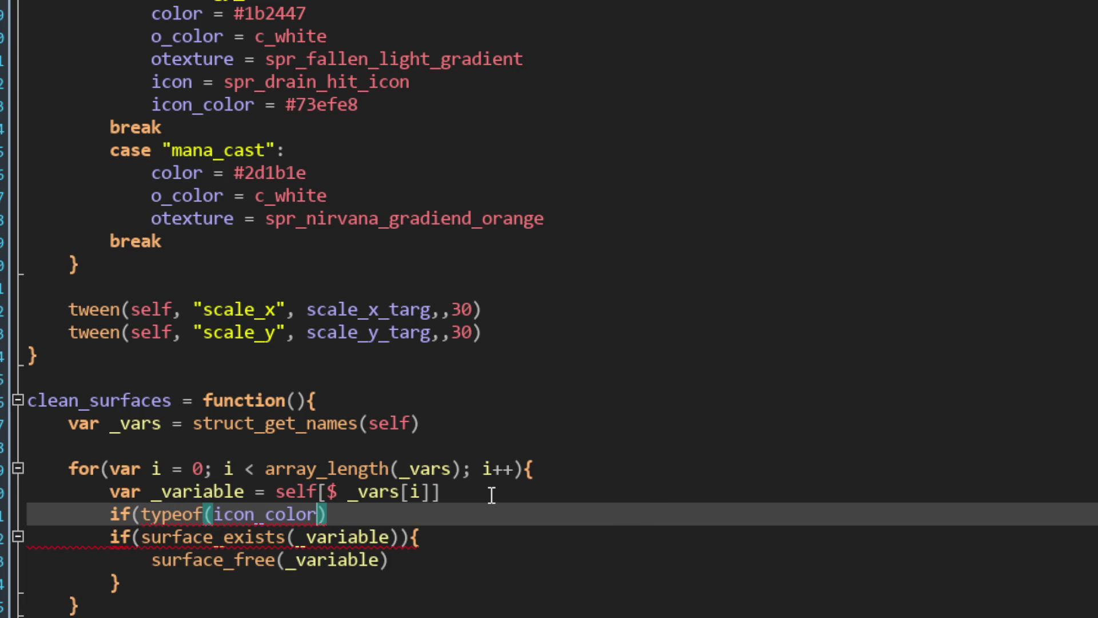
key(ctrl+z)
text(_)
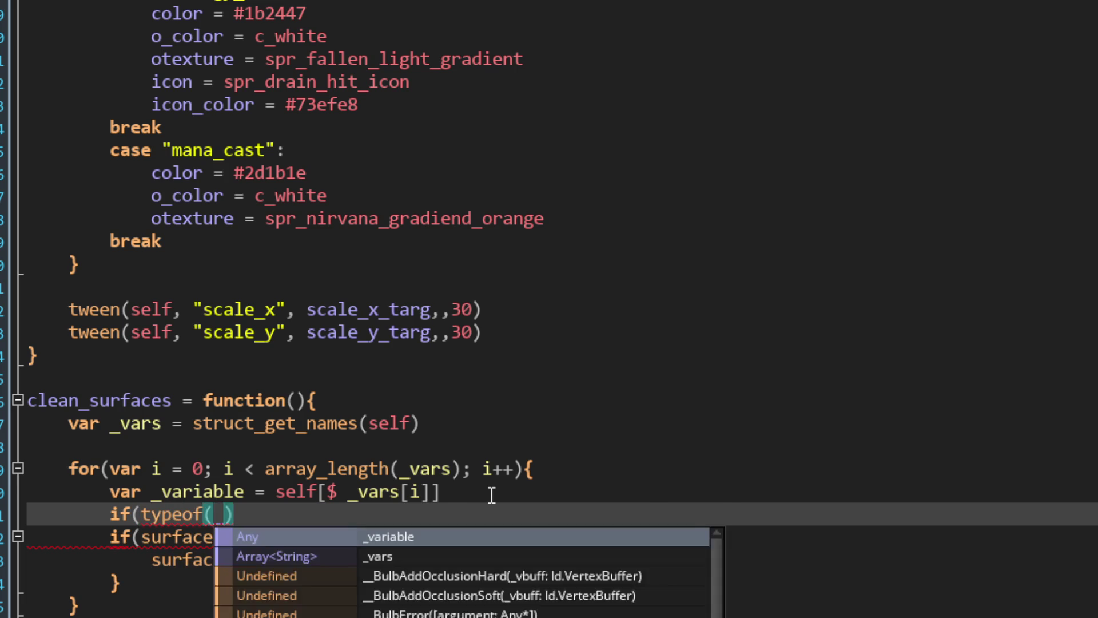
key(Return)
key(Right)
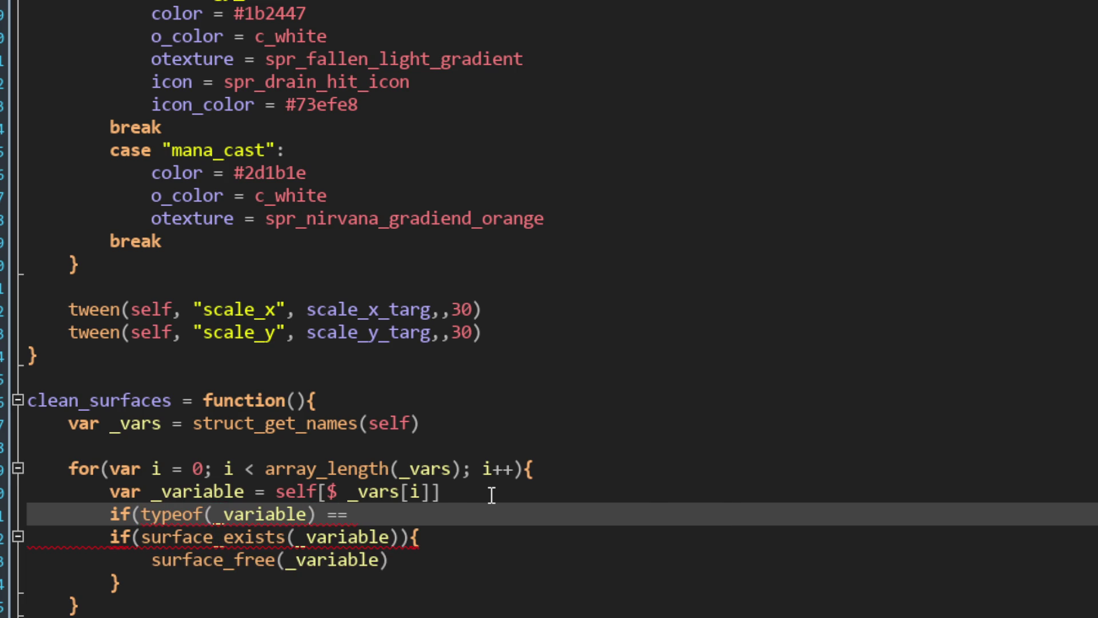
- Type a 'type' placeholder for the comparison and open typeof's manual page with F1
text(type)
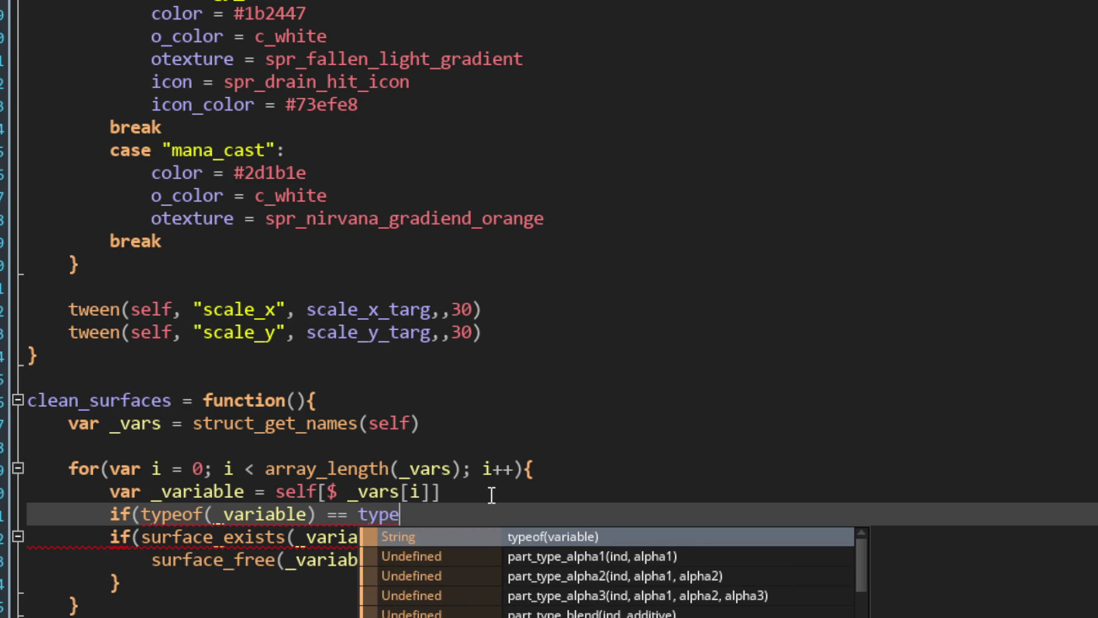
key(Down)
key(Down)
key(Down)
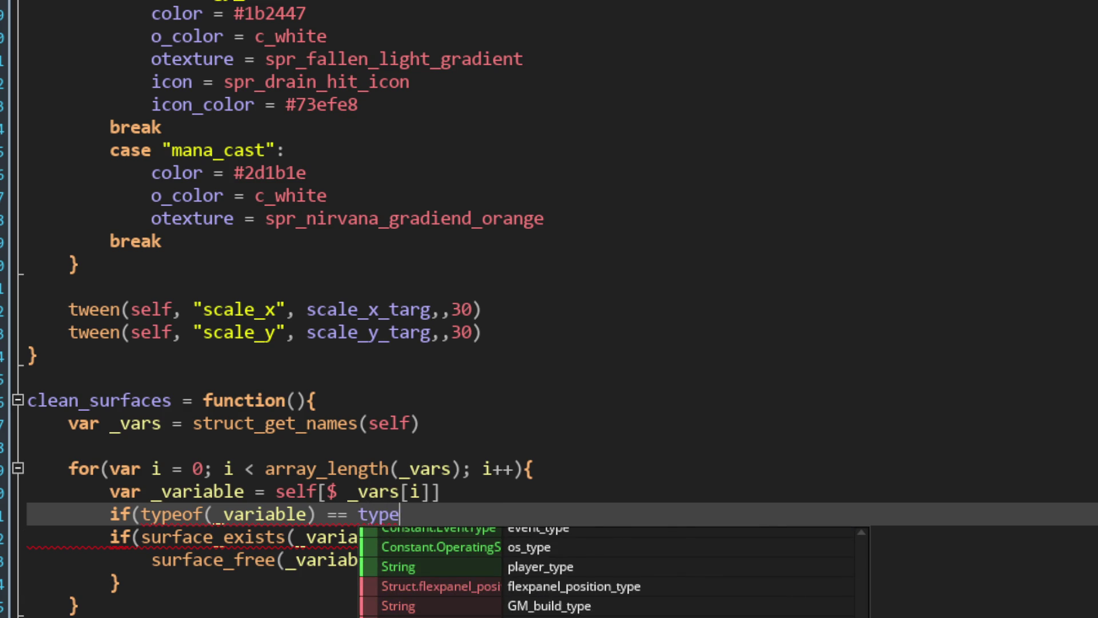
key(Up)
key(Up)
key(Up)
key(Escape)
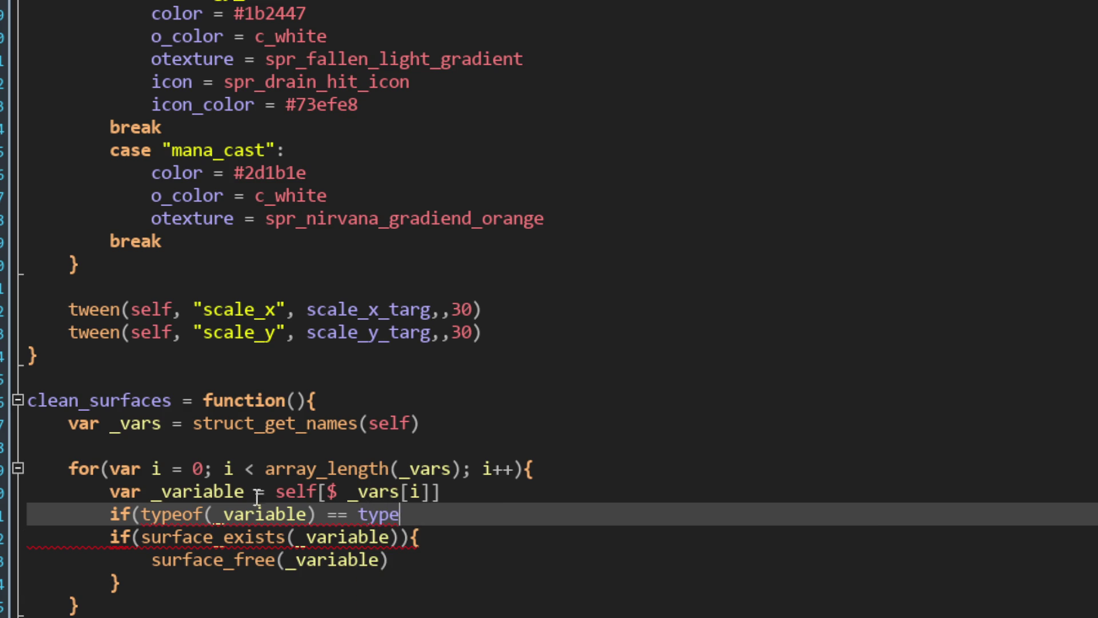
mouse_move(188, 513)
key(F1)
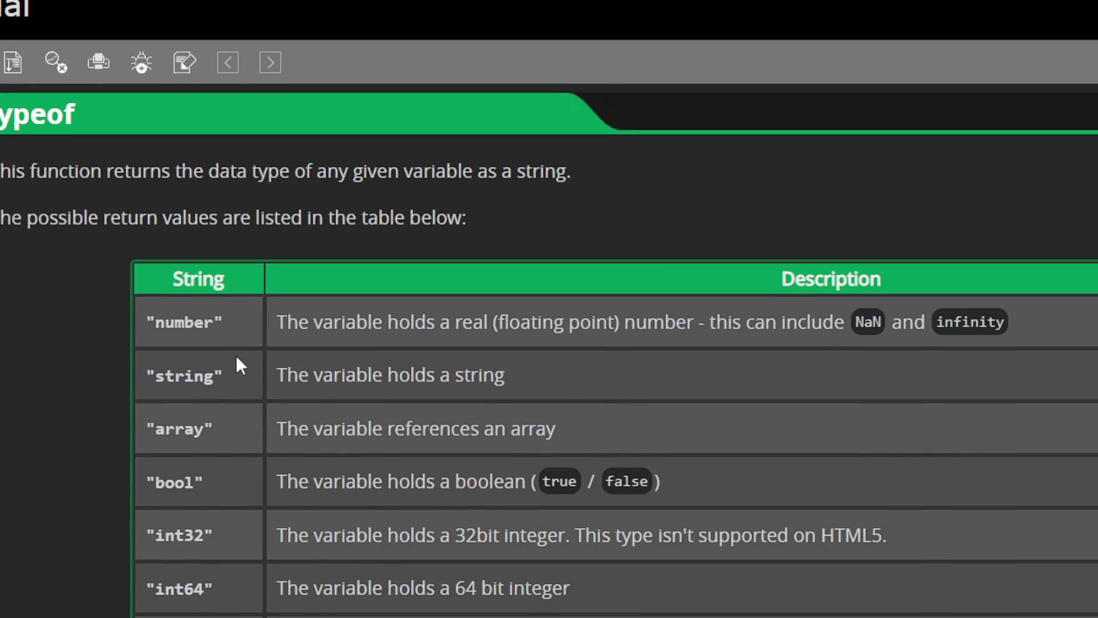
- Find "string" among typeof's return values and replace the placeholder with "string") continue;
drag(223, 369, 140, 380)
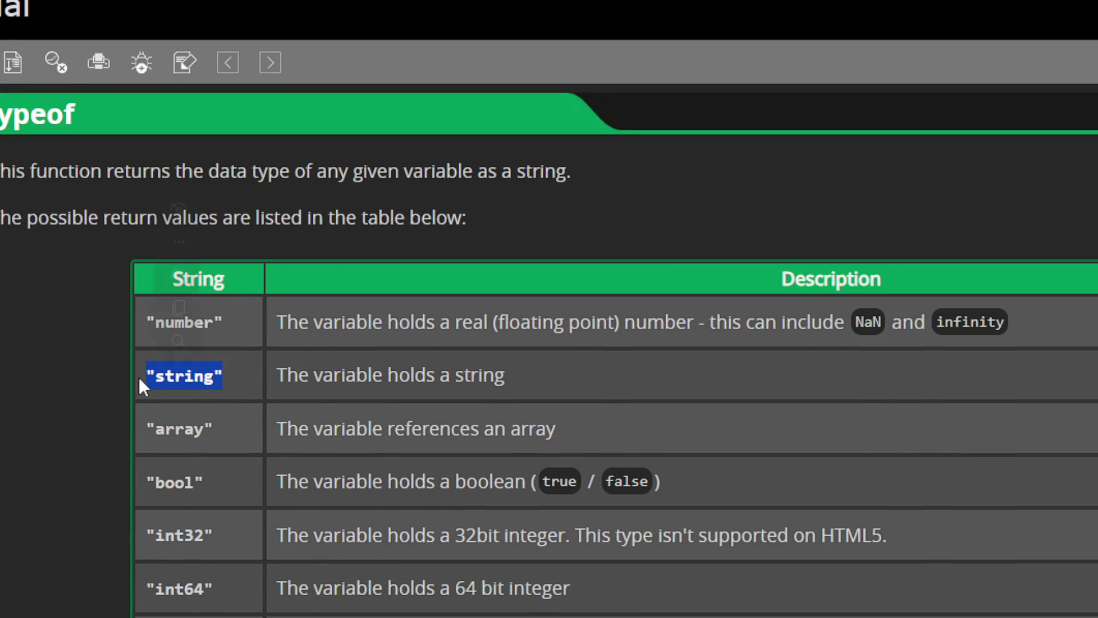
scroll(140, 394, down, 15)
scroll(139, 395, up, 5)
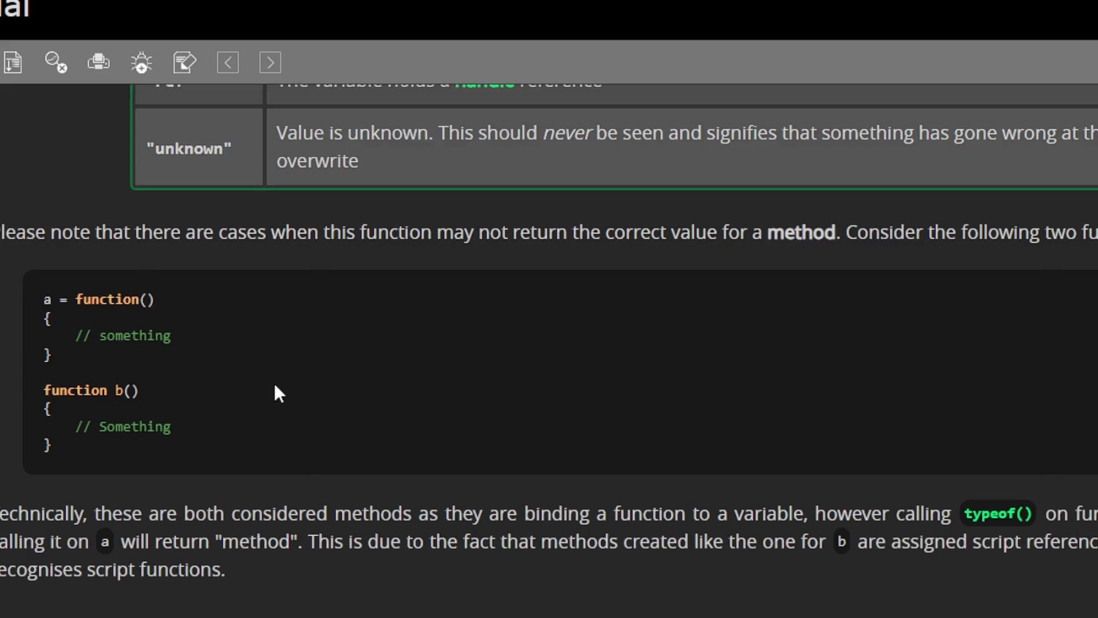
scroll(275, 387, down, 5)
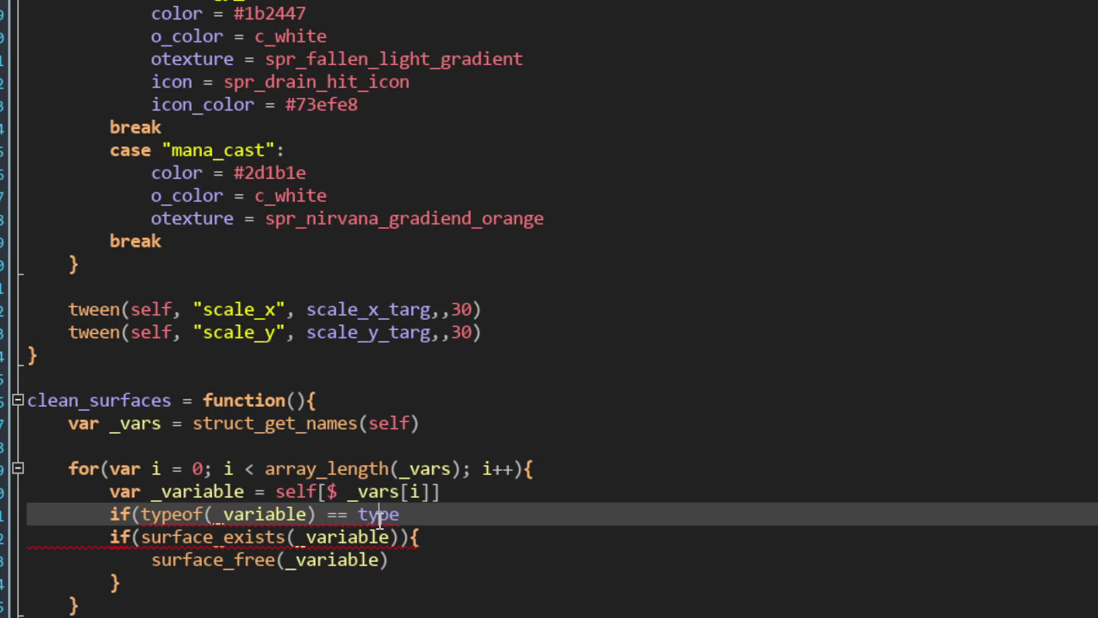
double_click(380, 515)
text("string"))
text( continue;)
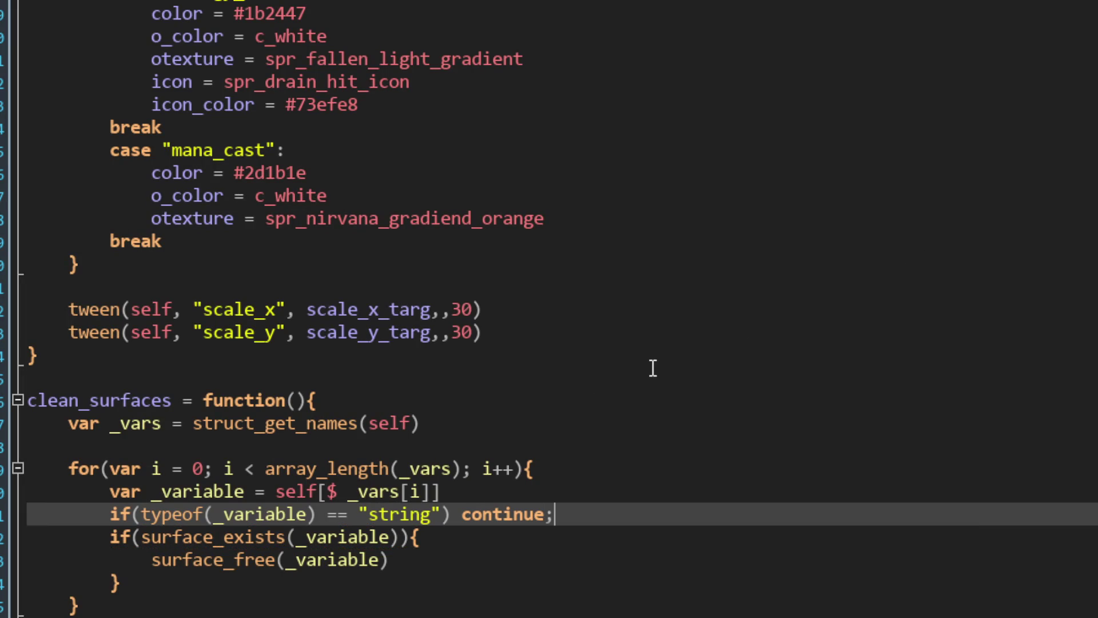
- Delete the semicolon so the line reads if(typeof(_variable) == "string") continue
key(BackSpace)
click(657, 490)
click(641, 507)
- Dash back and forth striking the rock to watch the cyan-icon damage numbers, then bring up the battle sprite folder
key(a)
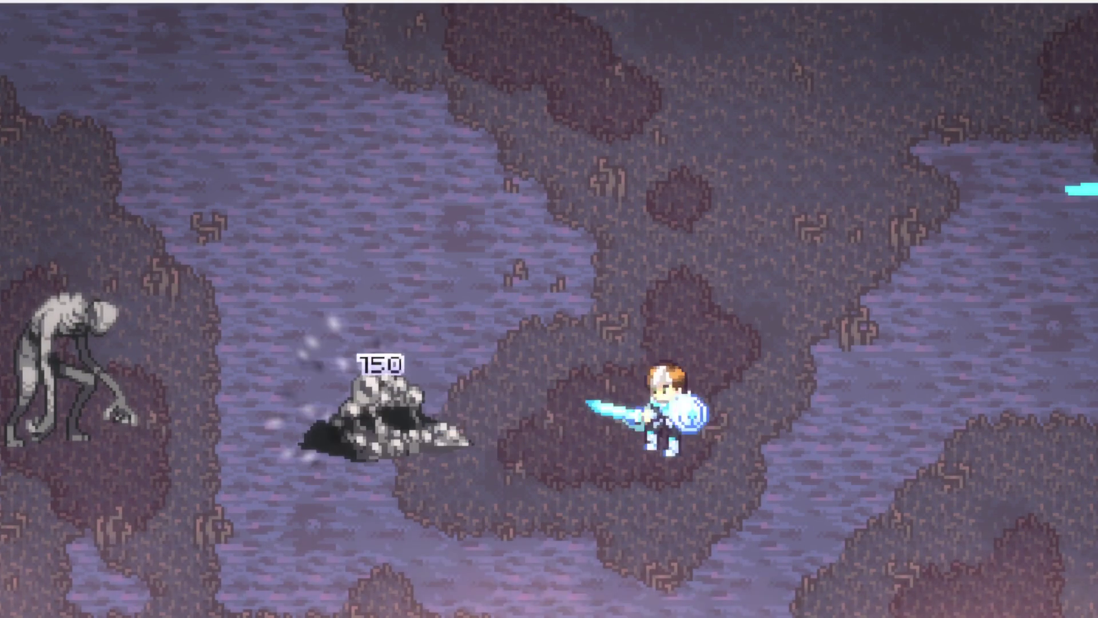
key(d)
key(a)
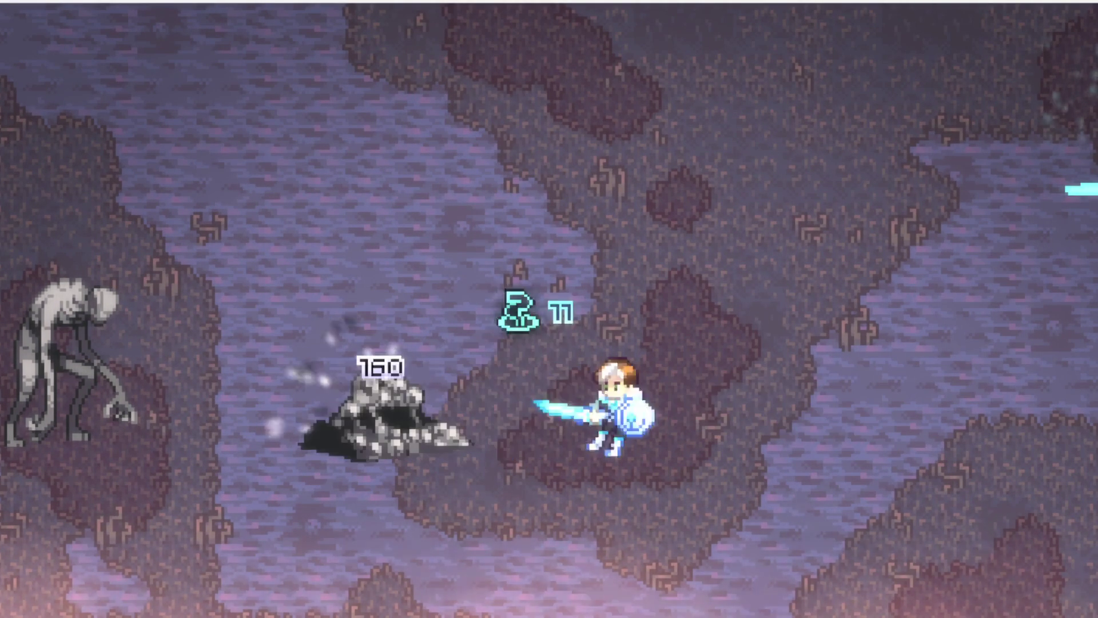
key(d)
key(a)
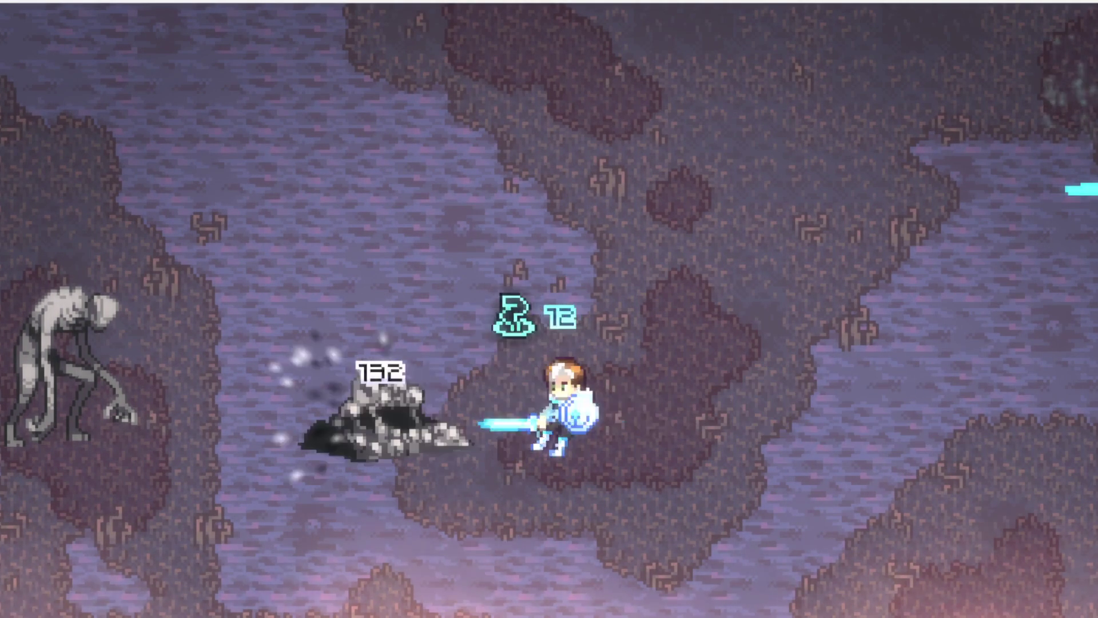
key(d)
key(a)
key(d)
key(a)
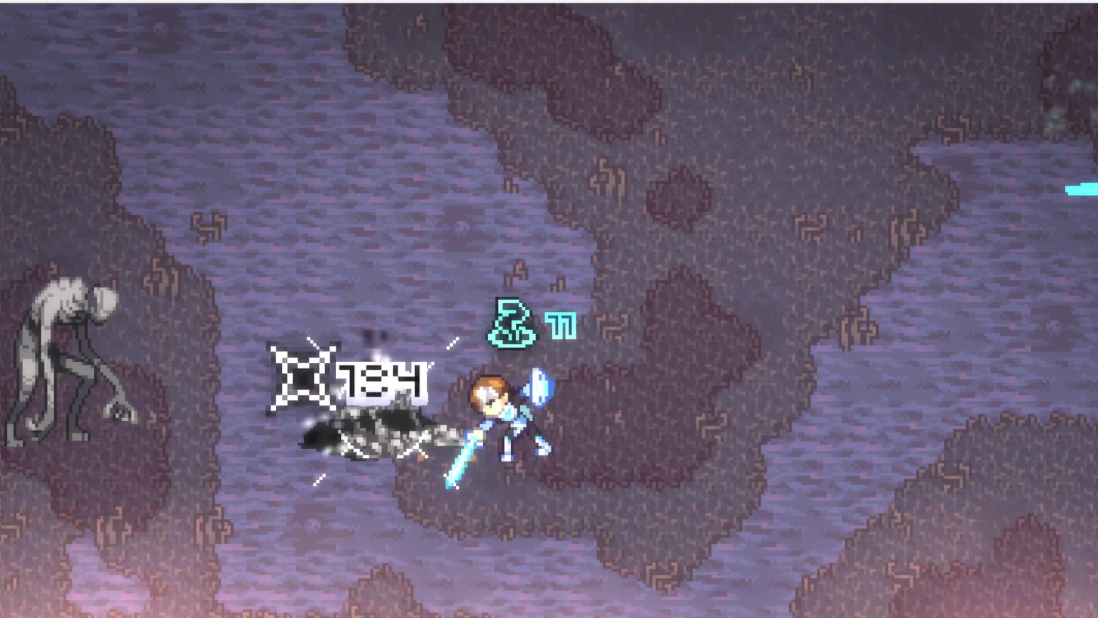
key(d)
key(a)
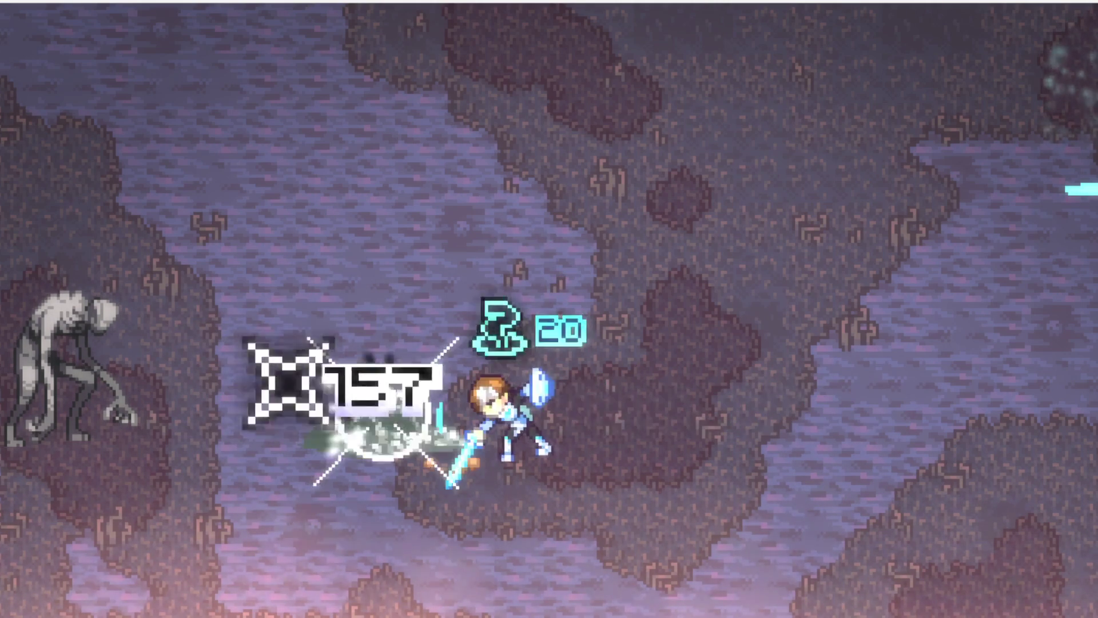
key(d)
key(a)
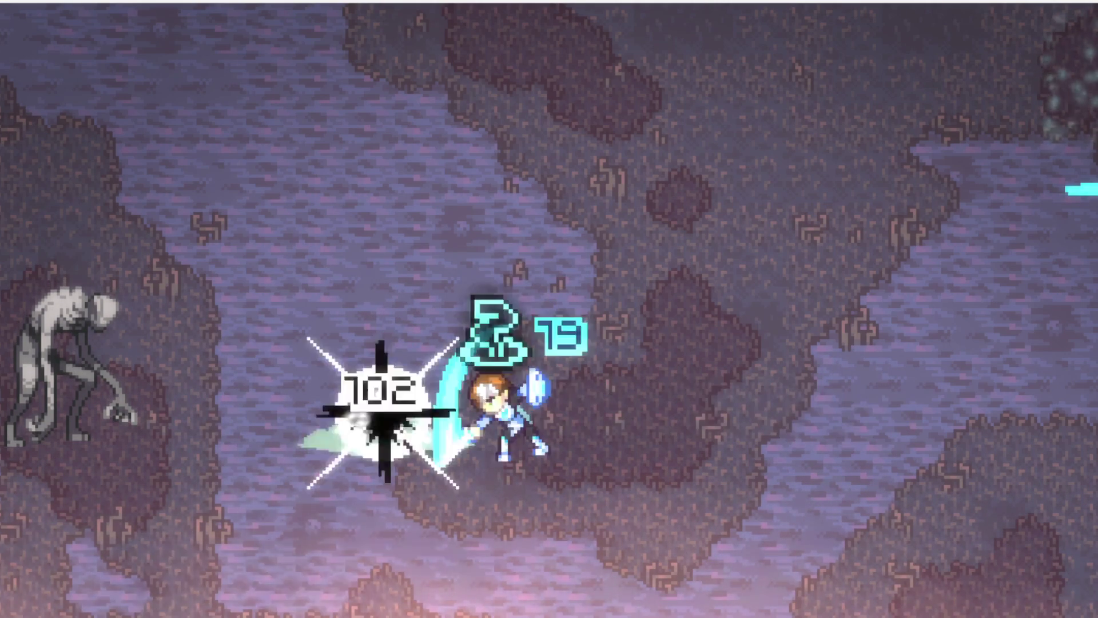
key(d)
key(a)
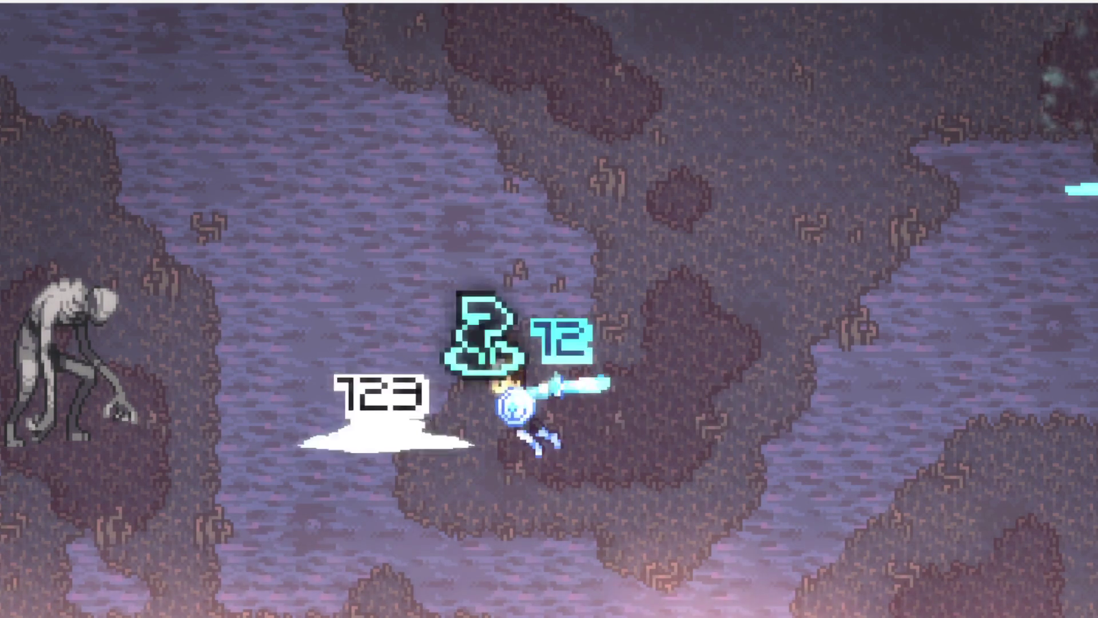
key(d)
key(a)
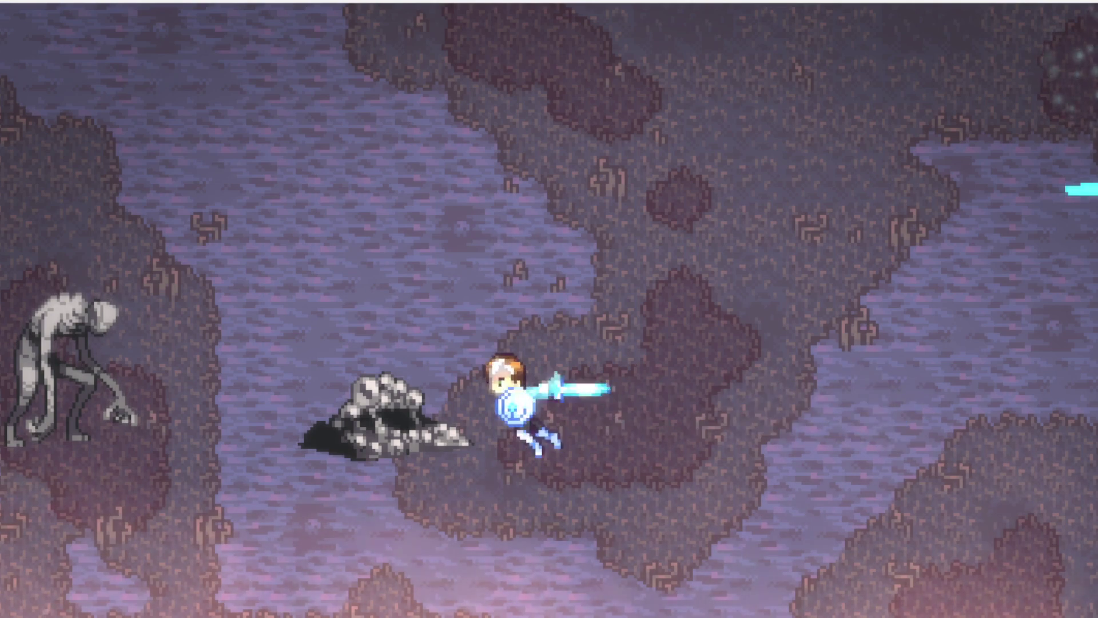
key(d)
key(a)
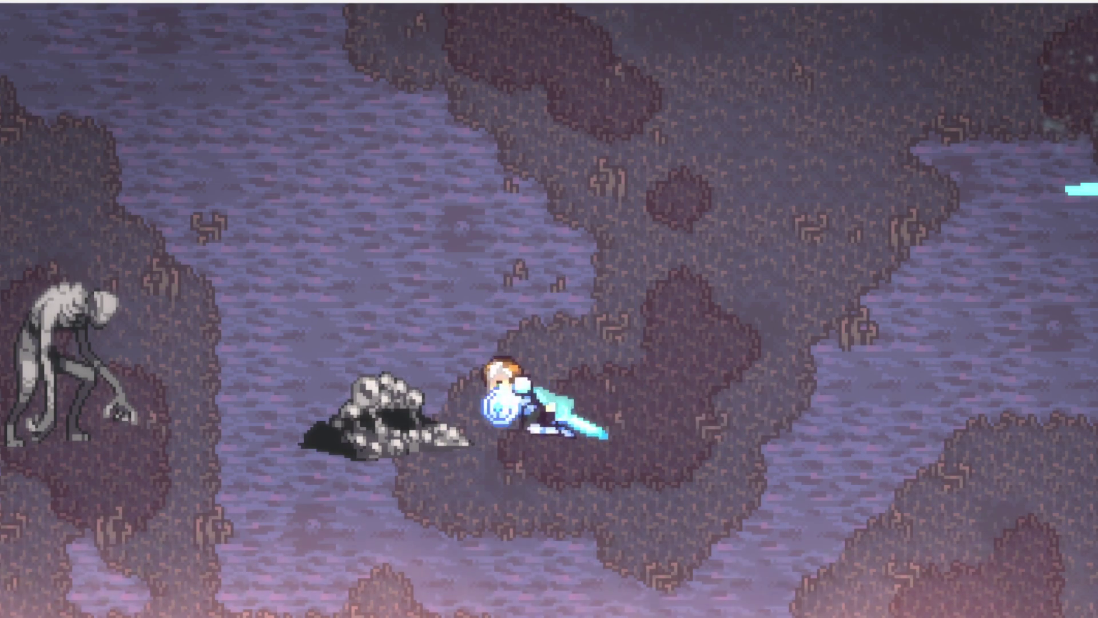
key(d)
key(a)
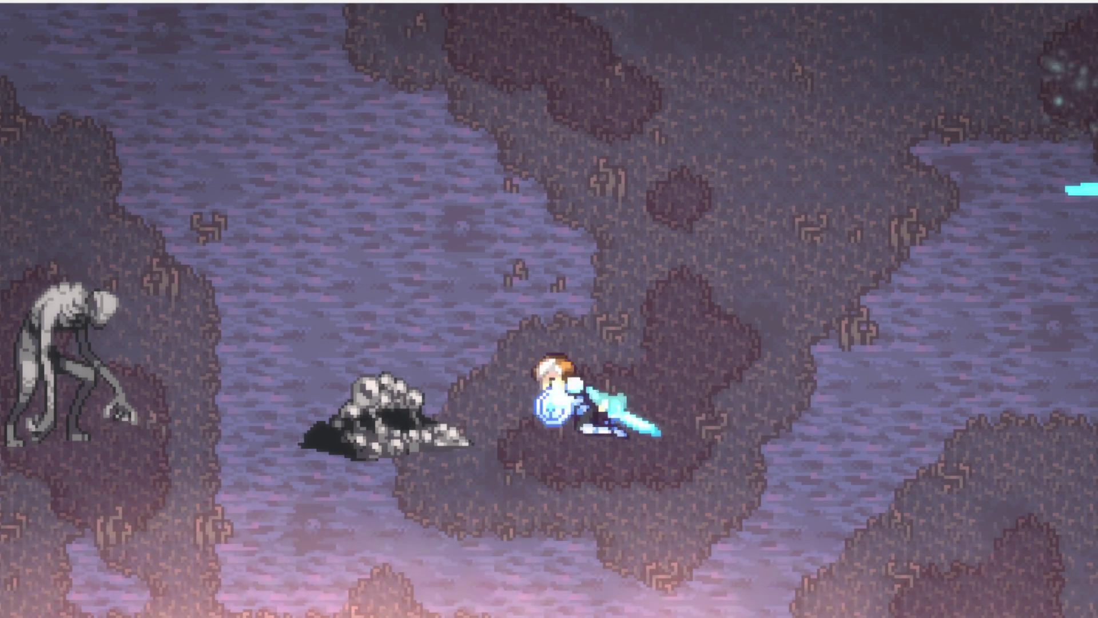
key(d)
key(a)
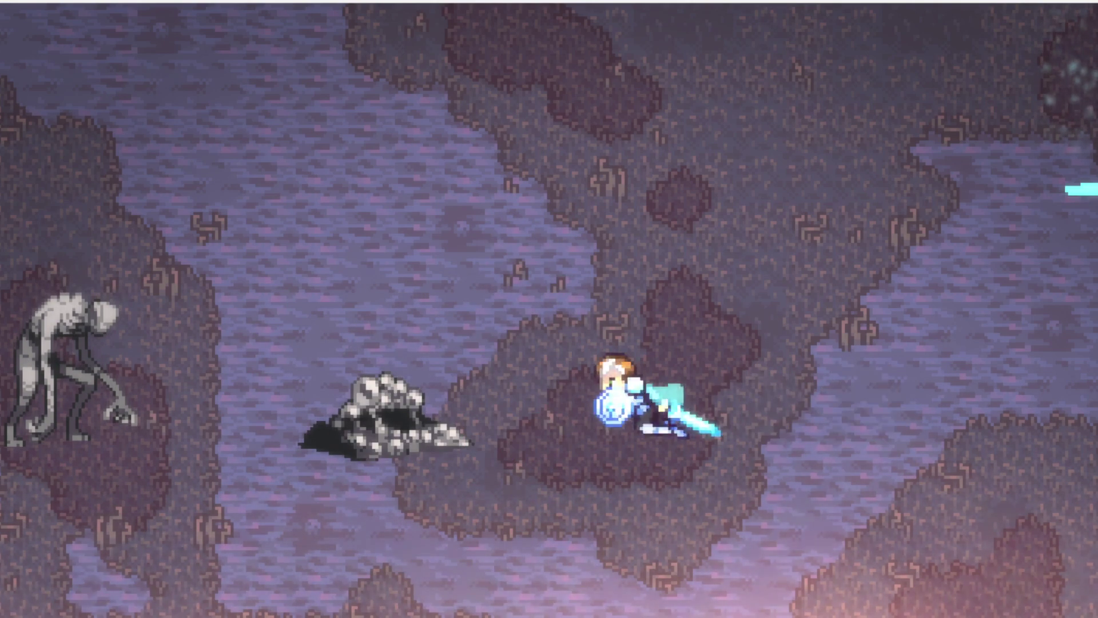
key(a)
key(d)
key(a)
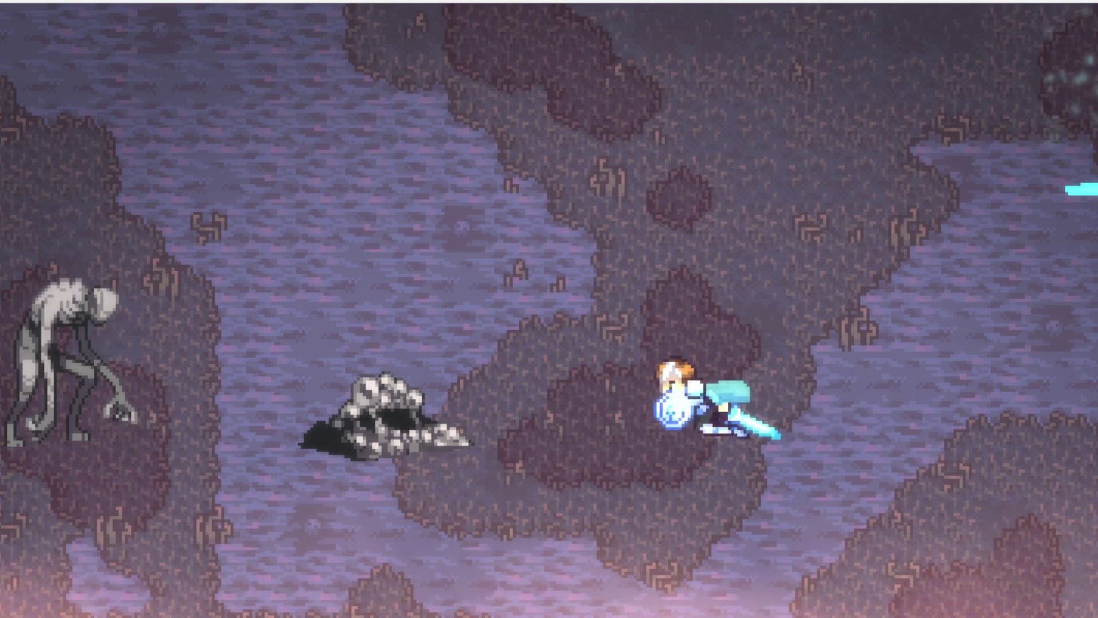
key(a)
key(d)
key(a)
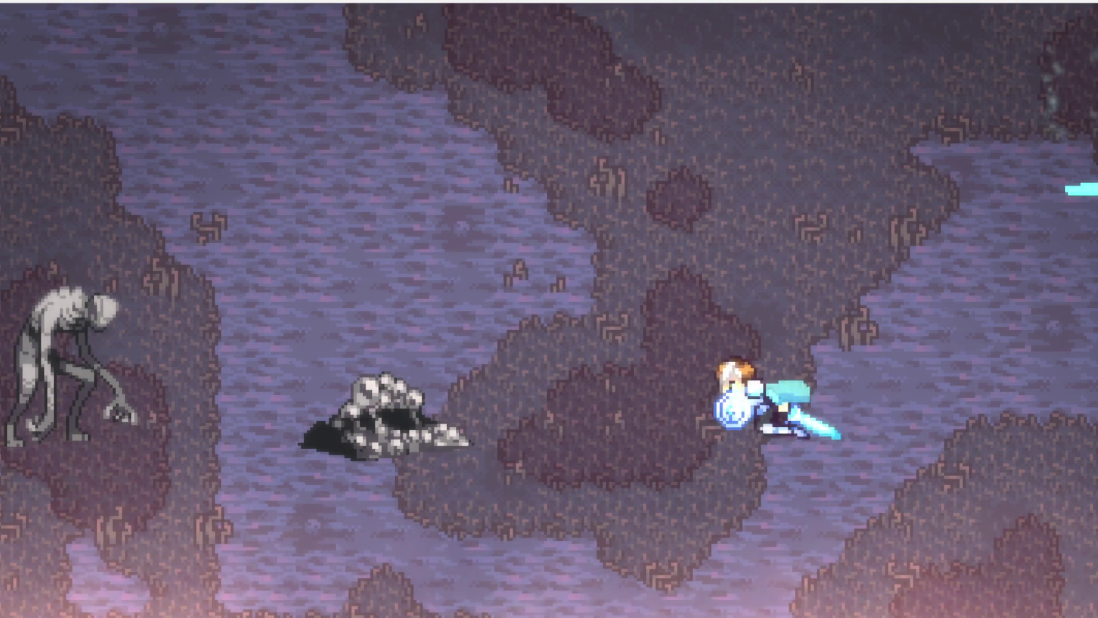
key(d)
key(a)
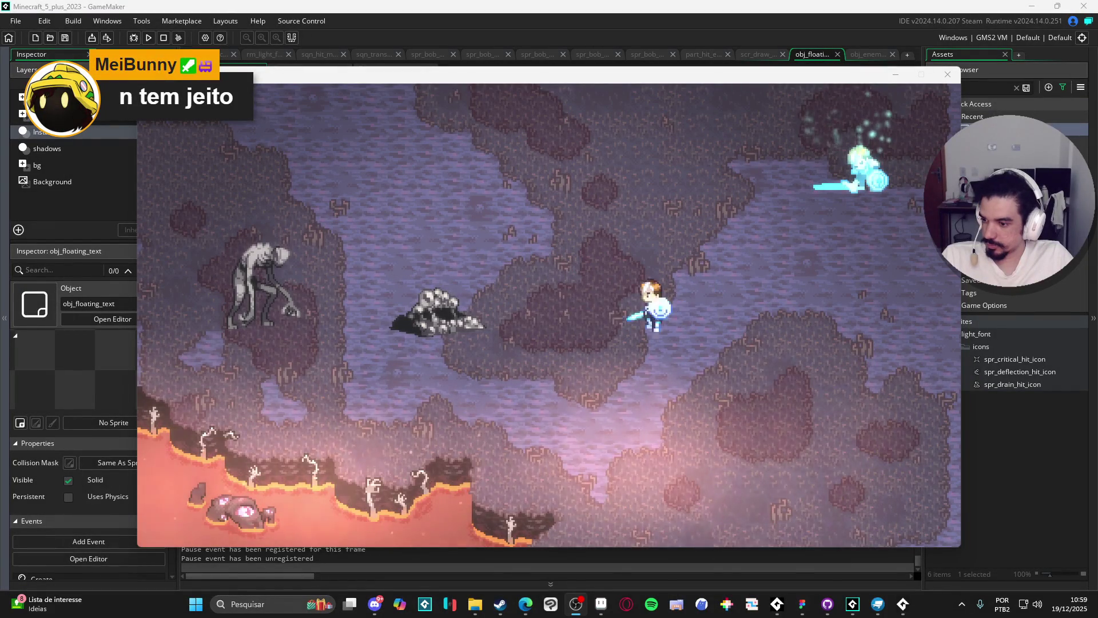
key(a)
key(d)
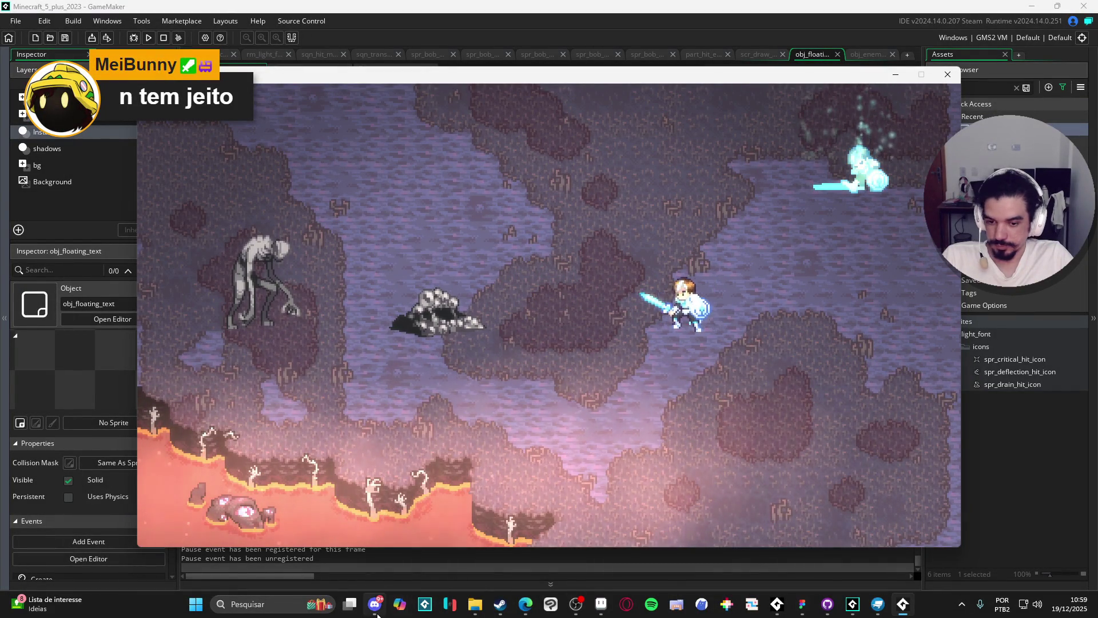
key(a)
key(d)
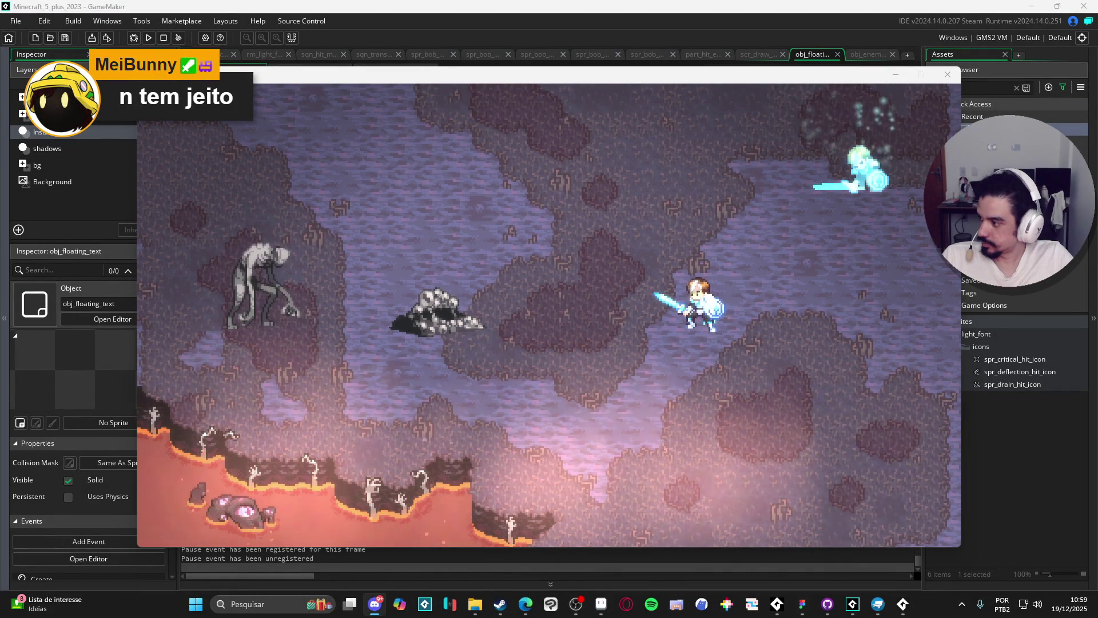
key(a)
key(d)
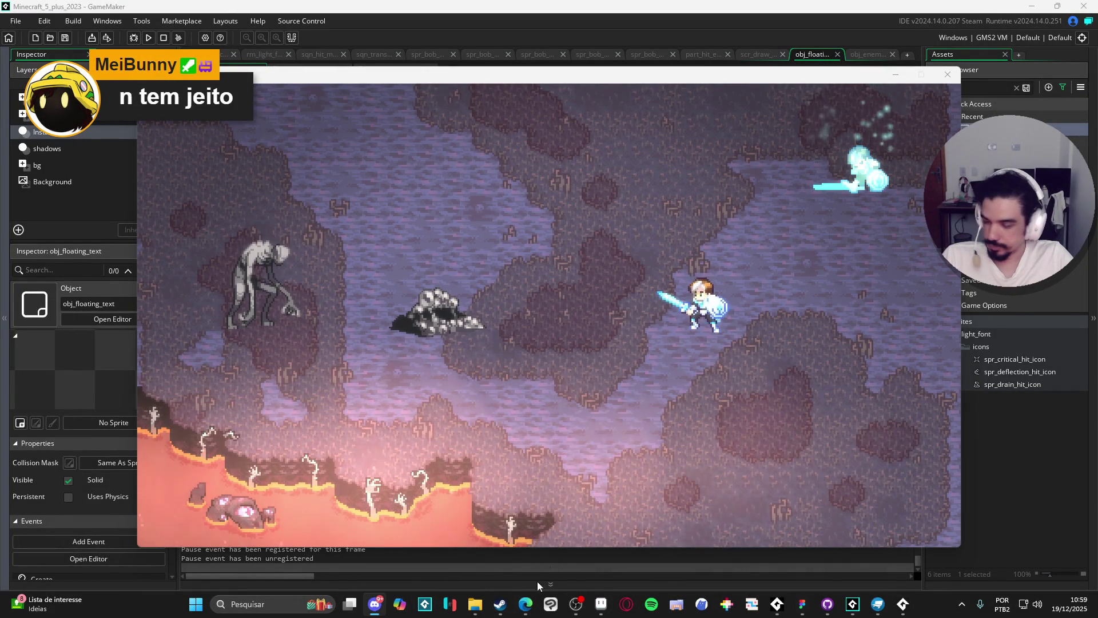
key(a)
key(d)
mouse_move(475, 604)
click(413, 545)
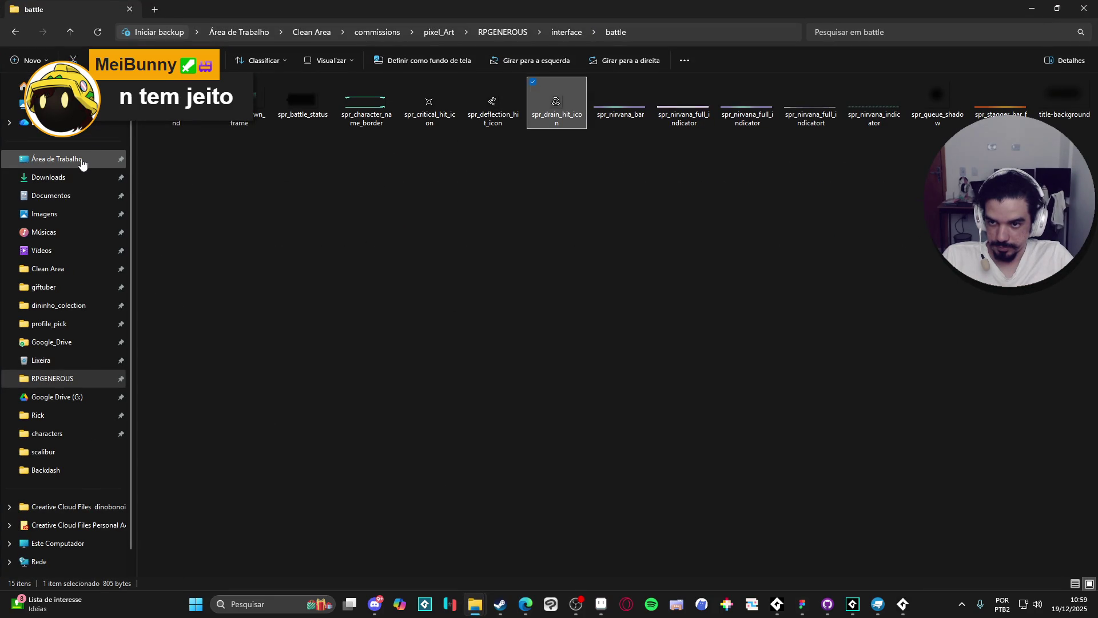
click(75, 251)
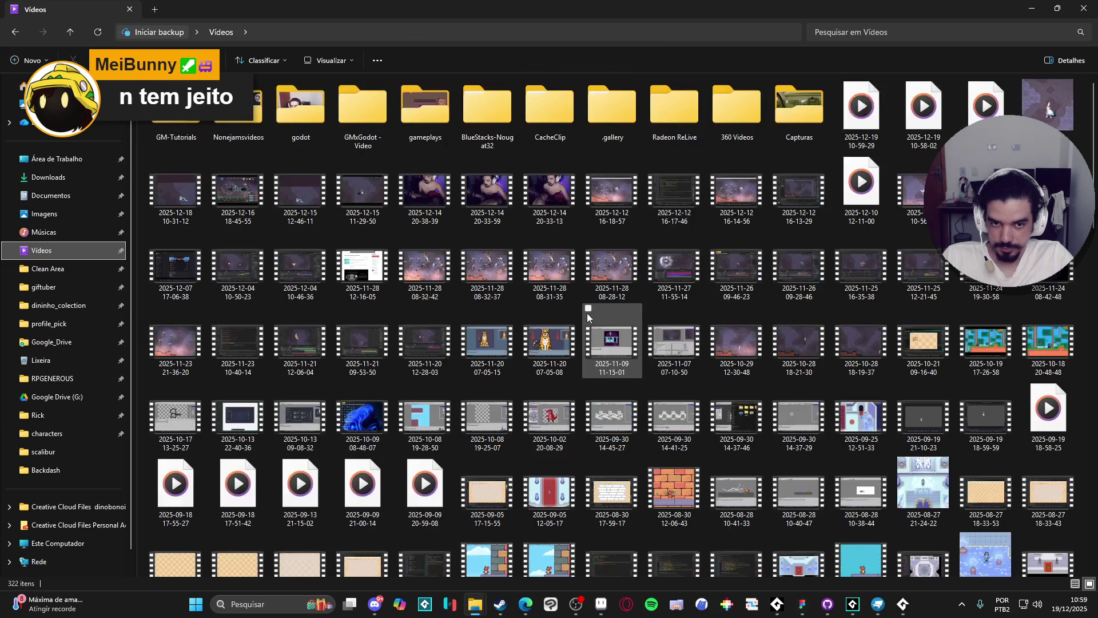
click(867, 113)
mouse_move(867, 107)
mouse_down()
mouse_move(214, 359)
mouse_move(0, 355)
mouse_up()
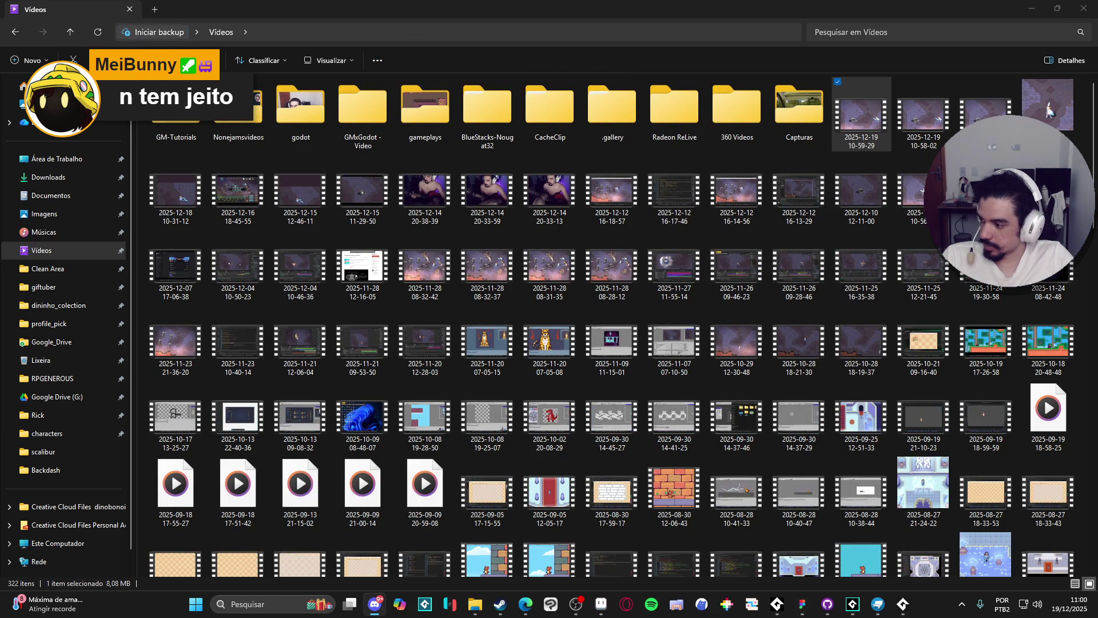
click(1083, 8)
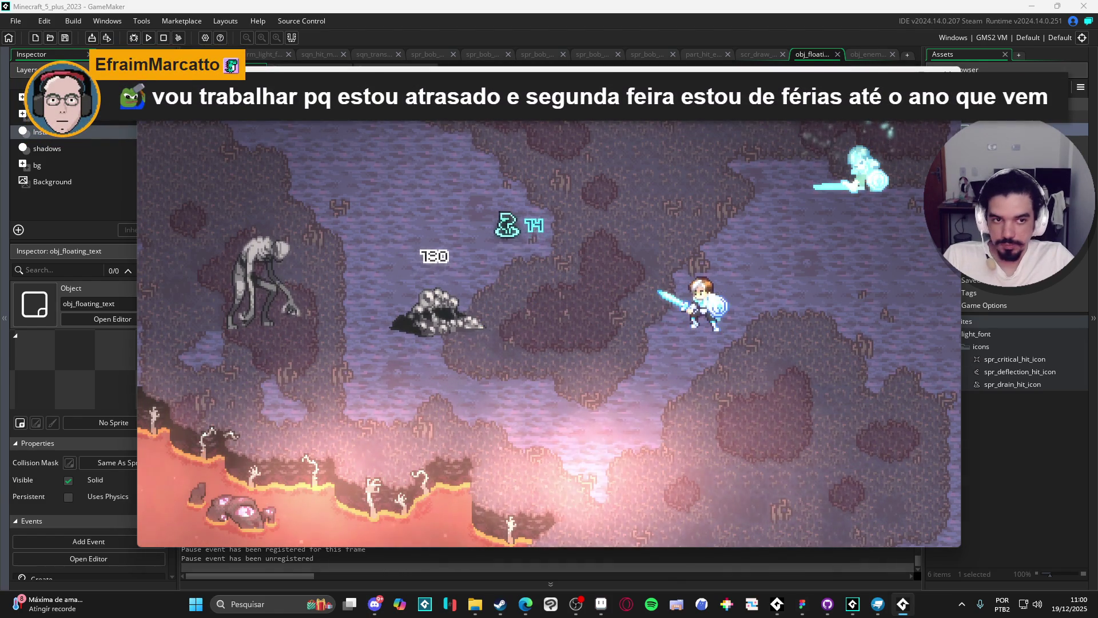
- Stop the test game and close its window to return to the obj_floating_text Create code
key(Escape)
click(519, 341)
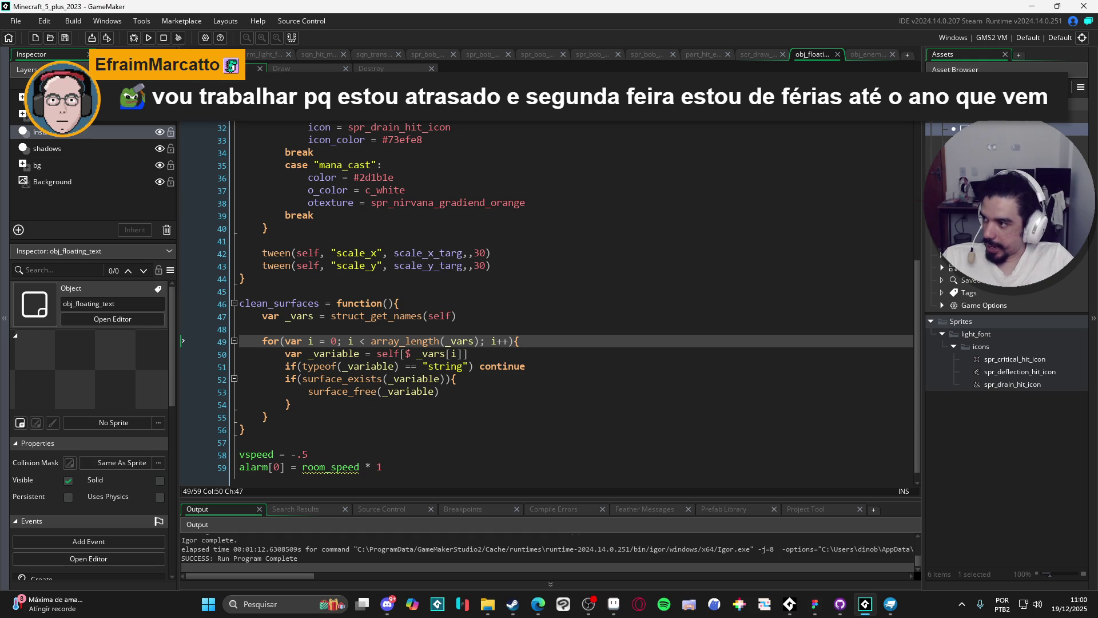
click(538, 604)
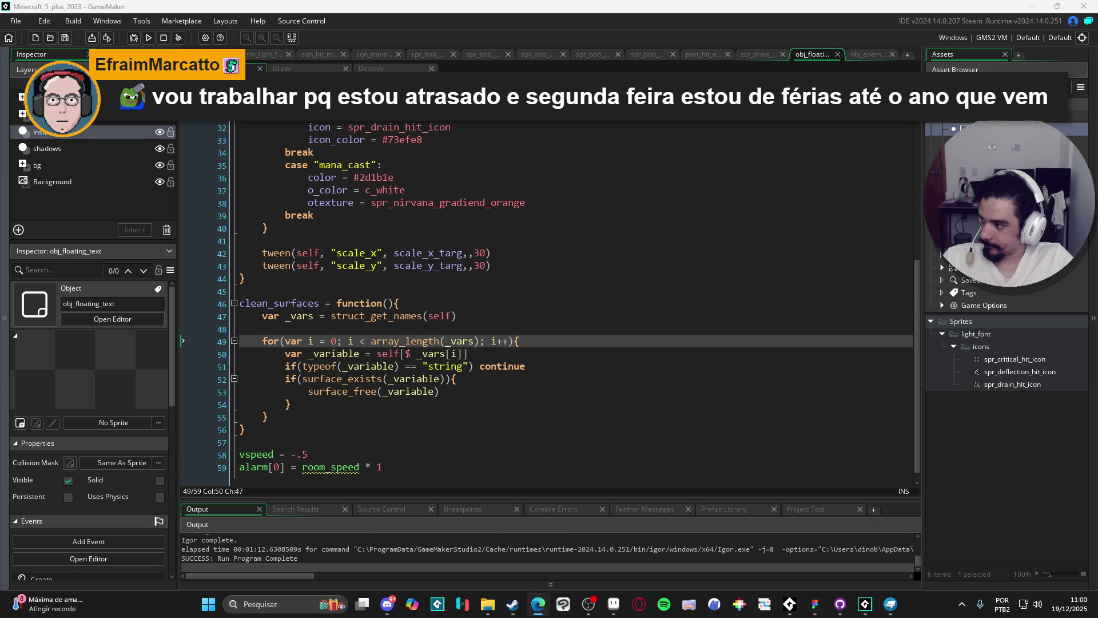
click(635, 316)
scroll(636, 314, down, 1)
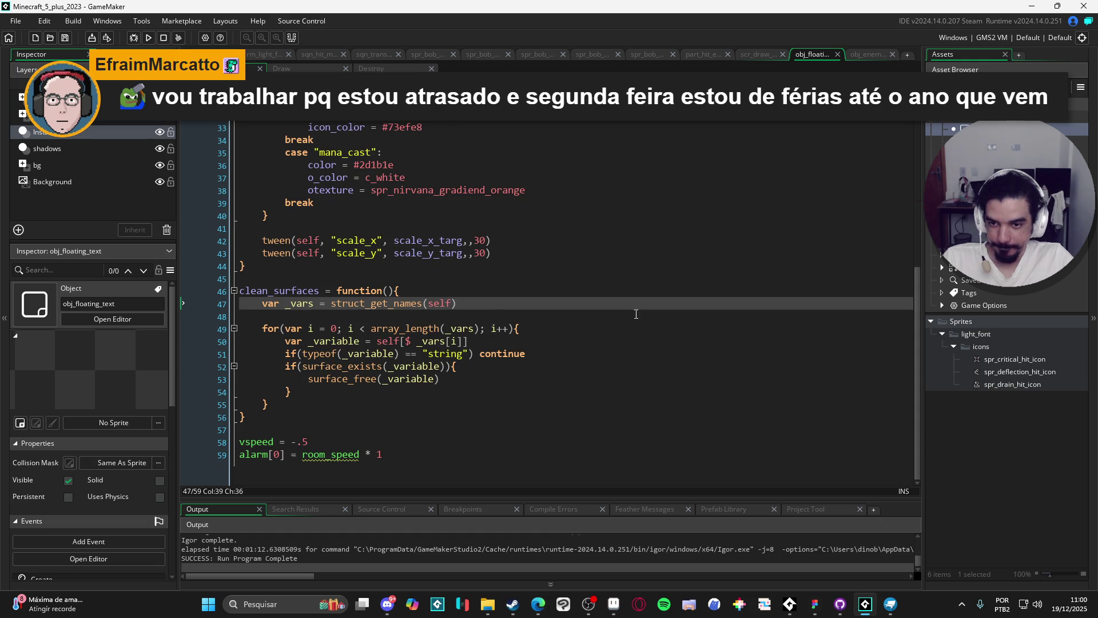
scroll(484, 300, up, 9)
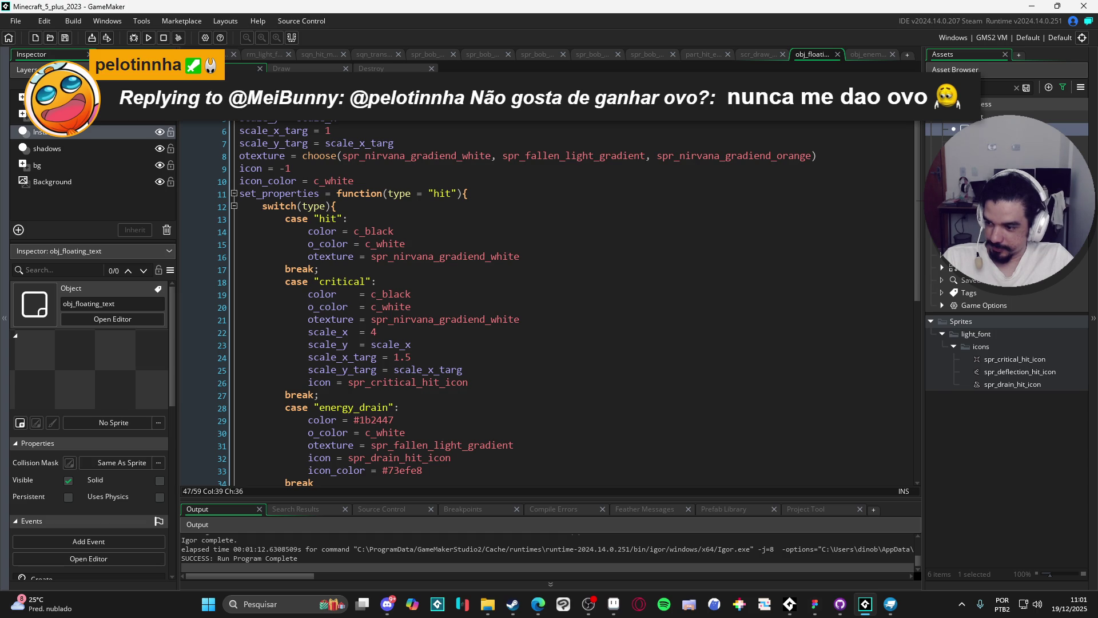
click(493, 329)
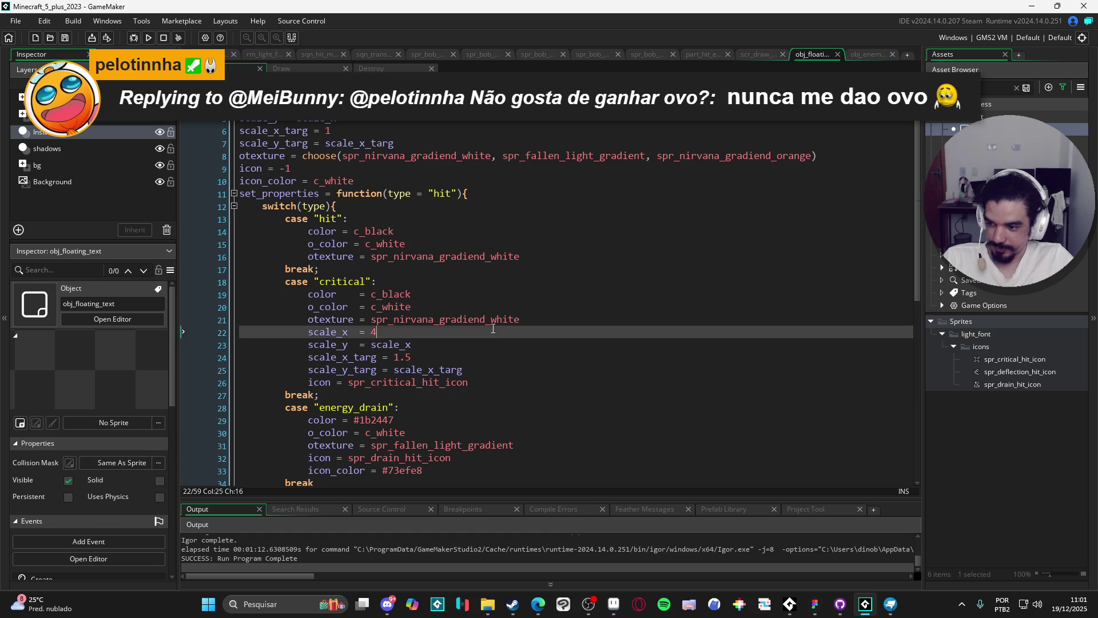
scroll(468, 339, down, 9)
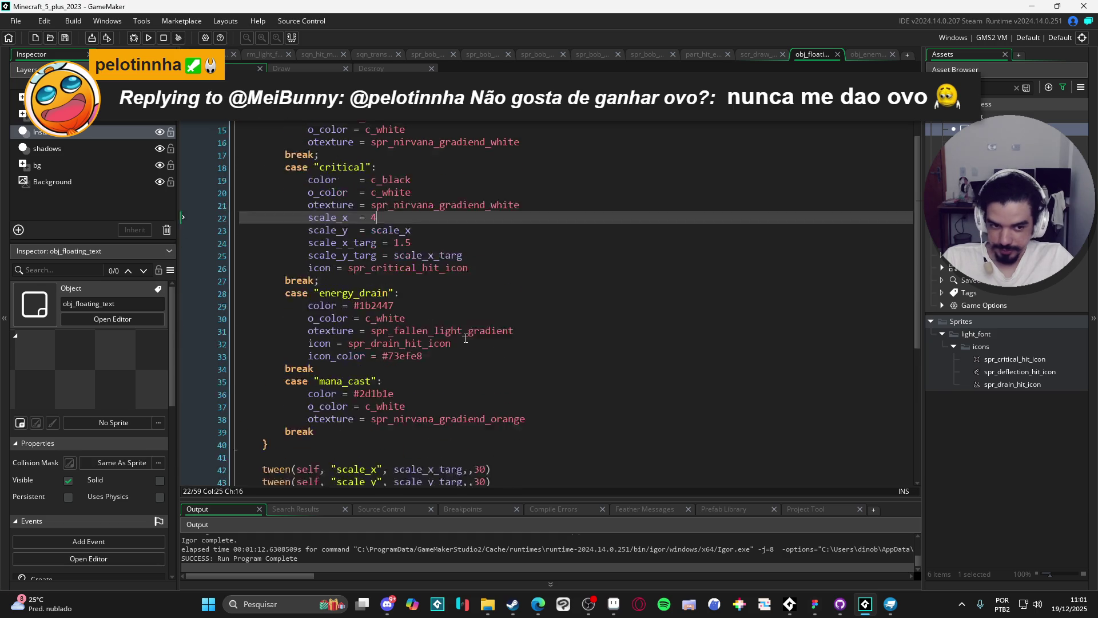
click(343, 441)
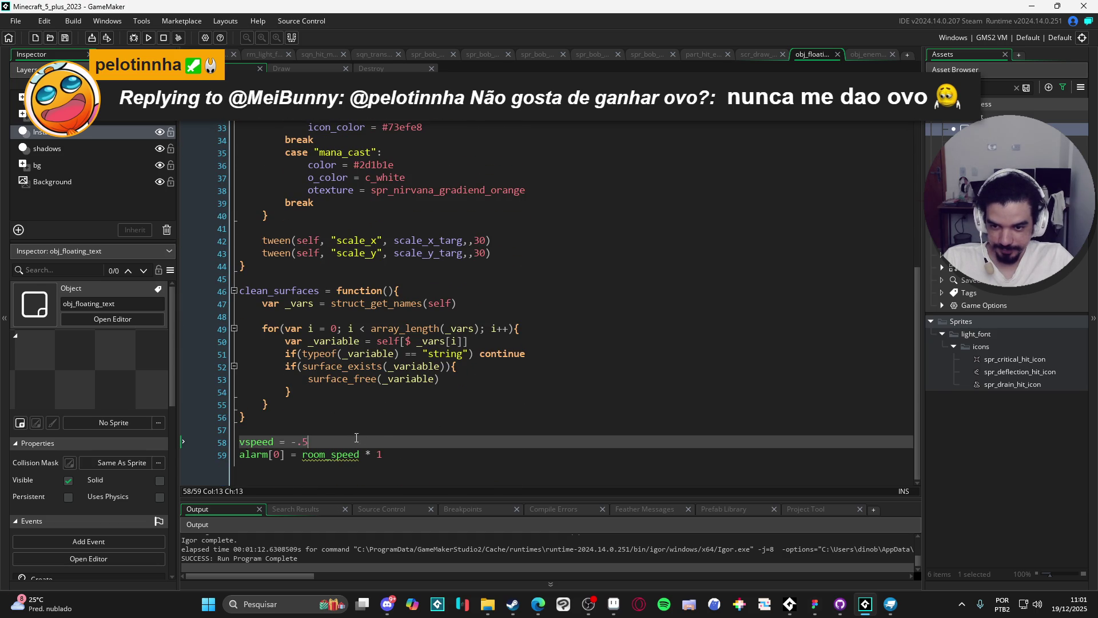
key(Up)
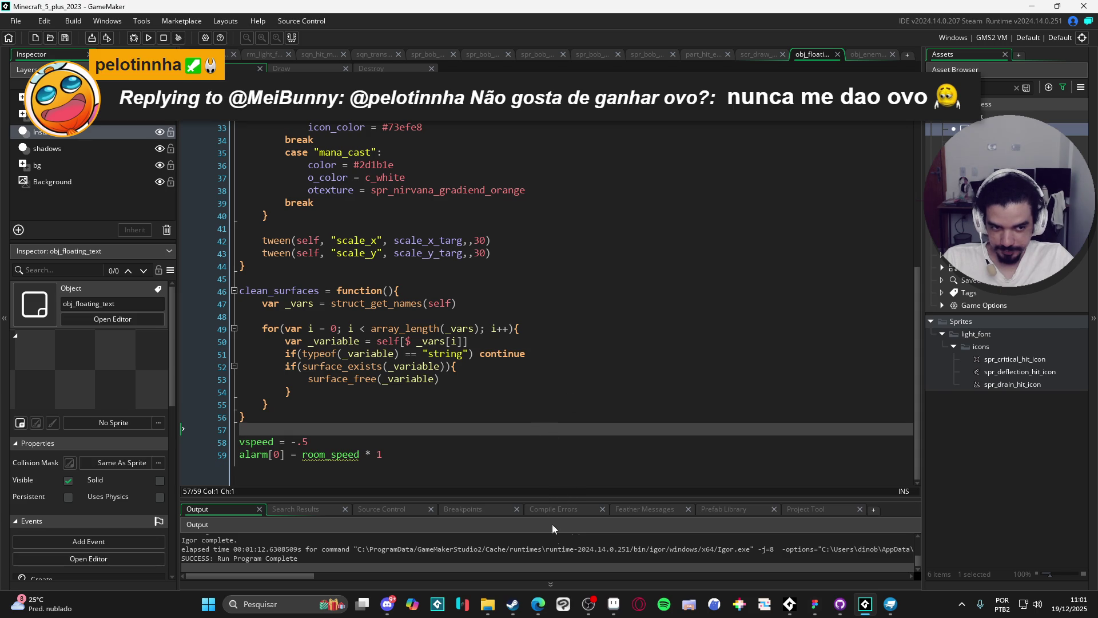
click(389, 605)
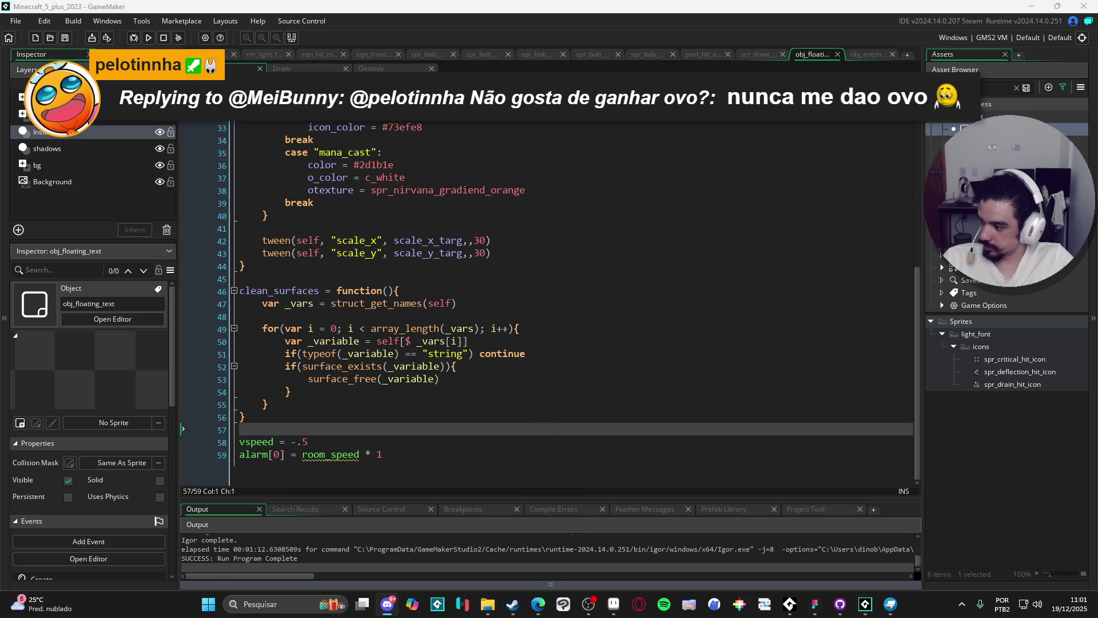